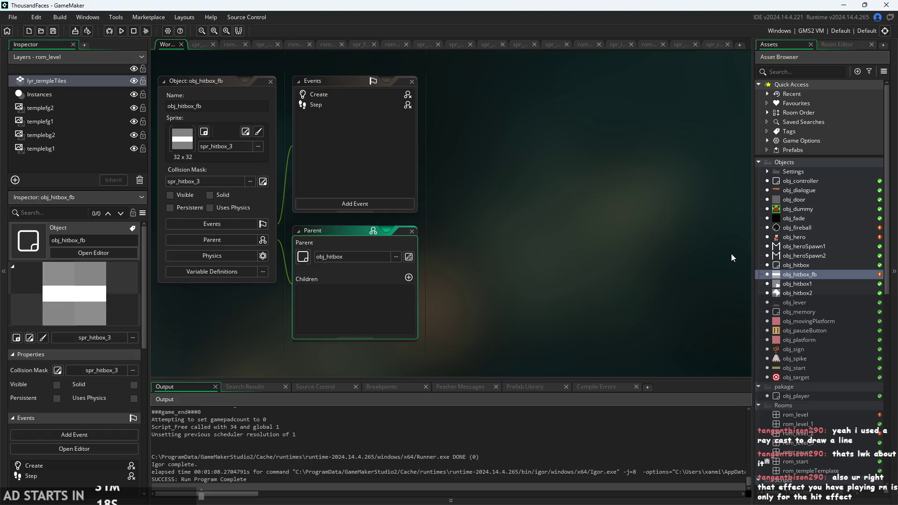
Open obj_fireball and its Create code in the workspace.
{"action": "mouse_move", "coordinate": [463, 220]}
{"action": "left_mouse_down"}
{"action": "mouse_move", "coordinate": [560, 259]}
{"action": "mouse_move", "coordinate": [470, 288]}
{"action": "mouse_move", "coordinate": [647, 278]}
{"action": "mouse_move", "coordinate": [496, 260]}
{"action": "left_mouse_up"}
{"action": "scroll", "coordinate": [524, 289], "scroll_direction": "up", "scroll_amount": 2}
{"action": "scroll", "coordinate": [495, 260], "scroll_direction": "down", "scroll_amount": 1}
{"action": "scroll", "coordinate": [534, 268], "scroll_direction": "up", "scroll_amount": 1}
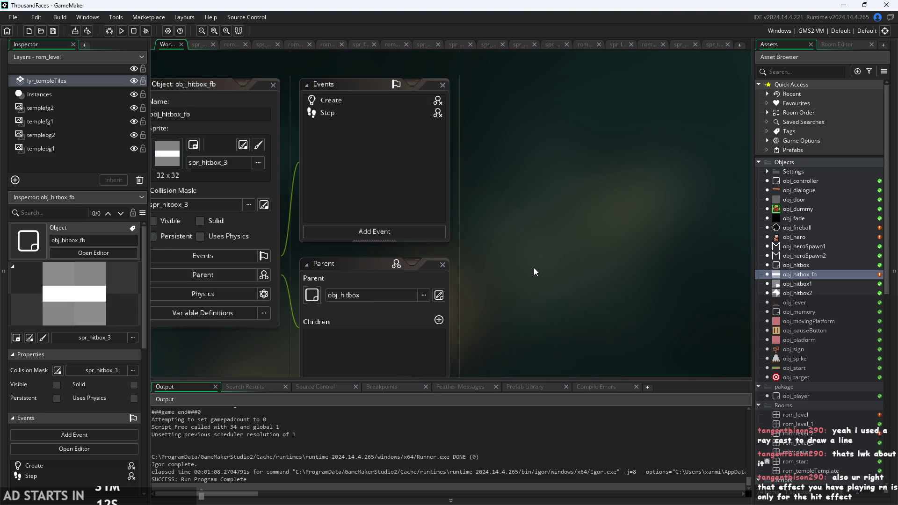
{"action": "scroll", "coordinate": [535, 269], "scroll_direction": "down", "scroll_amount": 1}
{"action": "left_click_drag", "start_coordinate": [568, 239], "coordinate": [532, 283]}
{"action": "left_click_drag", "start_coordinate": [559, 238], "coordinate": [553, 249]}
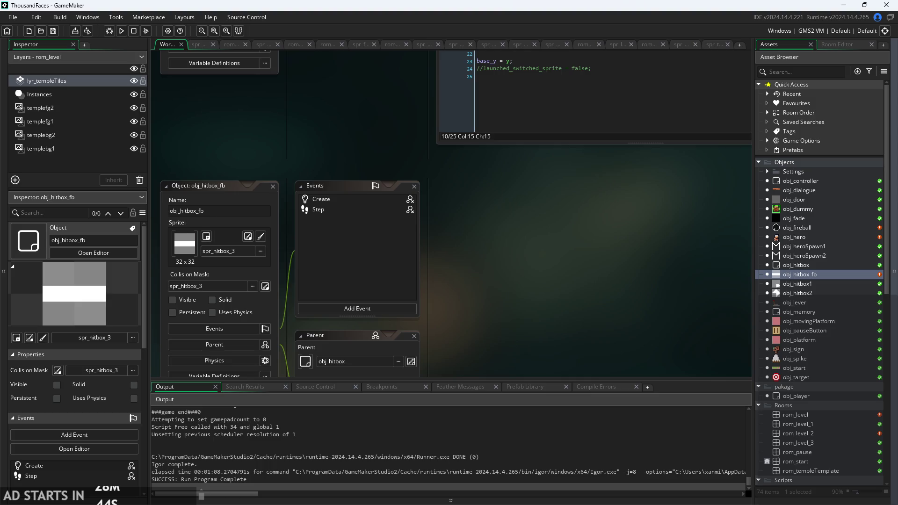
{"action": "left_click_drag", "start_coordinate": [562, 234], "coordinate": [617, 233]}
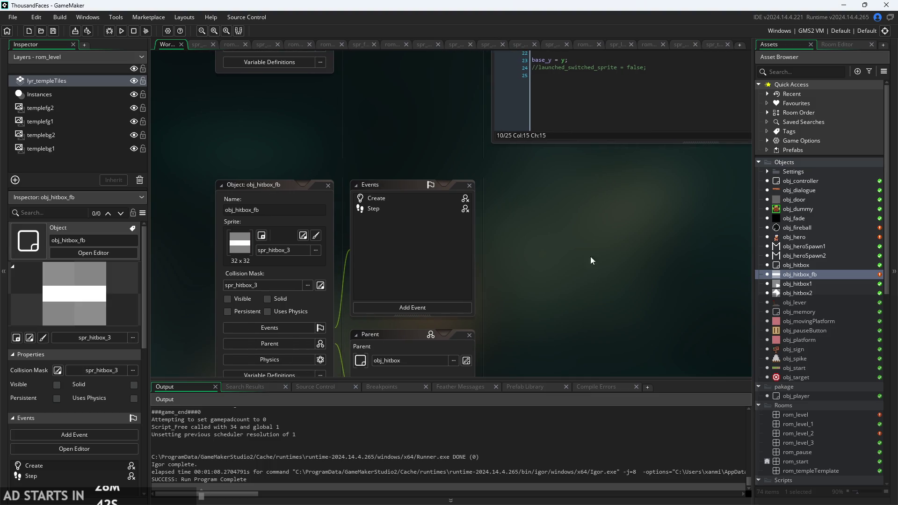
{"action": "double_click", "coordinate": [802, 227]}
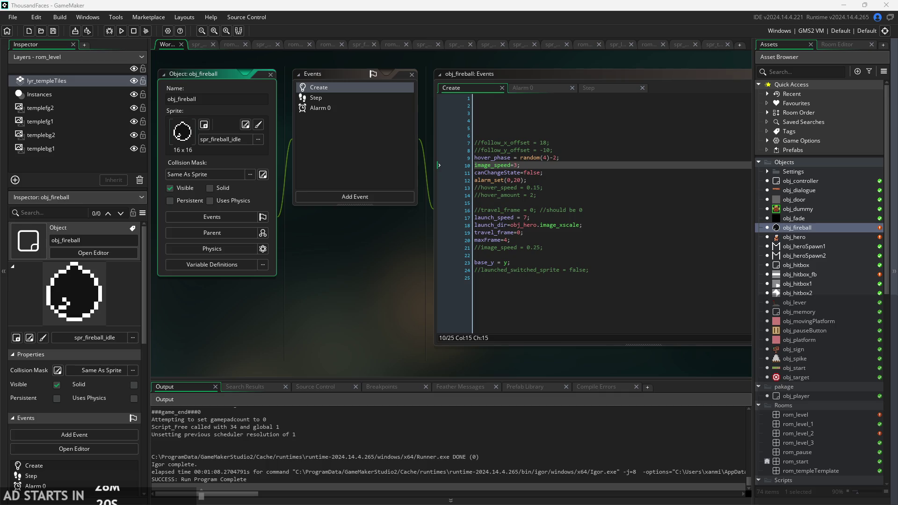
Drag the fireball_appear_frame images into the Asset Browser as separate sprites.
{"action": "mouse_move", "coordinate": [861, 343]}
{"action": "left_mouse_down"}
{"action": "mouse_move", "coordinate": [811, 172]}
{"action": "mouse_move", "coordinate": [835, 344]}
{"action": "mouse_move", "coordinate": [812, 477]}
{"action": "mouse_move", "coordinate": [886, 255]}
{"action": "mouse_move", "coordinate": [895, 256]}
{"action": "left_mouse_up"}
{"action": "scroll", "coordinate": [810, 378], "scroll_direction": "down", "scroll_amount": 12}
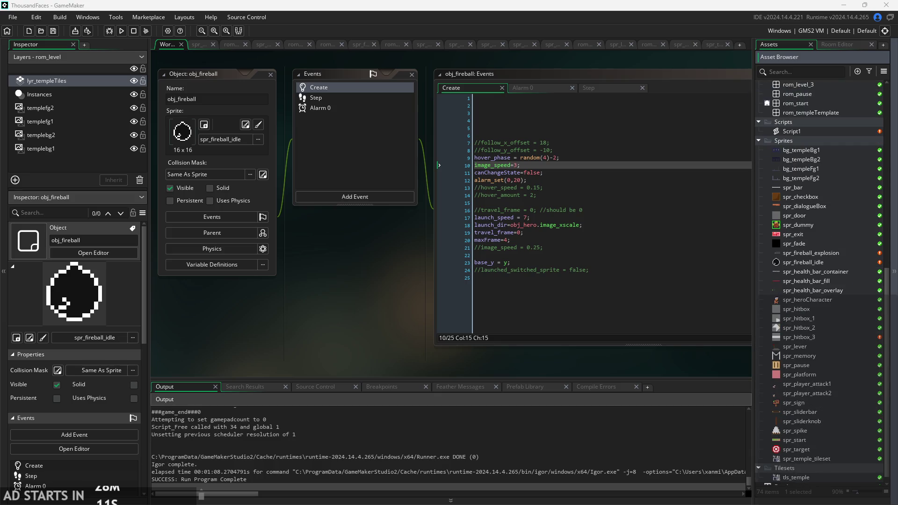
{"action": "left_click_drag", "start_coordinate": [808, 450], "coordinate": [813, 141]}
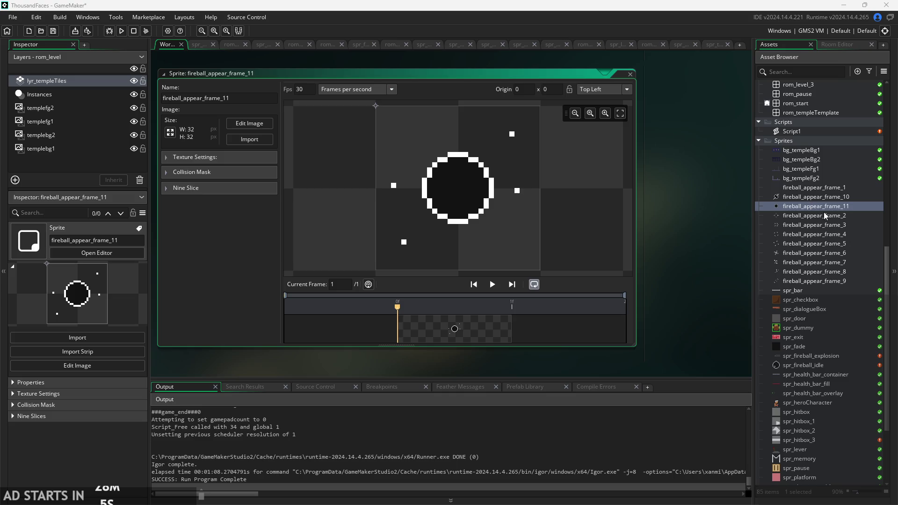
Select fireball_appear_frame_1 through _11 and delete them, confirming the prompt.
{"action": "left_click", "coordinate": [813, 187]}
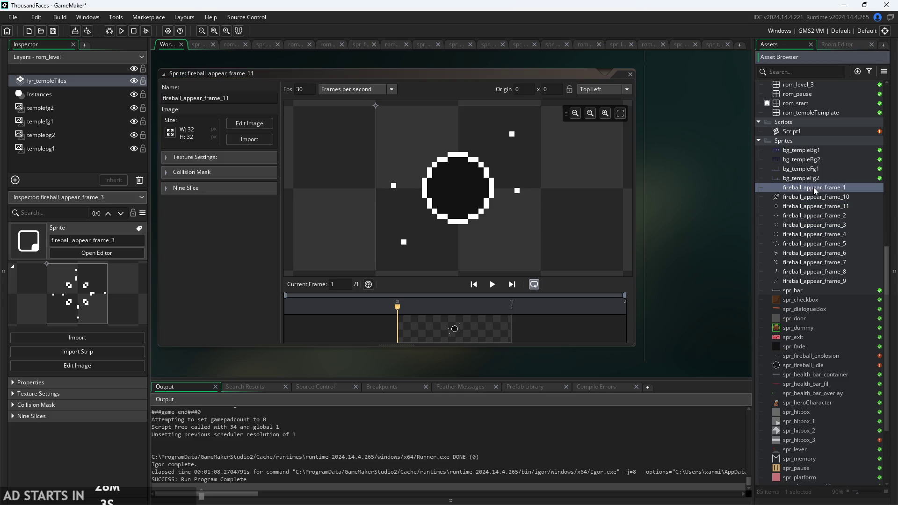
{"action": "left_click", "coordinate": [821, 283], "text": "shift"}
{"action": "right_click", "coordinate": [822, 282]}
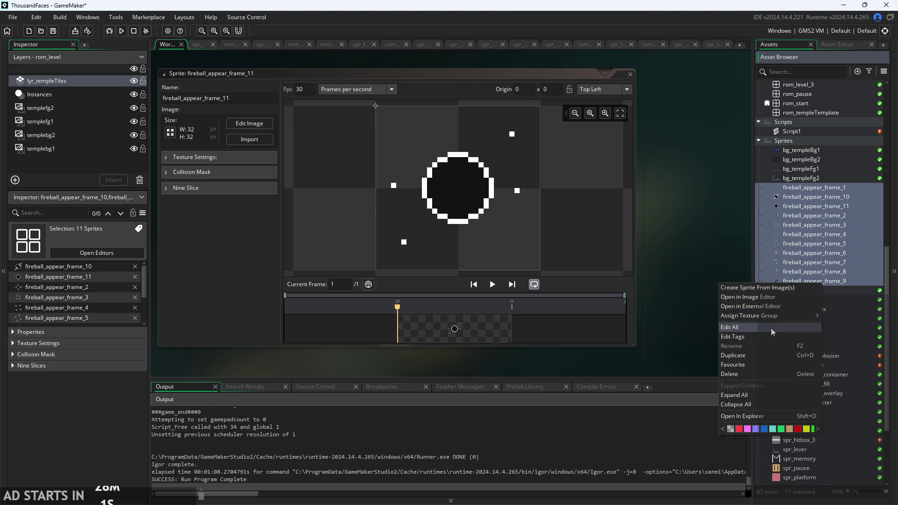
{"action": "left_click", "coordinate": [758, 373]}
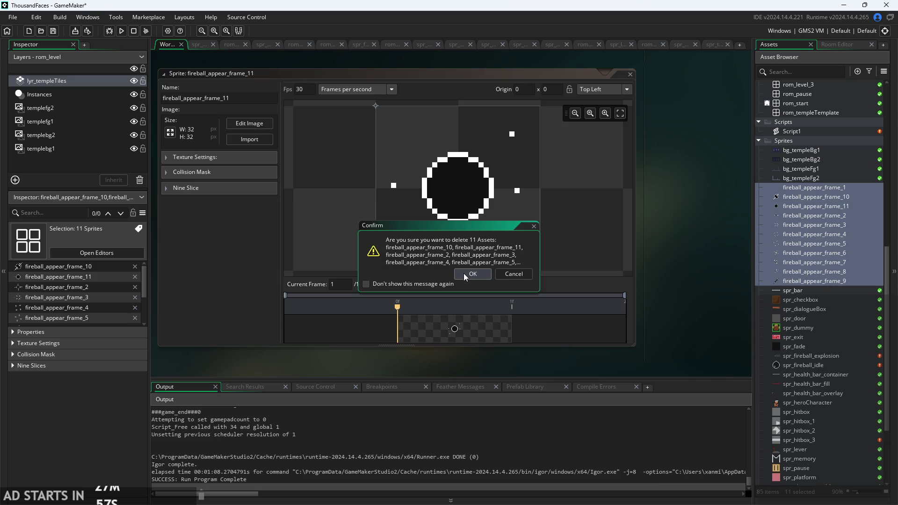
{"action": "left_click", "coordinate": [464, 273]}
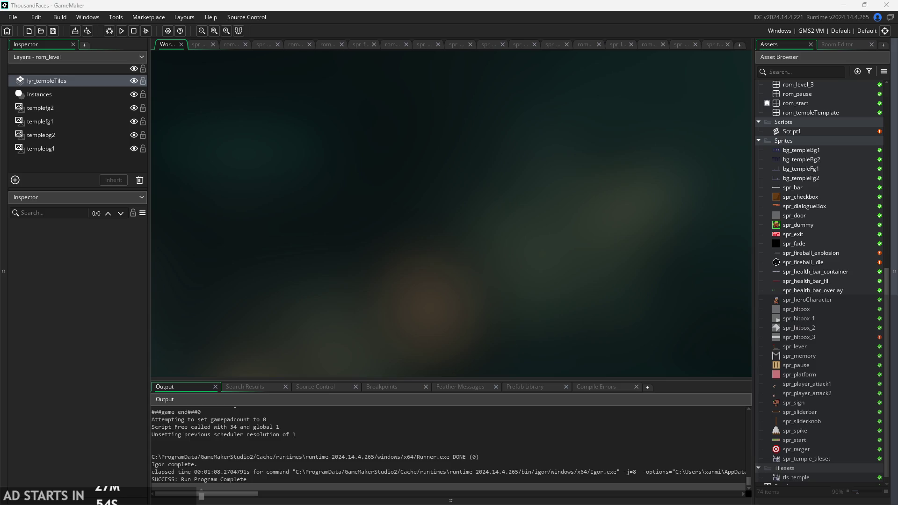
{"action": "right_click", "coordinate": [808, 141]}
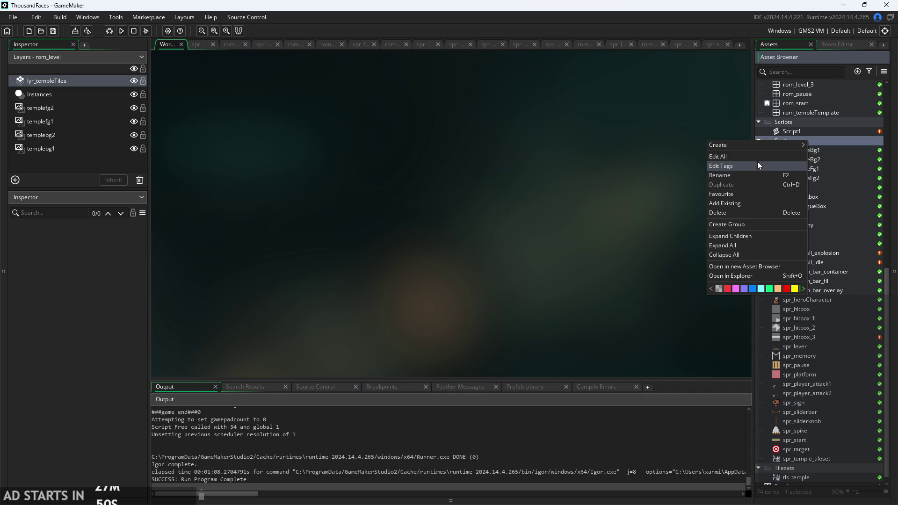
Build Sprite35 from fireball_appear_frame_1 to _11 with Create Sprite From Image(s).
{"action": "right_click", "coordinate": [837, 235]}
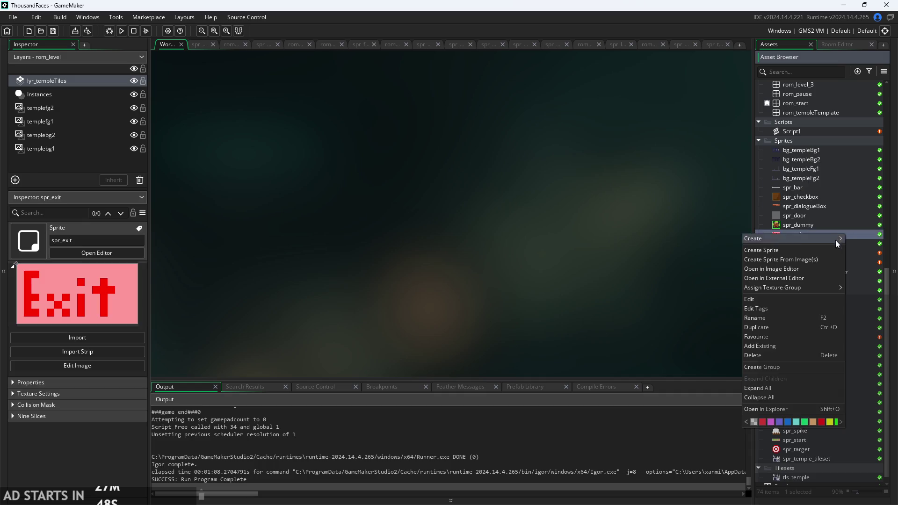
{"action": "left_click", "coordinate": [789, 259]}
{"action": "scroll", "coordinate": [37, 117], "scroll_direction": "up", "scroll_amount": 2}
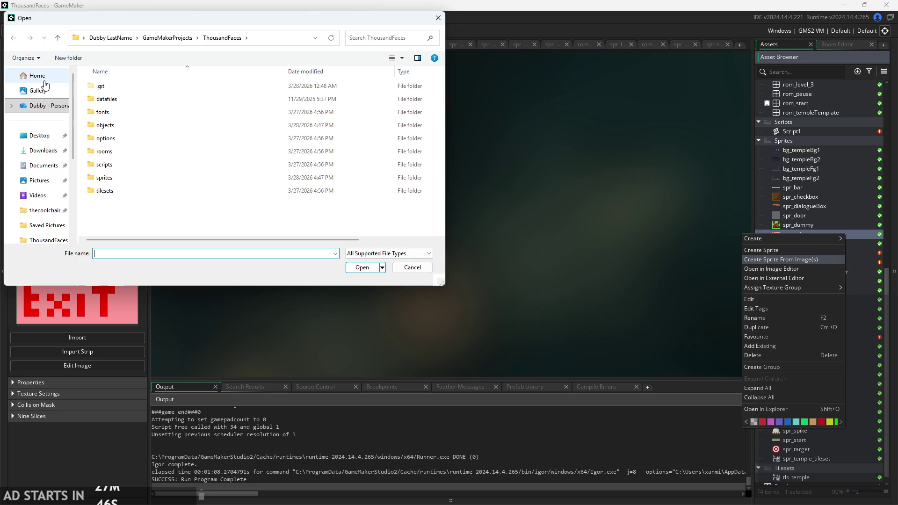
{"action": "left_click", "coordinate": [36, 76]}
{"action": "scroll", "coordinate": [249, 171], "scroll_direction": "down", "scroll_amount": 2}
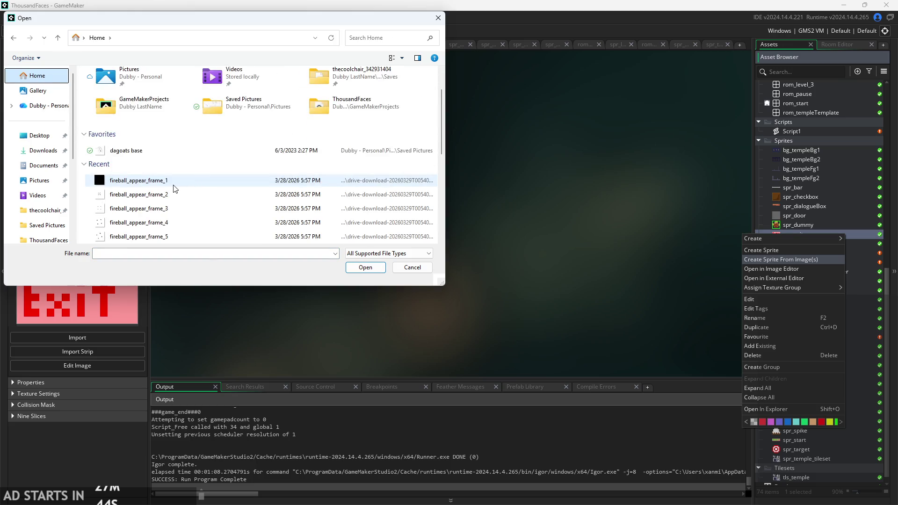
{"action": "scroll", "coordinate": [175, 190], "scroll_direction": "down", "scroll_amount": 2}
{"action": "left_click", "coordinate": [143, 139]}
{"action": "scroll", "coordinate": [187, 178], "scroll_direction": "down", "scroll_amount": 3}
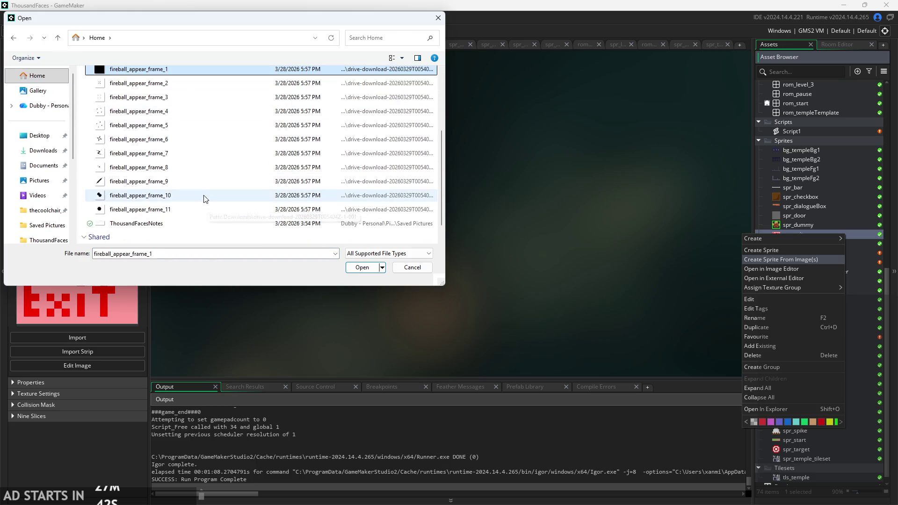
{"action": "left_click", "coordinate": [198, 213], "text": "shift"}
{"action": "left_click", "coordinate": [375, 271]}
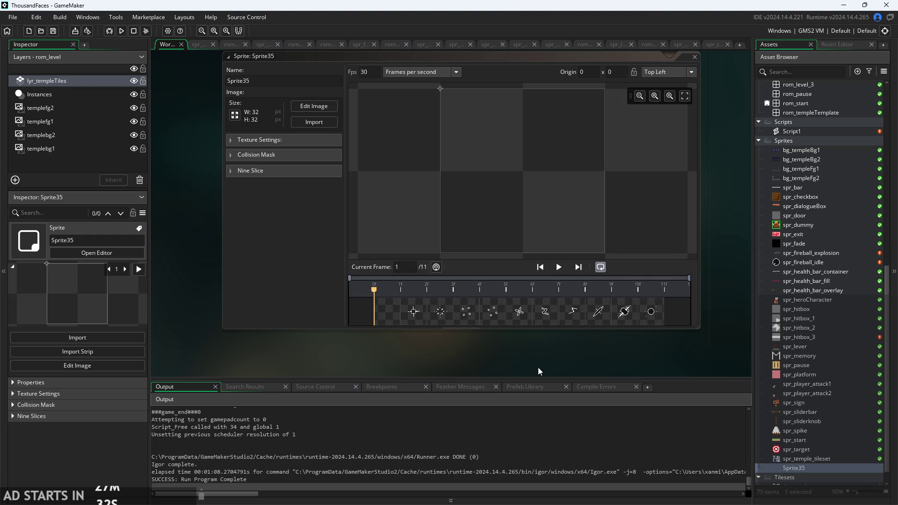
Preview the 11-frame animation at 3 fps and inspect frames 10, 11 and 1.
{"action": "left_click", "coordinate": [560, 267]}
{"action": "left_click", "coordinate": [560, 267]}
{"action": "left_click", "coordinate": [421, 71]}
{"action": "left_click", "coordinate": [364, 71]}
{"action": "key", "text": "Delete"}
{"action": "left_click", "coordinate": [559, 267]}
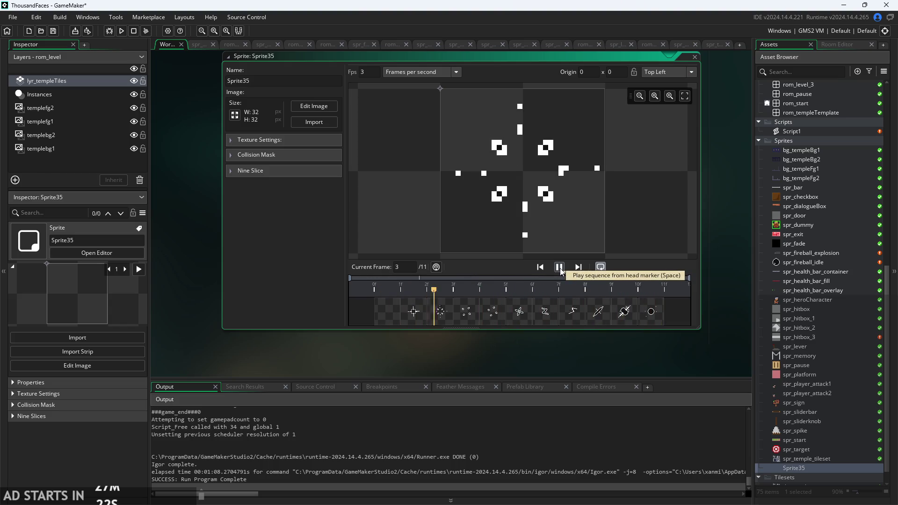
{"action": "left_click", "coordinate": [560, 267]}
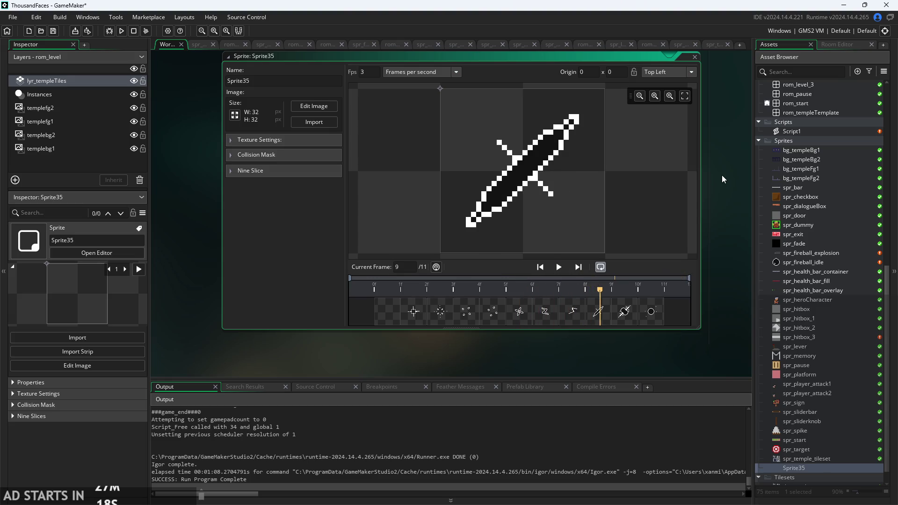
{"action": "key", "text": "ctrl+w"}
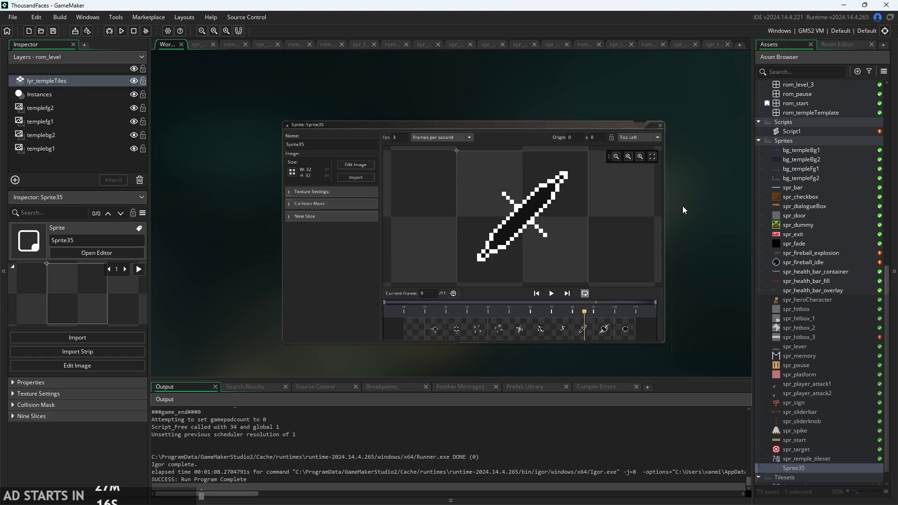
{"action": "left_click", "coordinate": [551, 318]}
{"action": "left_click", "coordinate": [567, 318]}
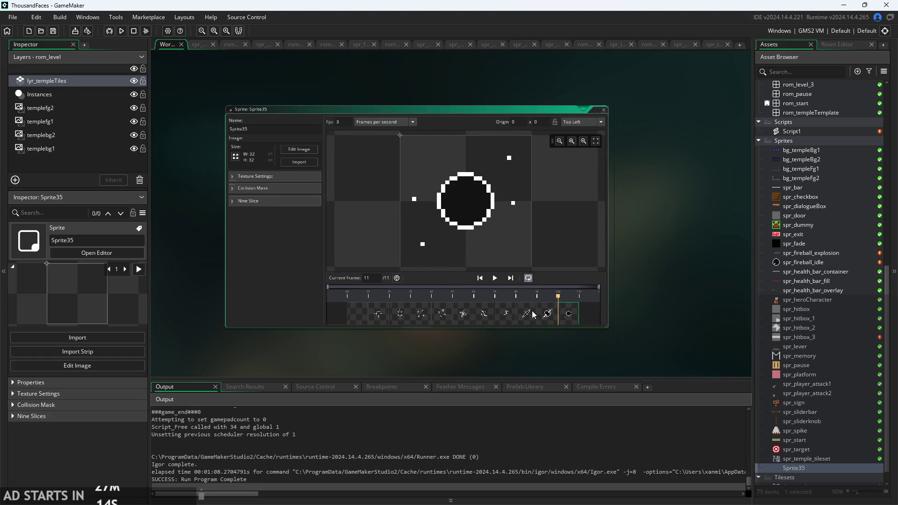
{"action": "left_click", "coordinate": [362, 324]}
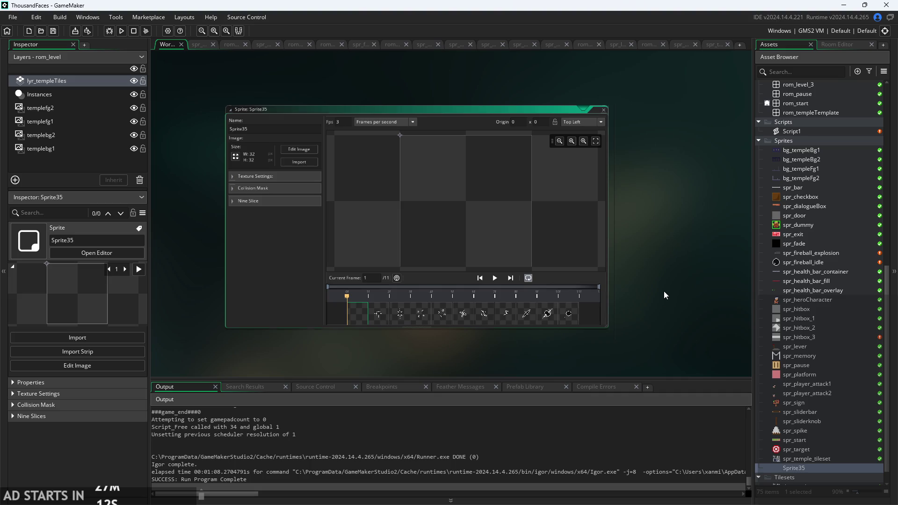
Rename the sprite to spr_fireball_spawn and set its speed to 0 fps.
{"action": "double_click", "coordinate": [246, 129]}
{"action": "type", "text": "spr_"}
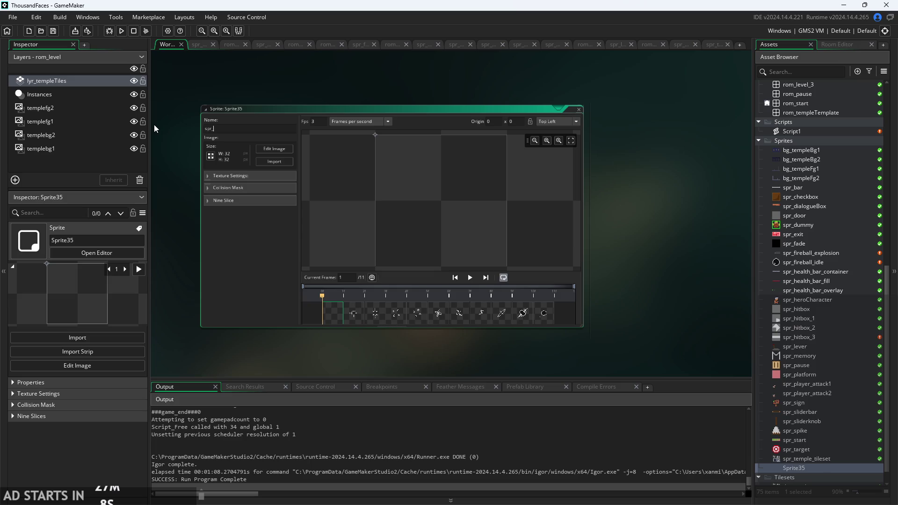
{"action": "type", "text": "fireball"}
{"action": "type", "text": "_spawn"}
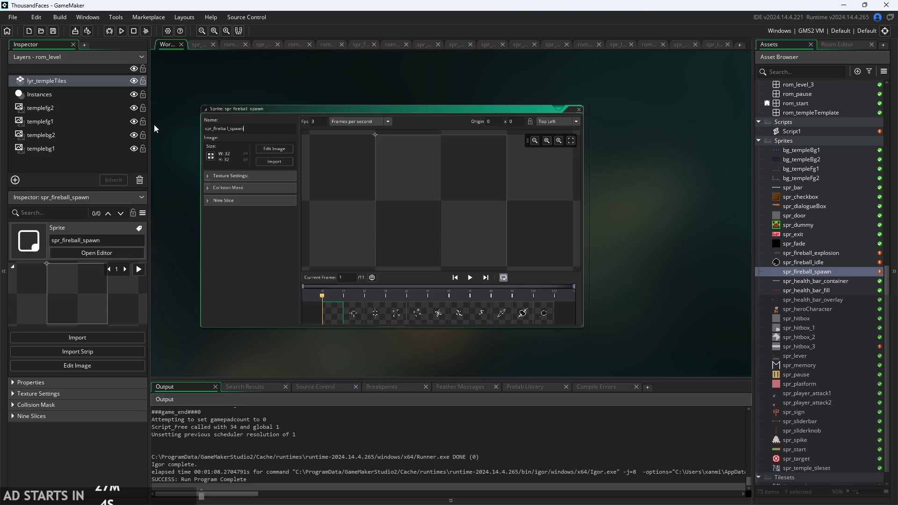
{"action": "left_click", "coordinate": [686, 271]}
{"action": "scroll", "coordinate": [838, 249], "scroll_direction": "up", "scroll_amount": 4}
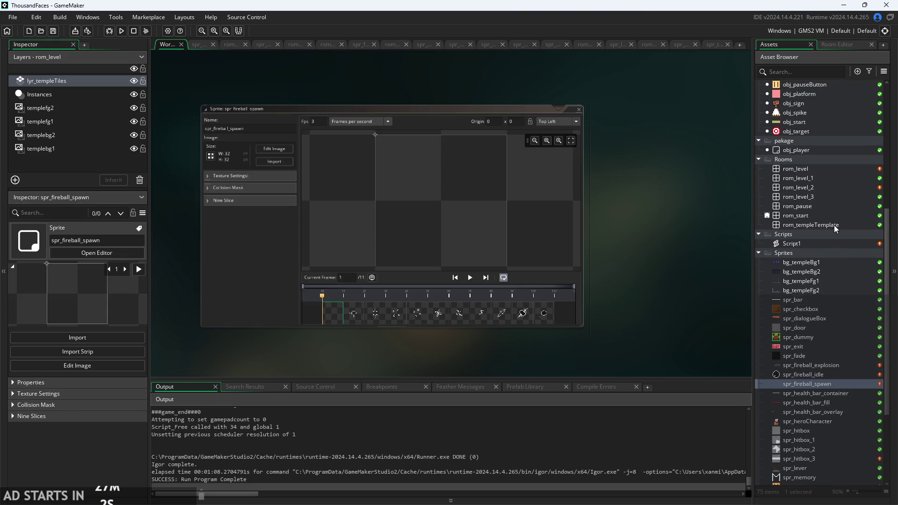
{"action": "left_click", "coordinate": [314, 121]}
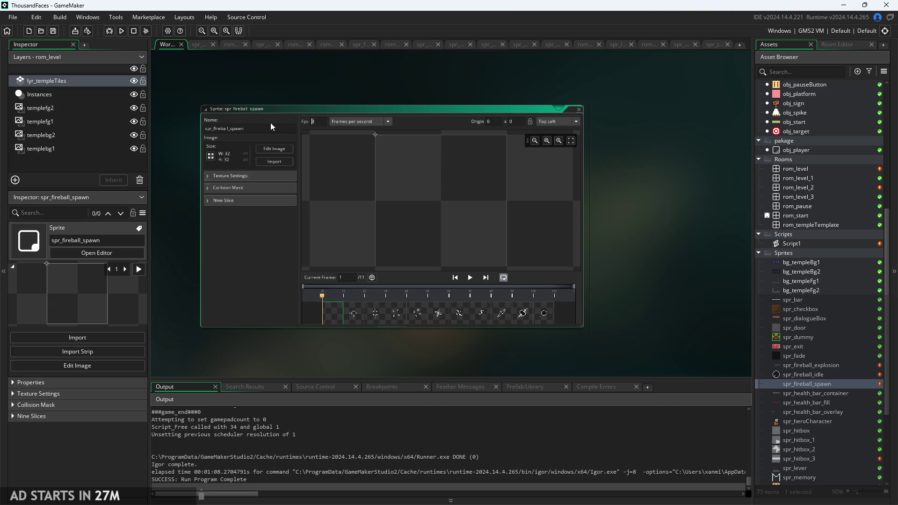
{"action": "type", "text": "0"}
{"action": "left_click", "coordinate": [758, 245]}
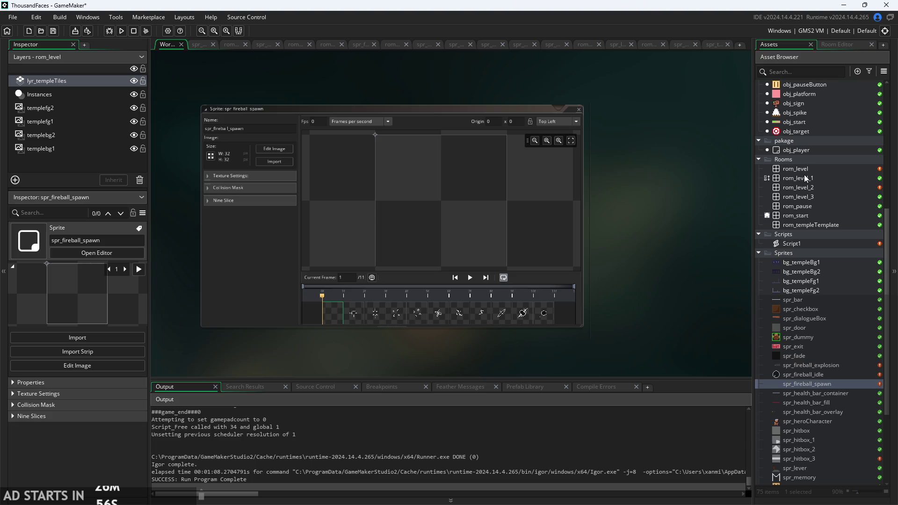
{"action": "scroll", "coordinate": [810, 153], "scroll_direction": "up", "scroll_amount": 5}
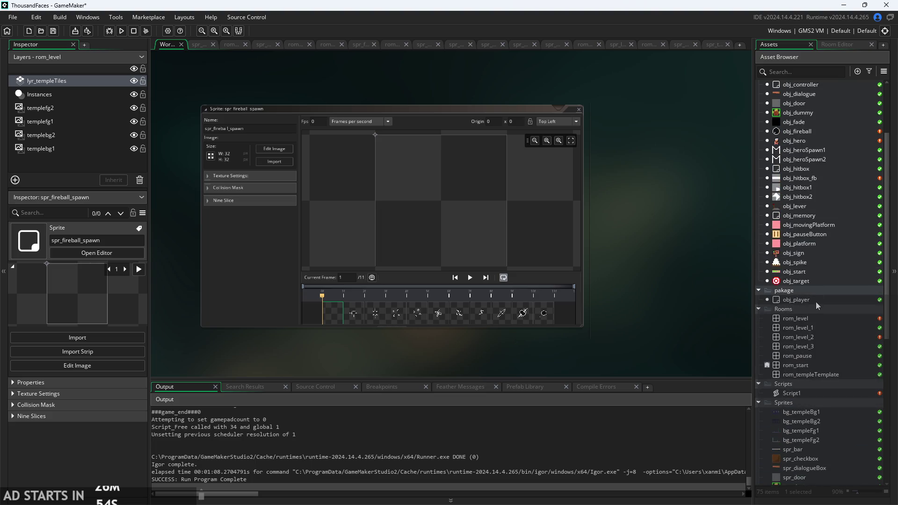
Add a sprite_index="spr_fireball_spawn"; line after hover_phase in obj_fireball's Create event.
{"action": "double_click", "coordinate": [793, 132]}
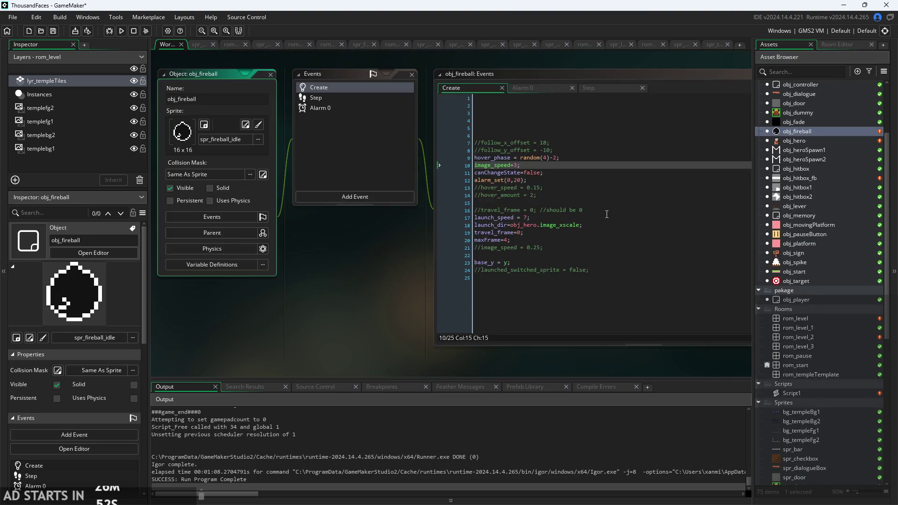
{"action": "left_click_drag", "start_coordinate": [327, 236], "coordinate": [258, 259]}
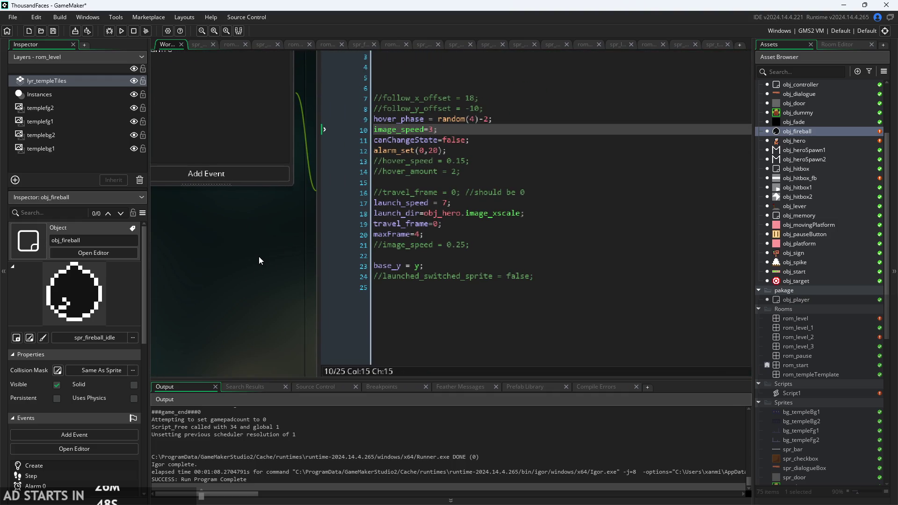
{"action": "scroll", "coordinate": [245, 260], "scroll_direction": "down", "scroll_amount": 2}
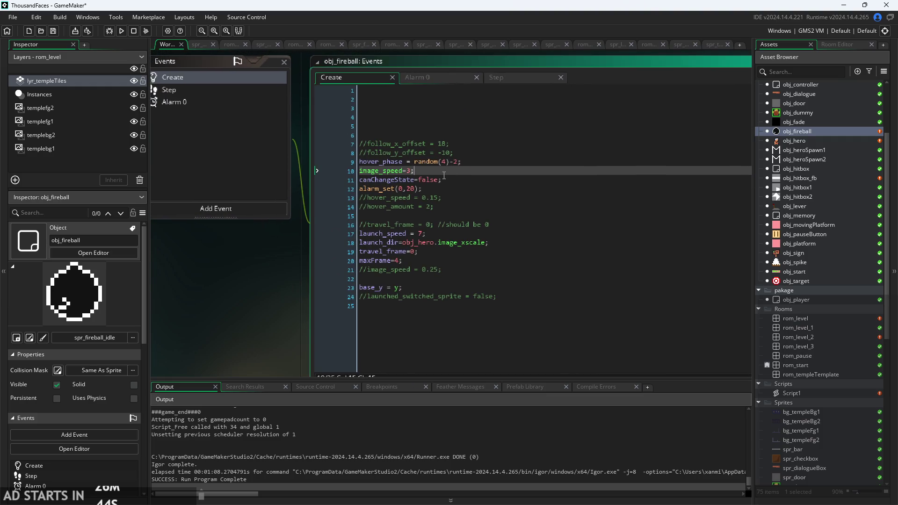
{"action": "scroll", "coordinate": [449, 175], "scroll_direction": "up", "scroll_amount": 1}
{"action": "scroll", "coordinate": [448, 206], "scroll_direction": "down", "scroll_amount": 1}
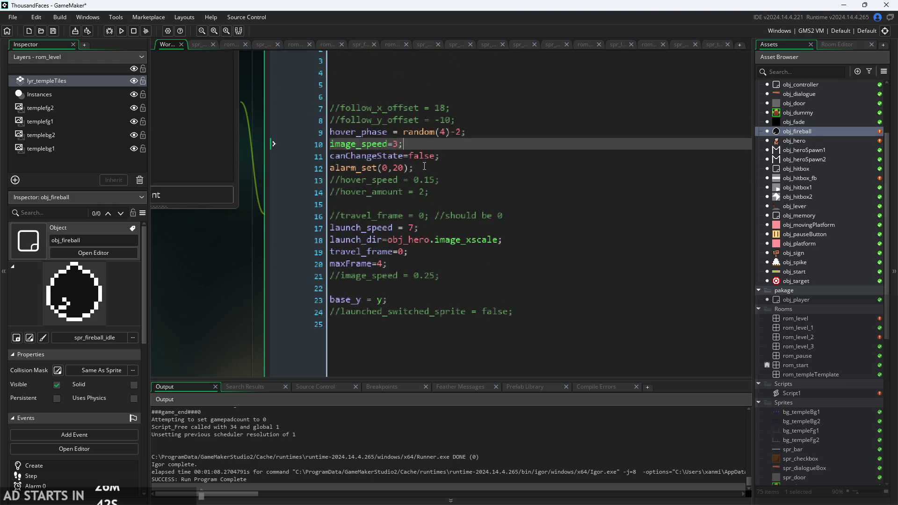
{"action": "left_click", "coordinate": [487, 134]}
{"action": "key", "text": "Return"}
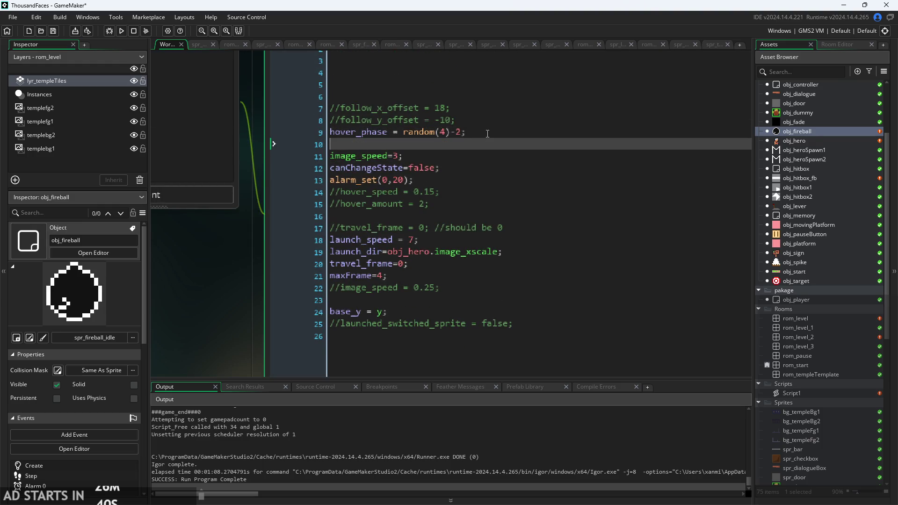
{"action": "scroll", "coordinate": [289, 283], "scroll_direction": "down", "scroll_amount": 2}
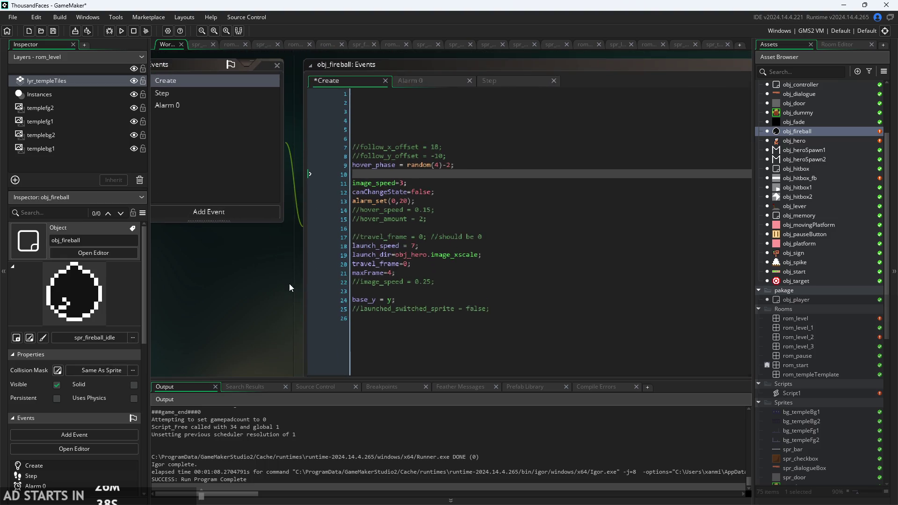
{"action": "left_click", "coordinate": [407, 172]}
{"action": "type", "text": "spritt"}
{"action": "key", "text": "Escape"}
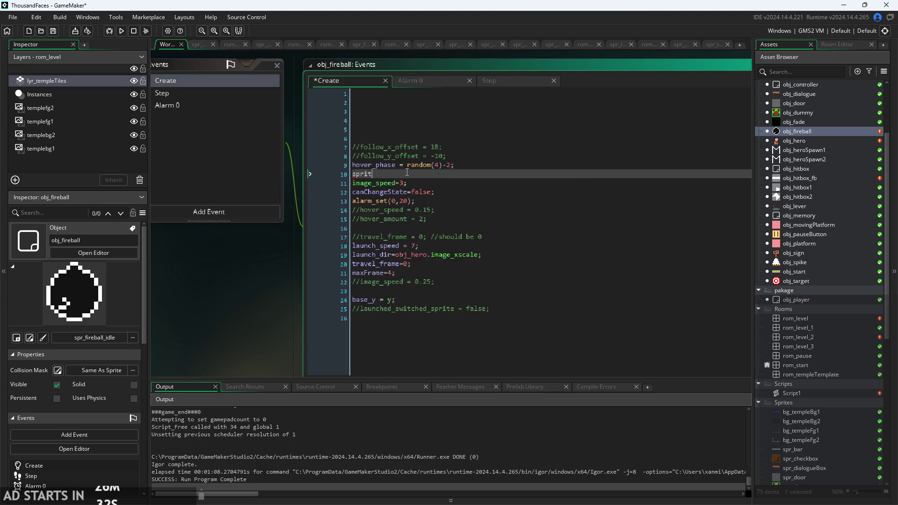
{"action": "type", "text": "e+ind"}
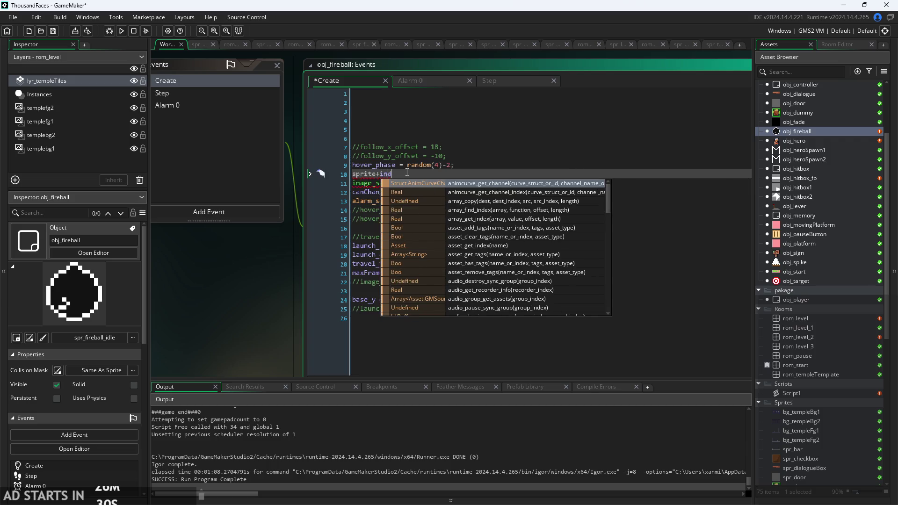
{"action": "key", "text": "BackSpace"}
{"action": "key", "text": "BackSpace"}
{"action": "key", "text": "BackSpace"}
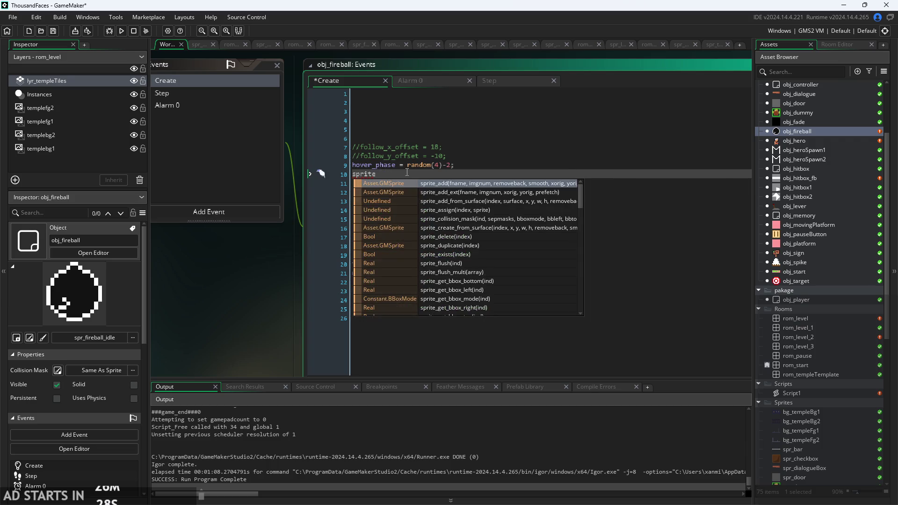
{"action": "type", "text": "_ind"}
{"action": "key", "text": "Return"}
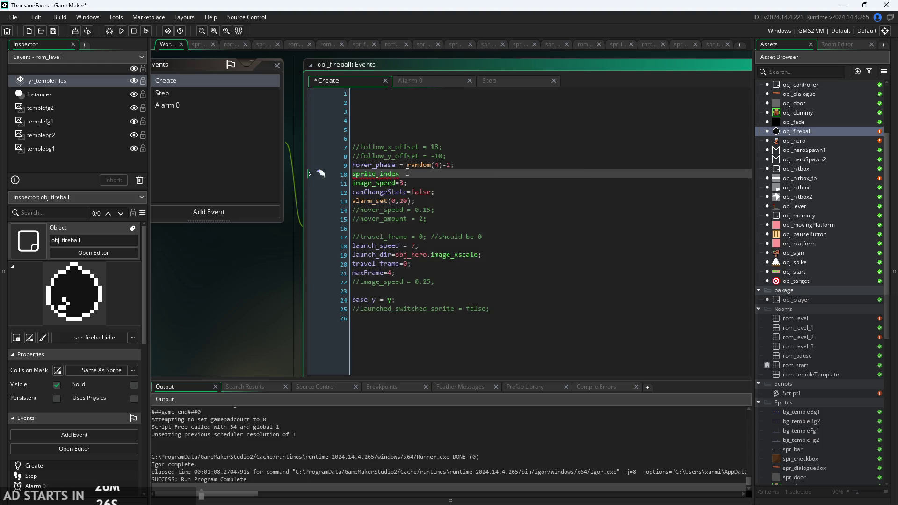
{"action": "type", "text": "=\""}
{"action": "scroll", "coordinate": [796, 397], "scroll_direction": "down", "scroll_amount": 10}
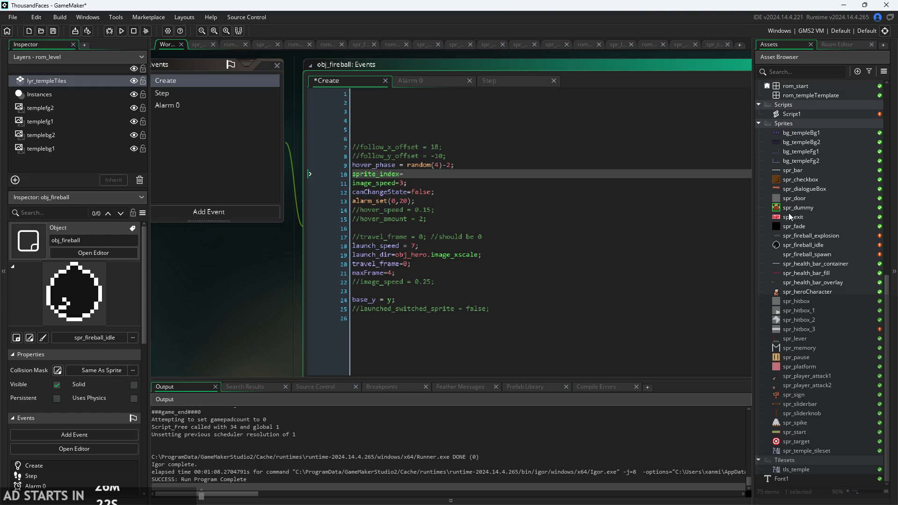
{"action": "type", "text": "spr_fireball"}
{"action": "type", "text": "l"}
{"action": "type", "text": "spawn"}
{"action": "type", "text": ";"}
Delete the image_speed=3; statement from the Create code.
{"action": "left_click", "coordinate": [484, 160]}
{"action": "key", "text": "Down"}
{"action": "key", "text": "Down"}
{"action": "scroll", "coordinate": [486, 161], "scroll_direction": "up", "scroll_amount": 1}
{"action": "left_click_drag", "start_coordinate": [380, 188], "coordinate": [277, 188]}
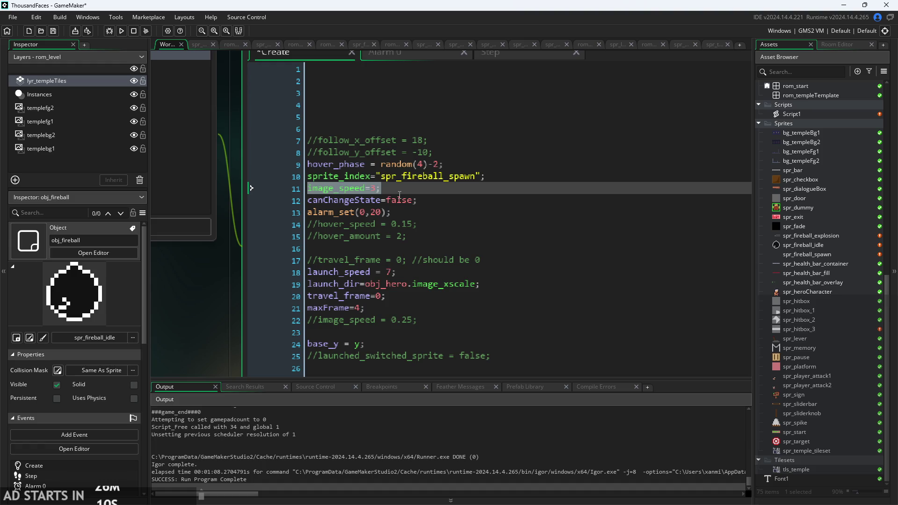
{"action": "key", "text": "BackSpace"}
Review the Alarm 0 and Step event code alongside the Create event.
{"action": "scroll", "coordinate": [395, 168], "scroll_direction": "up", "scroll_amount": 3}
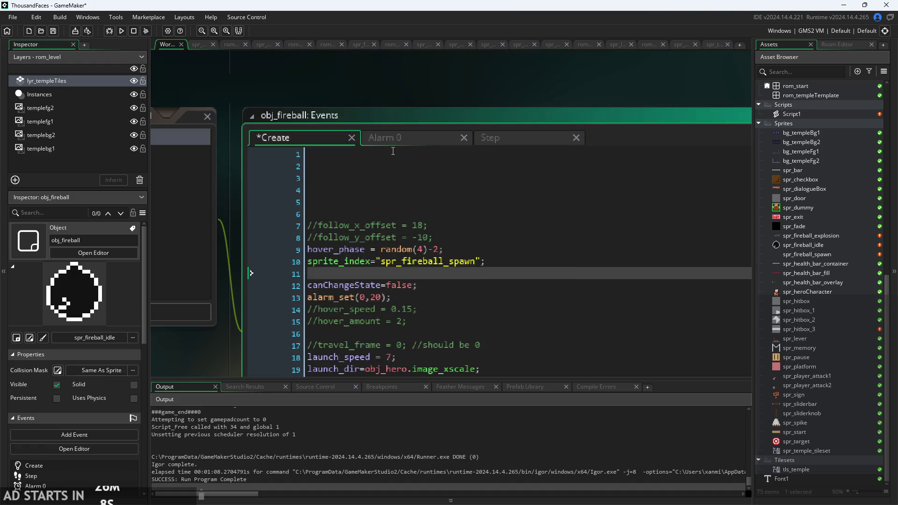
{"action": "left_click", "coordinate": [398, 137]}
{"action": "left_click", "coordinate": [489, 138]}
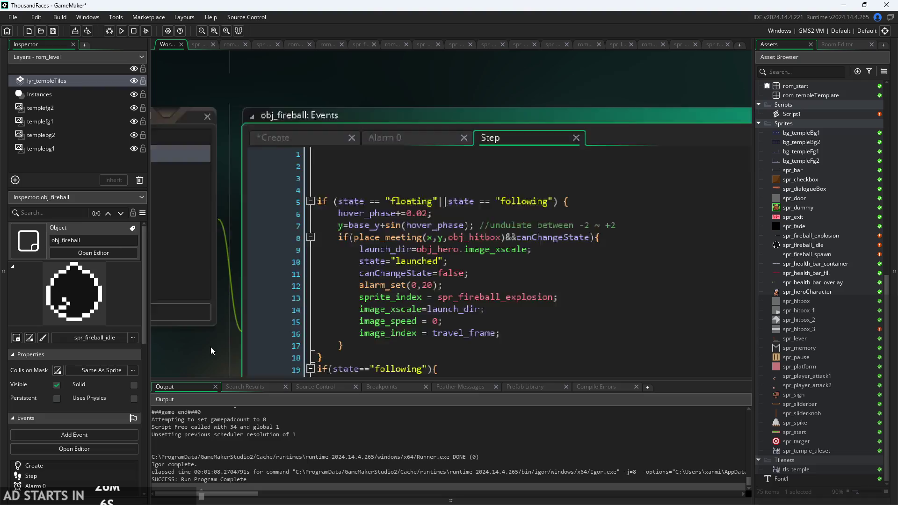
{"action": "scroll", "coordinate": [216, 257], "scroll_direction": "down", "scroll_amount": 1}
{"action": "scroll", "coordinate": [364, 242], "scroll_direction": "down", "scroll_amount": 4}
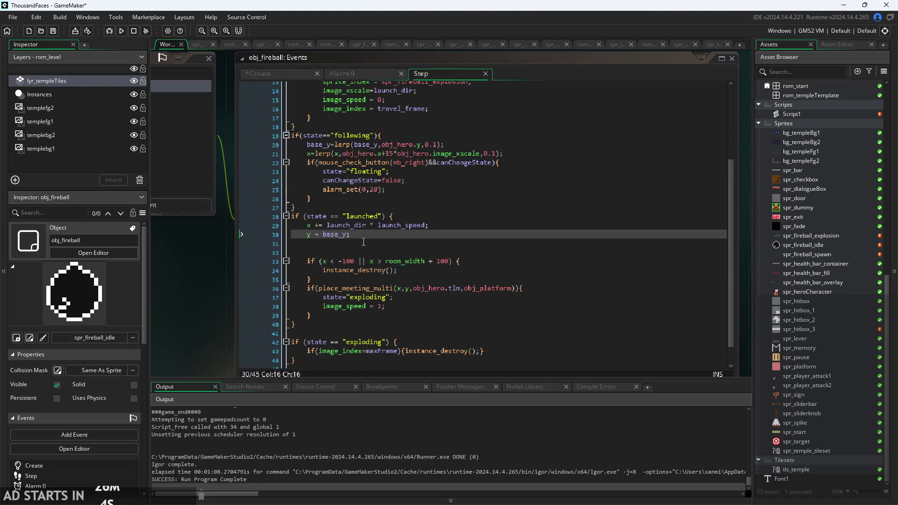
{"action": "scroll", "coordinate": [363, 242], "scroll_direction": "up", "scroll_amount": 3}
{"action": "left_click", "coordinate": [279, 73]}
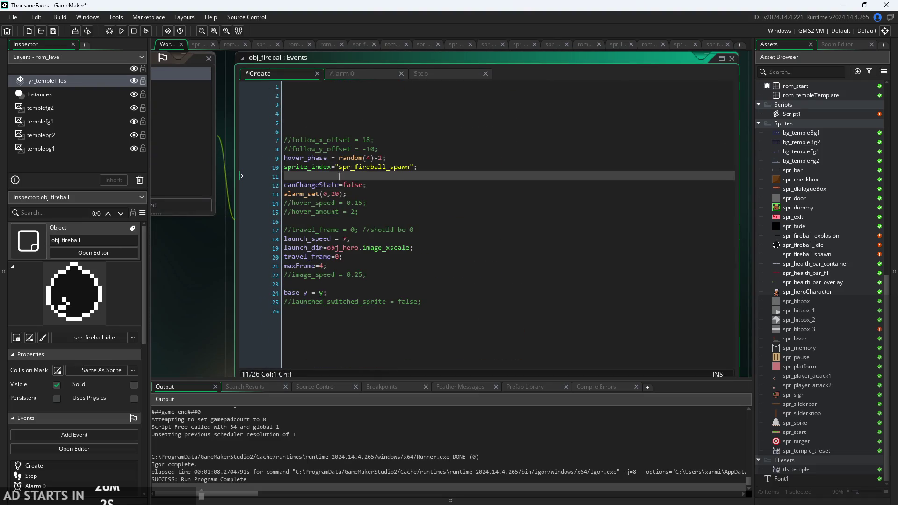
{"action": "left_click", "coordinate": [363, 77]}
{"action": "left_click", "coordinate": [432, 72]}
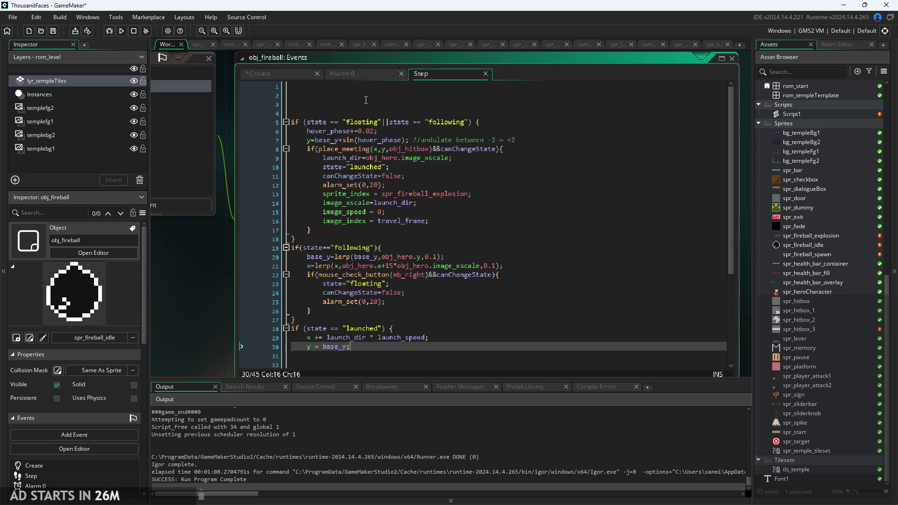
Write alarm_set(1,image_speed); on line 11, replacing the initial 20 with image_speed.
{"action": "left_click", "coordinate": [288, 75]}
{"action": "mouse_move", "coordinate": [223, 265]}
{"action": "left_mouse_down"}
{"action": "mouse_move", "coordinate": [270, 259]}
{"action": "mouse_move", "coordinate": [271, 282]}
{"action": "left_mouse_up"}
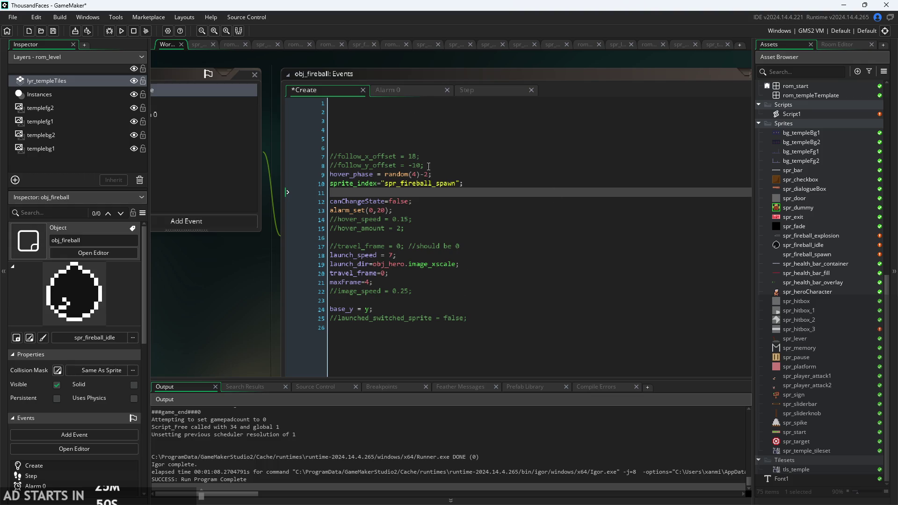
{"action": "left_click_drag", "start_coordinate": [445, 196], "coordinate": [427, 160]}
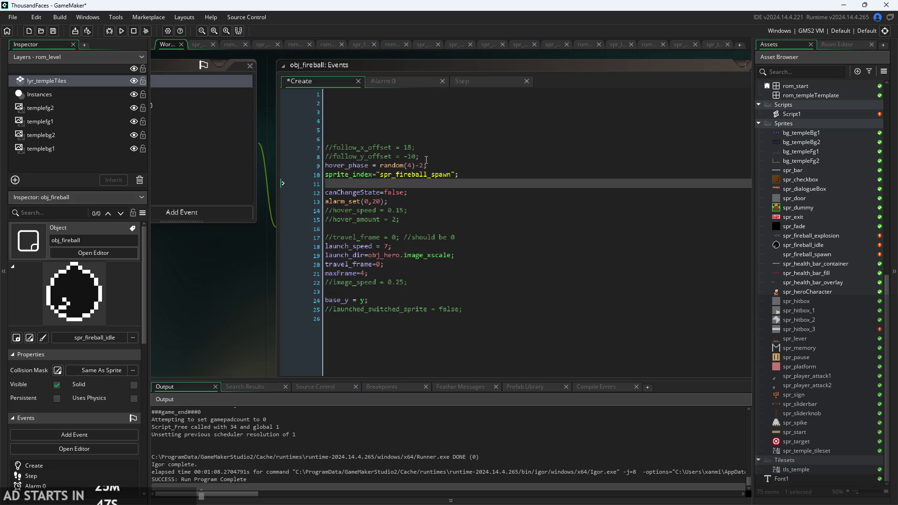
{"action": "left_click", "coordinate": [420, 186]}
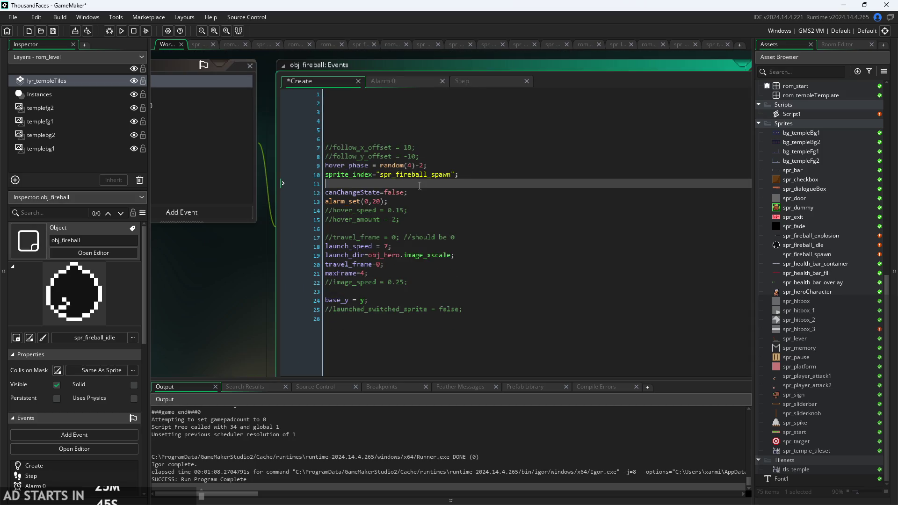
{"action": "type", "text": "alarm"}
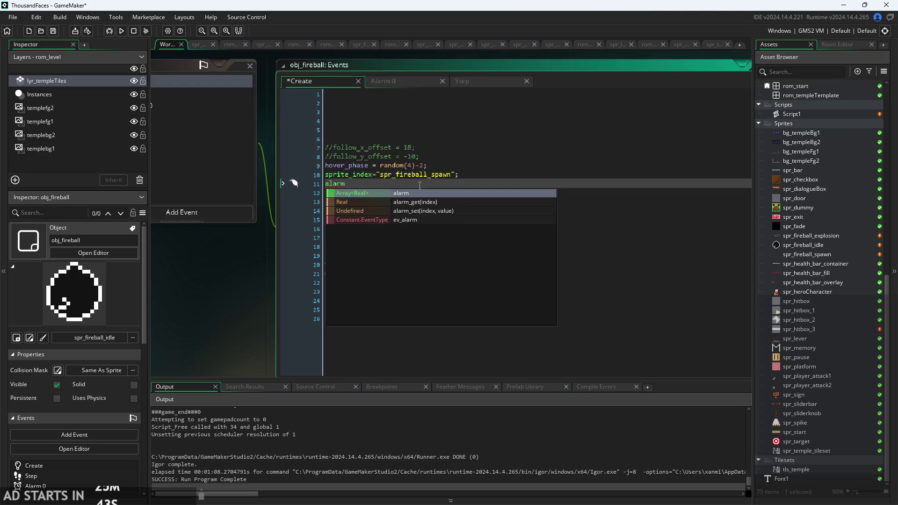
{"action": "type", "text": "_set(1"}
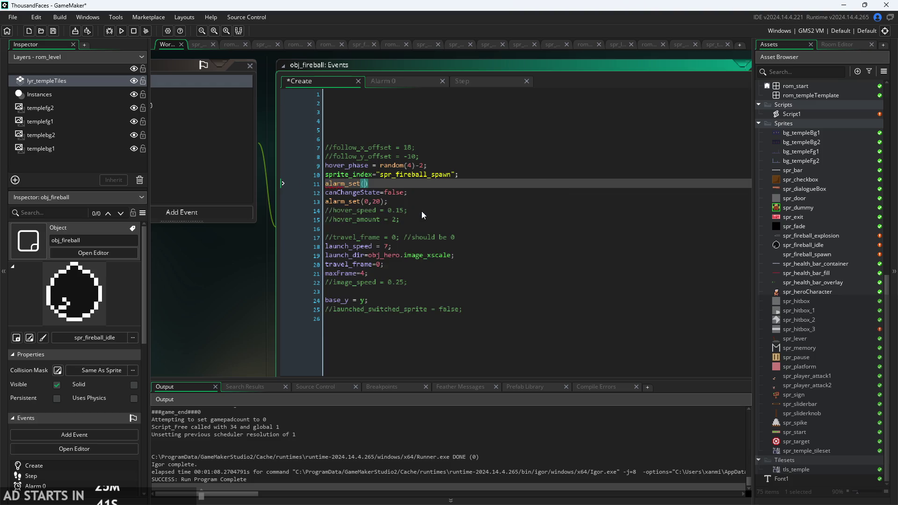
{"action": "type", "text": ",20)"}
{"action": "type", "text": ";"}
{"action": "left_click", "coordinate": [381, 183]}
{"action": "key", "text": "BackSpace"}
{"action": "key", "text": "BackSpace"}
{"action": "type", "text": "imag"}
{"action": "key", "text": "Down"}
{"action": "key", "text": "Down"}
{"action": "key", "text": "Down"}
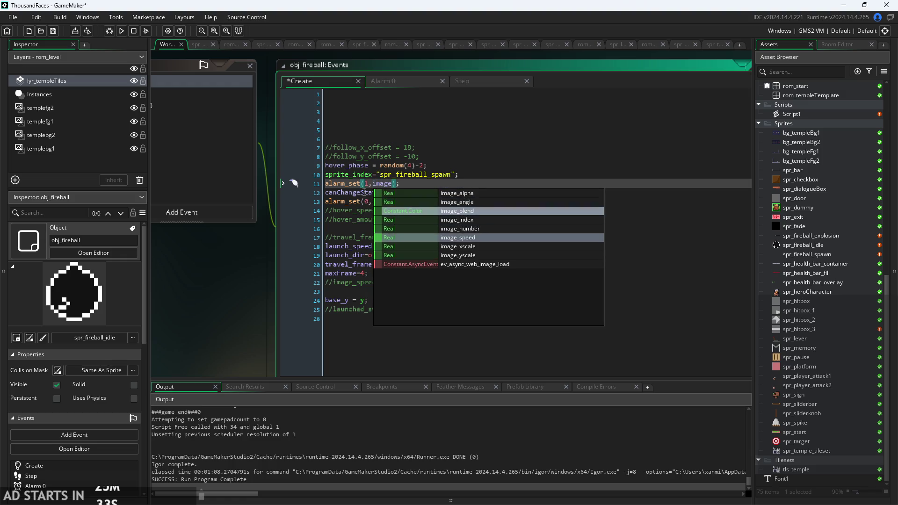
{"action": "key", "text": "Return"}
{"action": "left_click", "coordinate": [284, 280]}
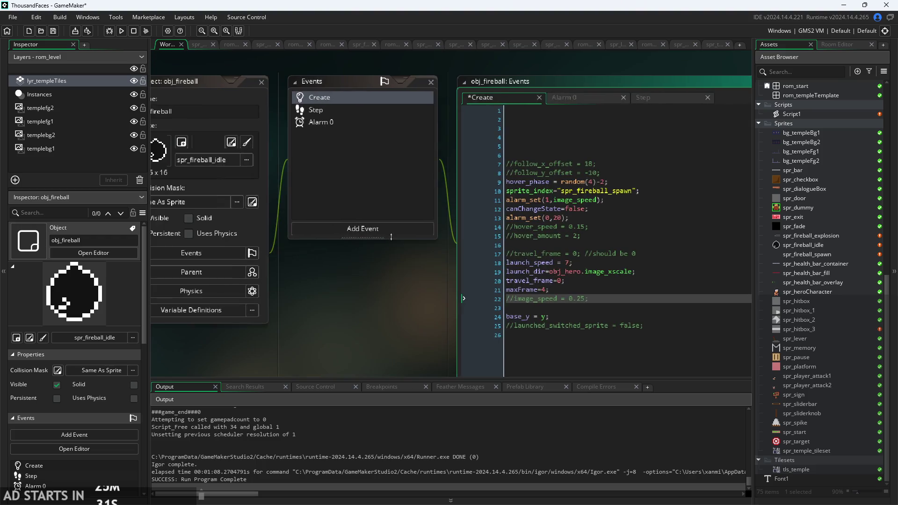
Add an Alarm 1 event to obj_fireball that sets sprite_index=spr_fireball_idle.
{"action": "left_click", "coordinate": [387, 231]}
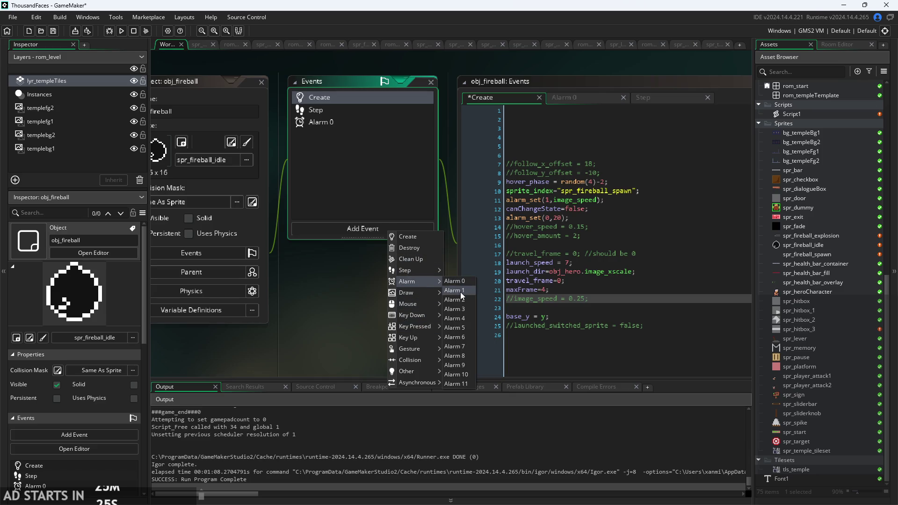
{"action": "left_click", "coordinate": [460, 292]}
{"action": "left_click", "coordinate": [525, 119]}
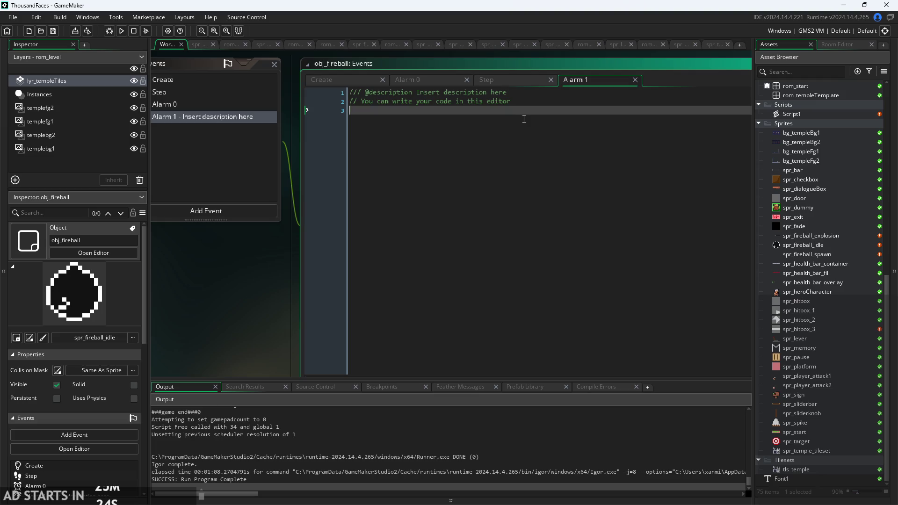
{"action": "type", "text": "image"}
{"action": "key", "text": "Down"}
{"action": "key", "text": "Down"}
{"action": "key", "text": "Down"}
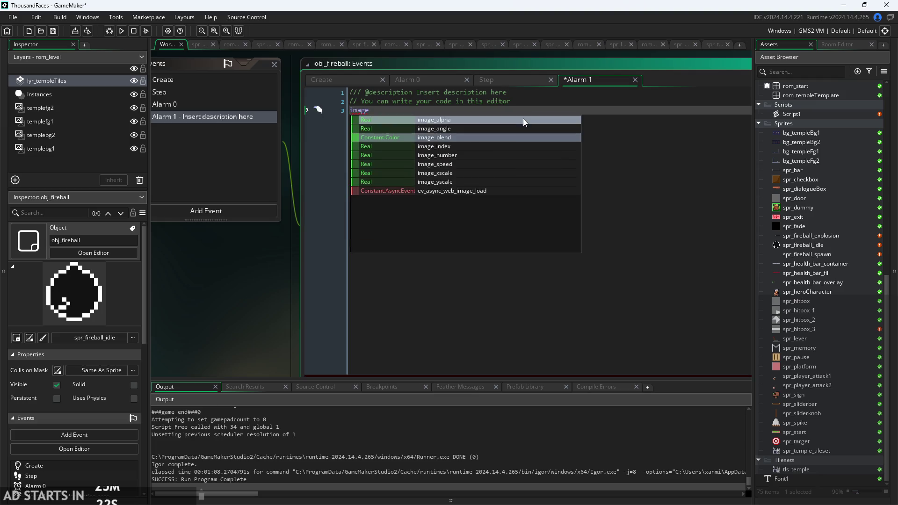
{"action": "key", "text": "BackSpace"}
{"action": "key", "text": "BackSpace"}
{"action": "key", "text": "BackSpace"}
{"action": "type", "text": "sprite"}
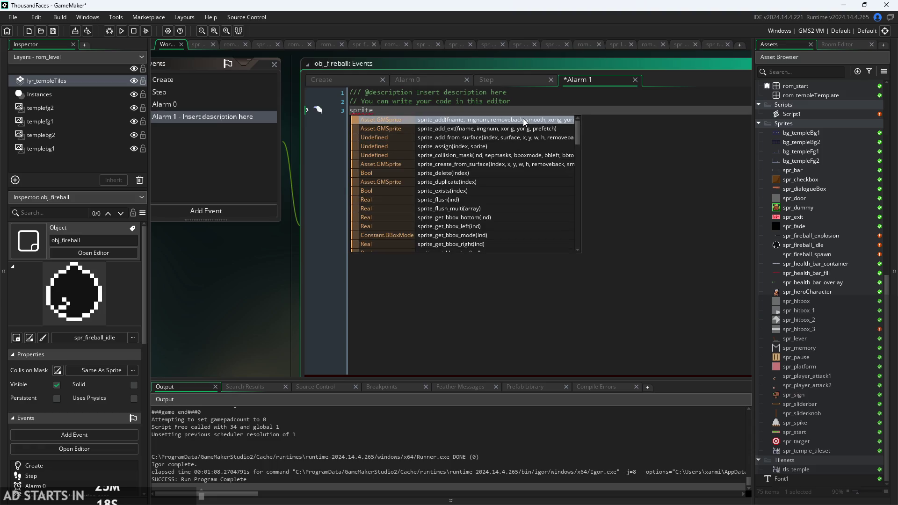
{"action": "type", "text": "_ind"}
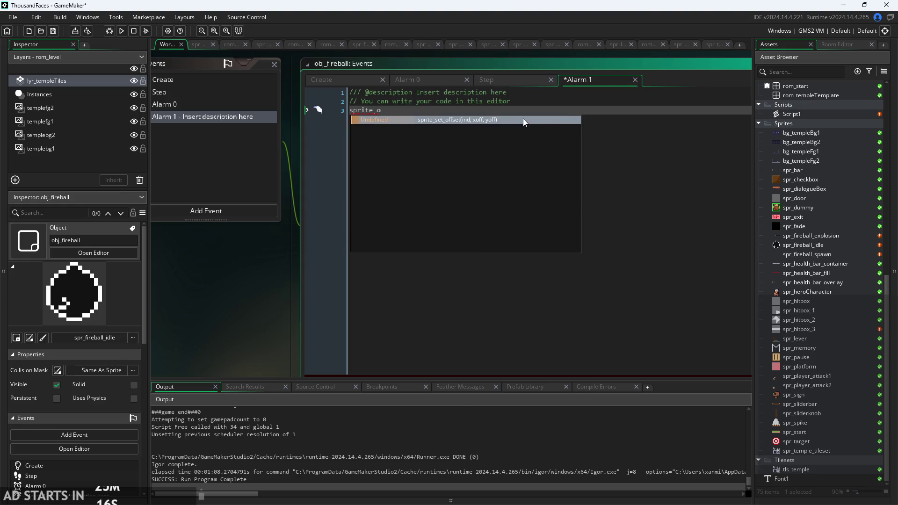
{"action": "key", "text": "Return"}
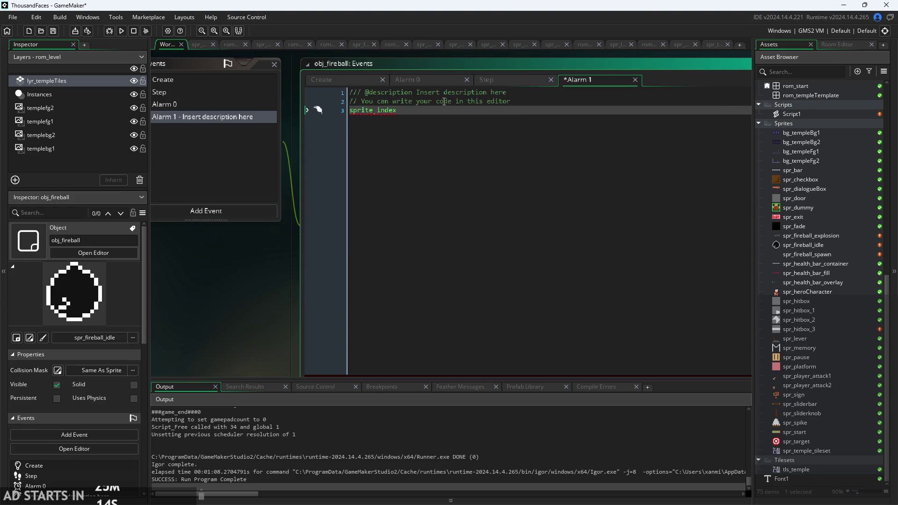
{"action": "type", "text": "=fireb"}
{"action": "key", "text": "Down"}
{"action": "key", "text": "Down"}
{"action": "key", "text": "Return"}
Remove the quotes around spr_fireball_spawn on Create line 10 to clear the error.
{"action": "left_click", "coordinate": [365, 86]}
{"action": "left_click", "coordinate": [404, 174]}
{"action": "key", "text": "BackSpace"}
{"action": "left_click", "coordinate": [479, 174]}
{"action": "key", "text": "BackSpace"}
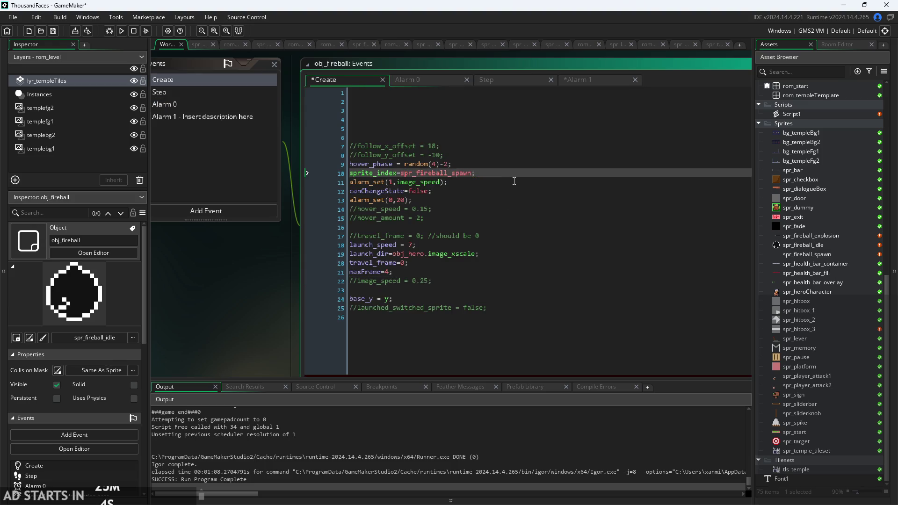
{"action": "key", "text": "Up"}
{"action": "key", "text": "Down"}
{"action": "key", "text": "Down"}
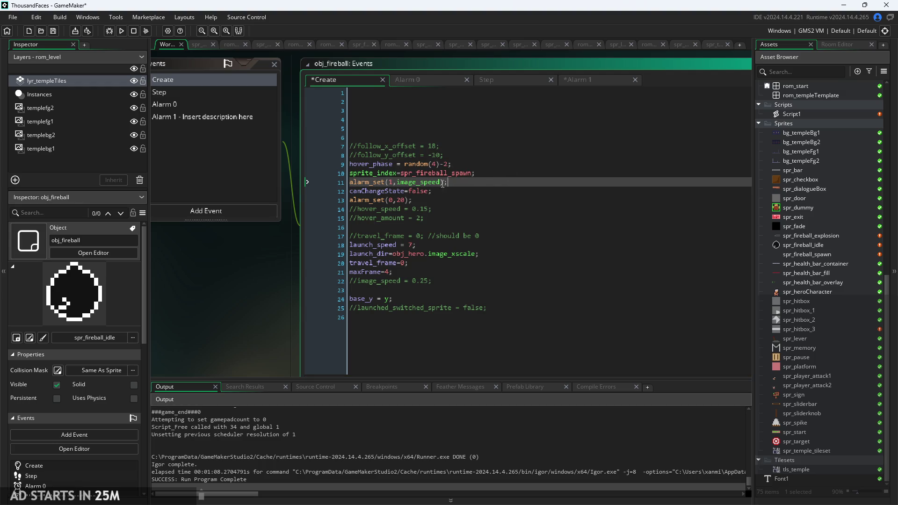
Add an image_speed=3; line to the Alarm 1 event.
{"action": "scroll", "coordinate": [443, 184], "scroll_direction": "up", "scroll_amount": 2, "text": "ctrl"}
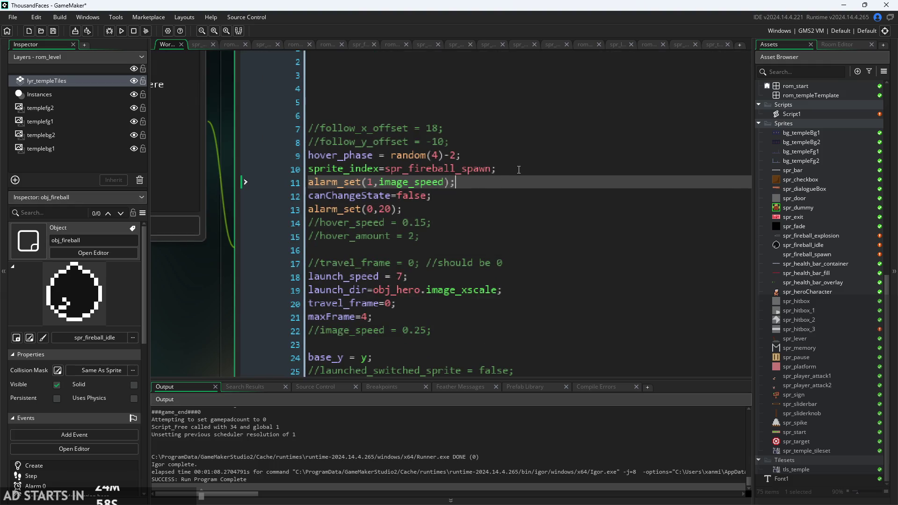
{"action": "scroll", "coordinate": [519, 170], "scroll_direction": "down", "scroll_amount": 2, "text": "ctrl"}
{"action": "left_click", "coordinate": [625, 79]}
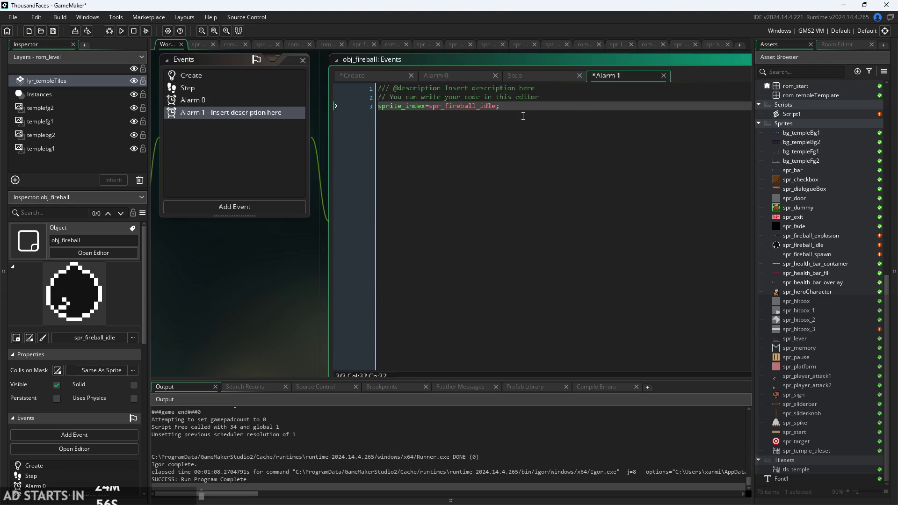
{"action": "key", "text": "Return"}
{"action": "type", "text": "image_speed=3;"}
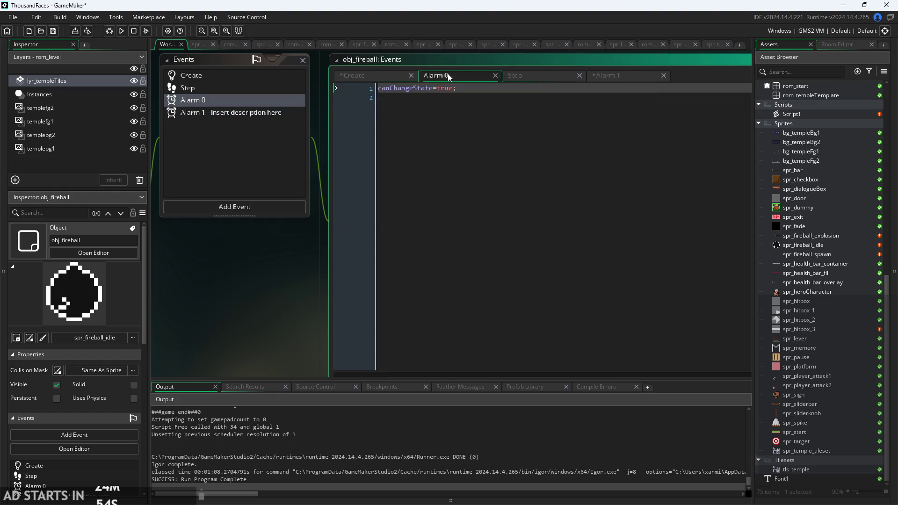
Insert image_speed=2 after the sprite_index line in the Create event.
{"action": "left_click", "coordinate": [382, 76]}
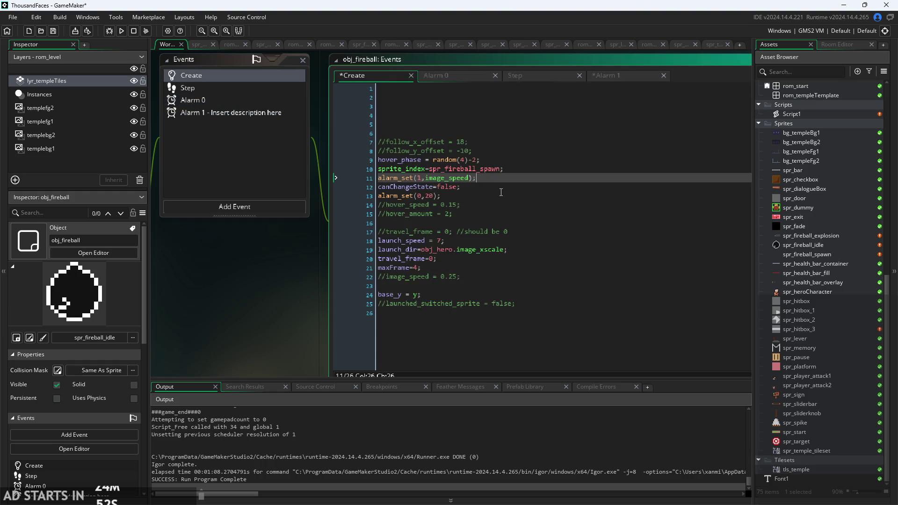
{"action": "left_click", "coordinate": [522, 169]}
{"action": "scroll", "coordinate": [477, 178], "scroll_direction": "up", "scroll_amount": 3, "text": "ctrl"}
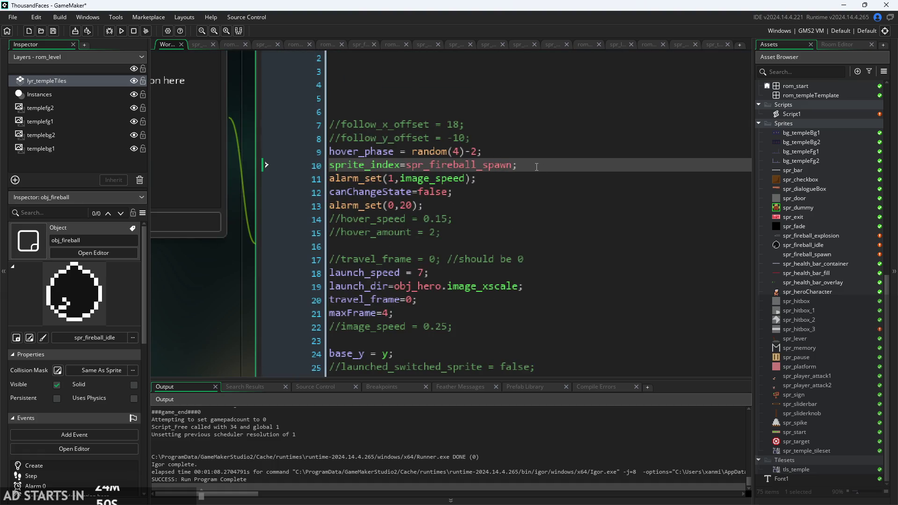
{"action": "key", "text": "Return"}
{"action": "type", "text": "image"}
{"action": "key", "text": "Return"}
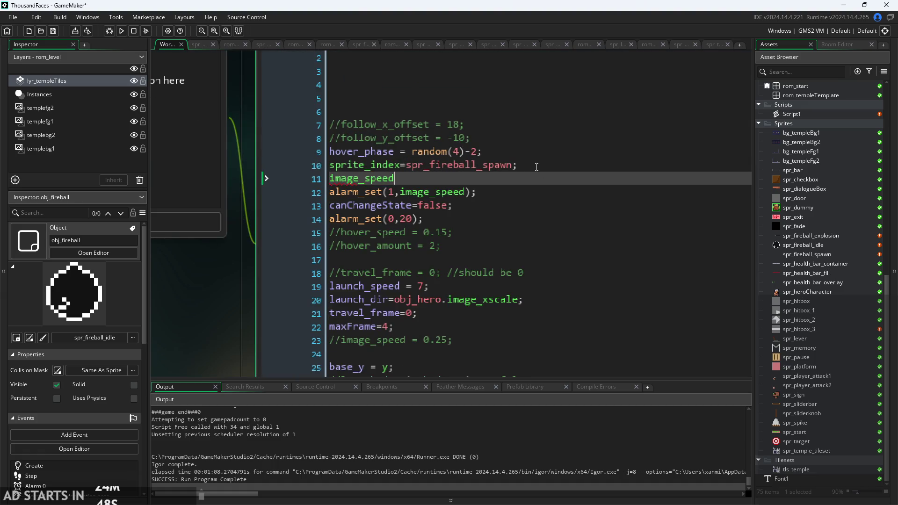
{"action": "type", "text": "="}
{"action": "type", "text": "2;"}
Change the alarm_set duration from image_speed to 10 and run the game.
{"action": "mouse_move", "coordinate": [365, 183]}
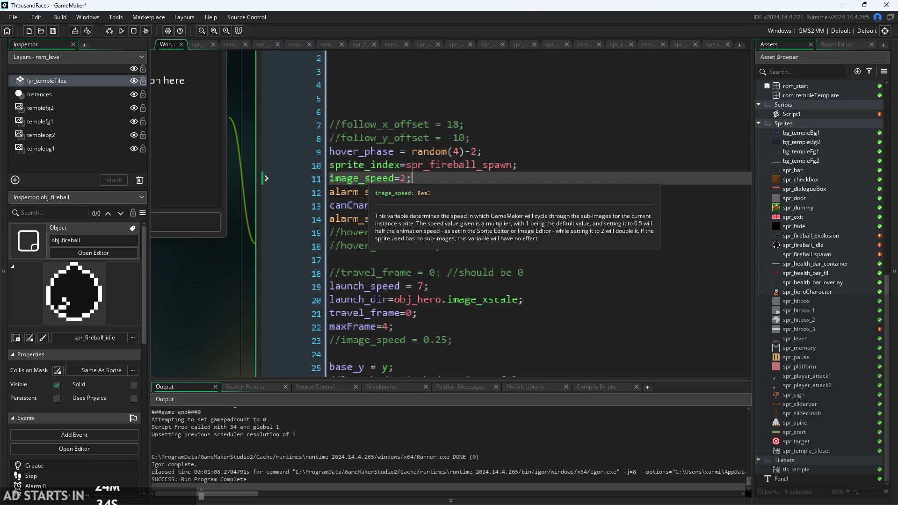
{"action": "left_click", "coordinate": [402, 192]}
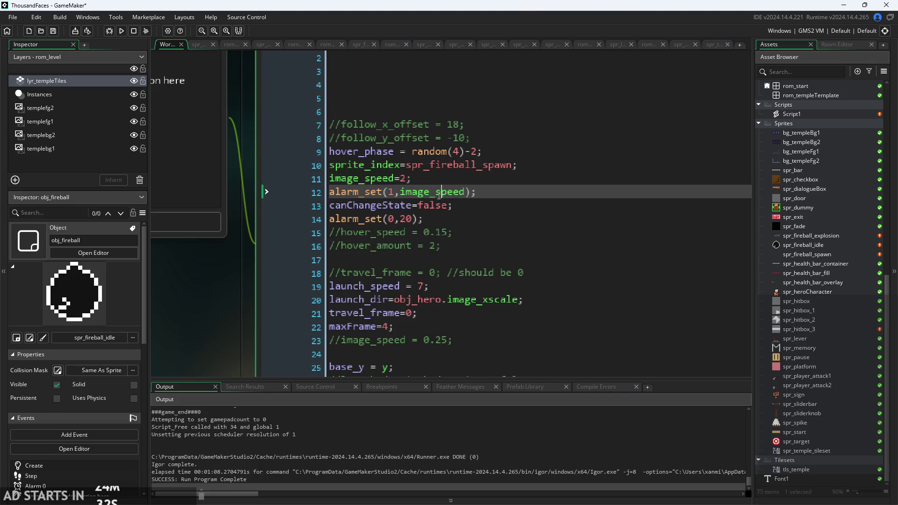
{"action": "double_click", "coordinate": [407, 192]}
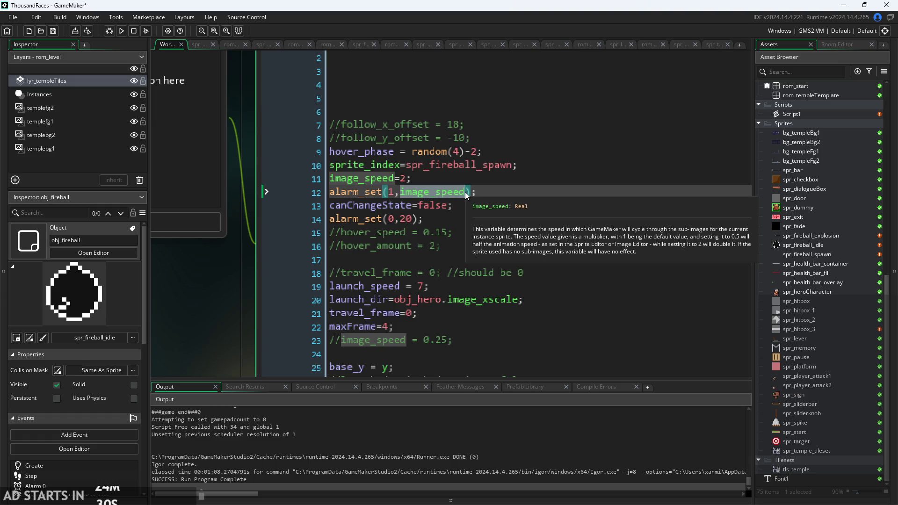
{"action": "type", "text": "10"}
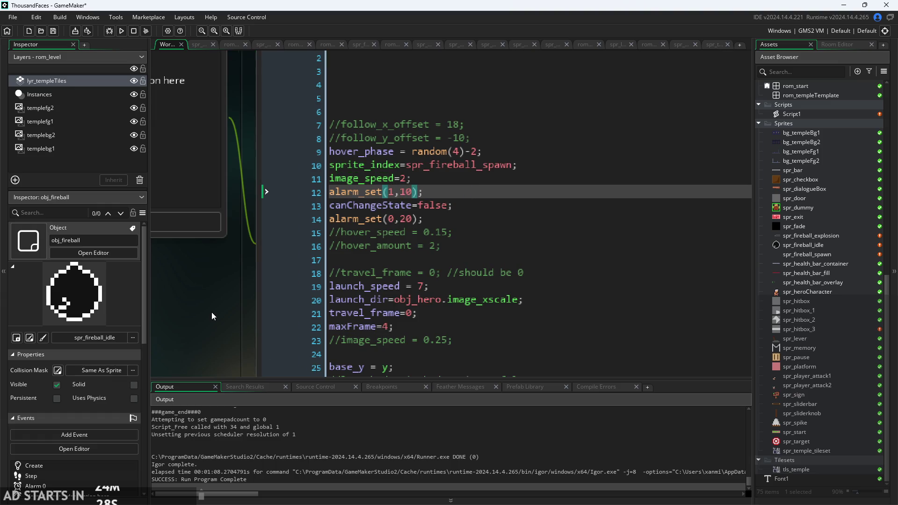
{"action": "scroll", "coordinate": [212, 311], "scroll_direction": "down", "scroll_amount": 3}
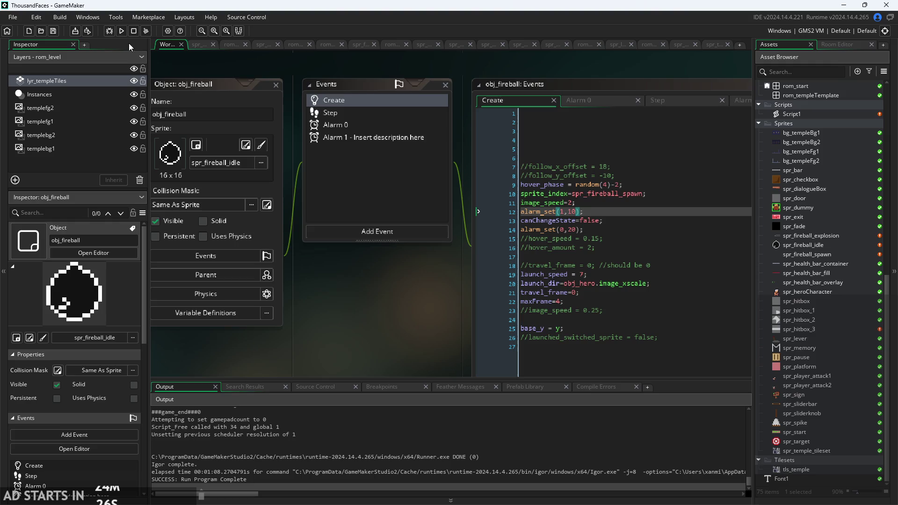
{"action": "left_click", "coordinate": [121, 31]}
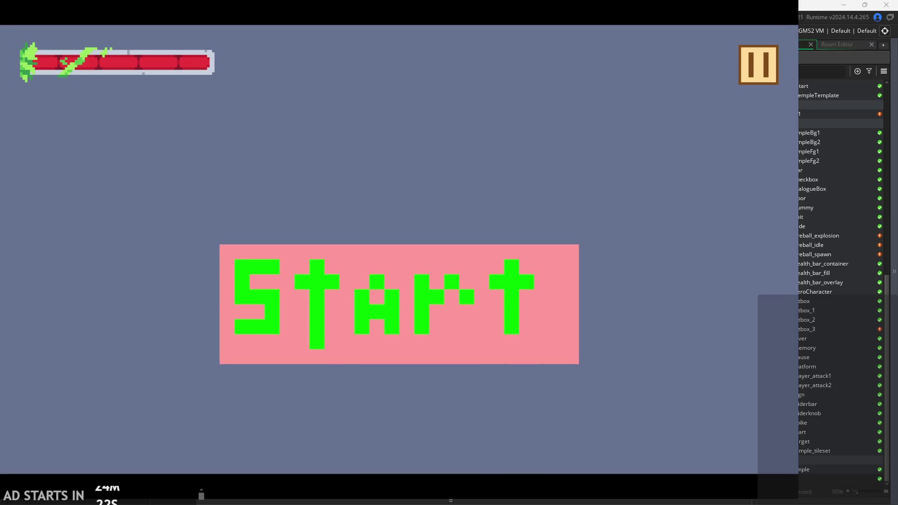
Start the game, pause it, and exit back to obj_fireball's alarm_set line.
{"action": "left_click", "coordinate": [371, 296]}
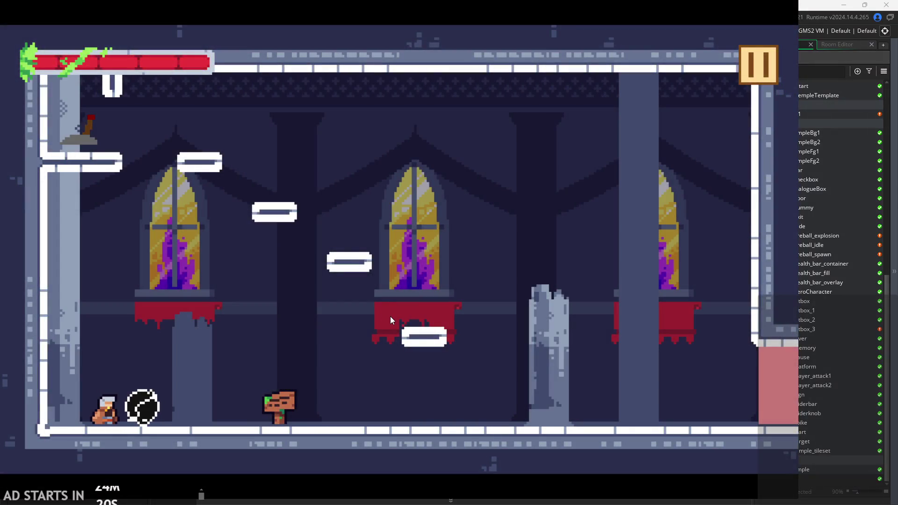
{"action": "left_click", "coordinate": [758, 65]}
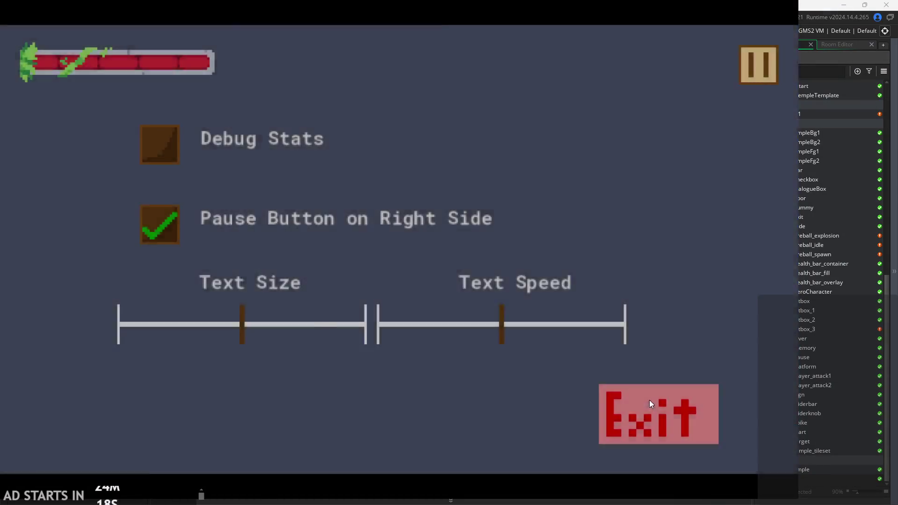
{"action": "left_click", "coordinate": [650, 402]}
{"action": "scroll", "coordinate": [338, 290], "scroll_direction": "up", "scroll_amount": 3}
{"action": "left_click", "coordinate": [465, 285]}
{"action": "left_click", "coordinate": [484, 172]}
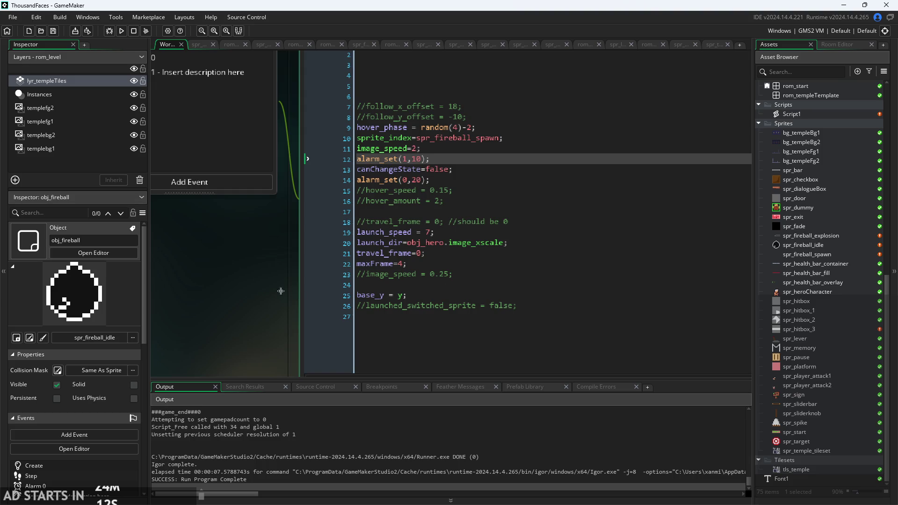
{"action": "left_click", "coordinate": [400, 83]}
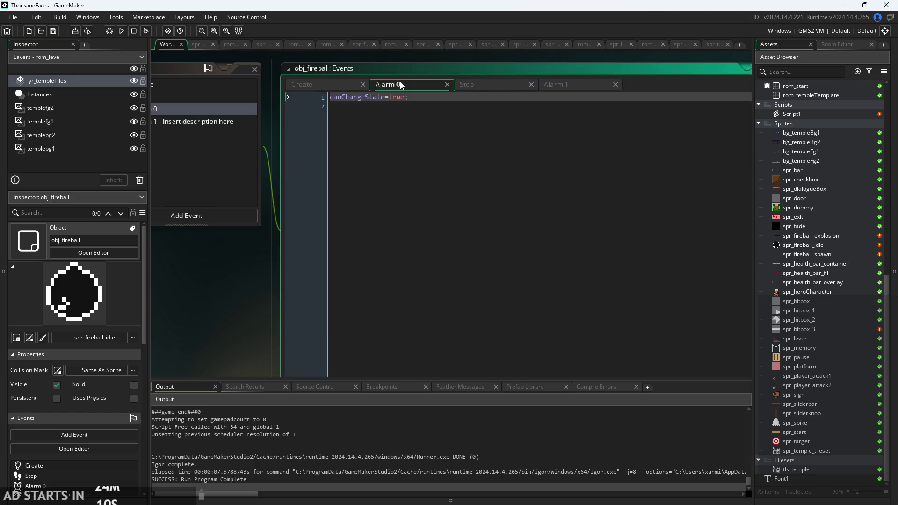
{"action": "left_click", "coordinate": [506, 88]}
{"action": "left_click_drag", "start_coordinate": [507, 88], "coordinate": [421, 87]}
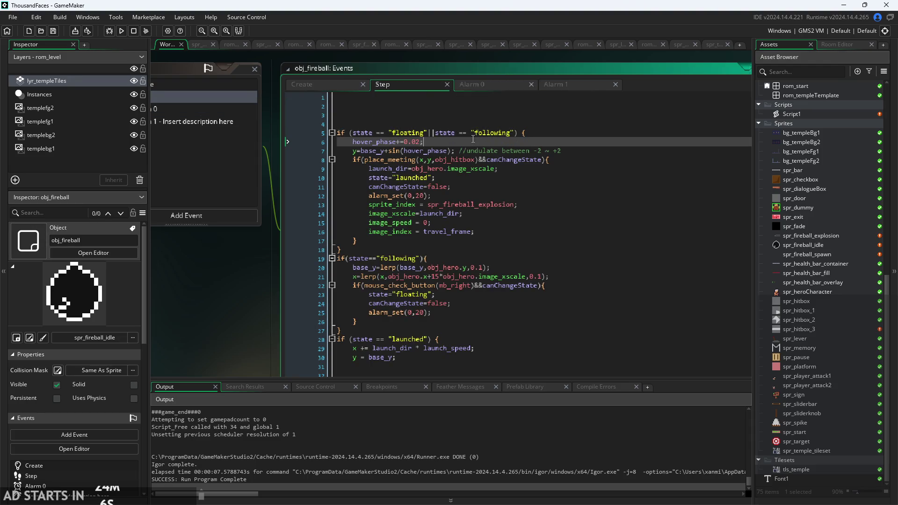
{"action": "left_click", "coordinate": [534, 218]}
{"action": "left_click", "coordinate": [543, 177]}
{"action": "left_click", "coordinate": [565, 161]}
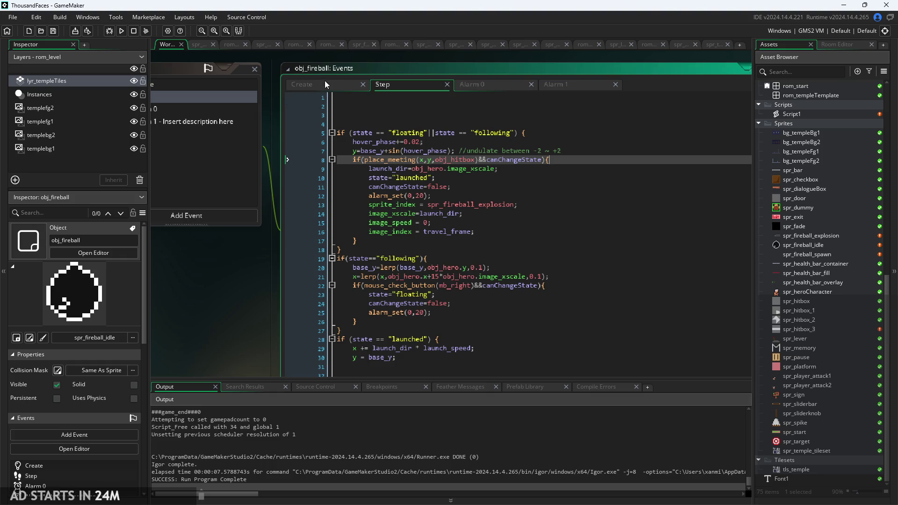
{"action": "left_click", "coordinate": [543, 293]}
{"action": "scroll", "coordinate": [545, 283], "scroll_direction": "up", "scroll_amount": 2, "text": "ctrl"}
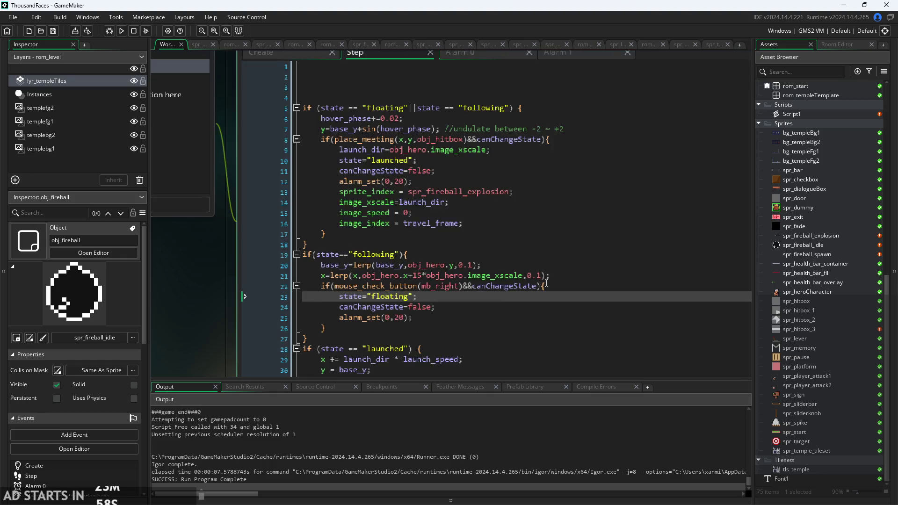
{"action": "scroll", "coordinate": [586, 293], "scroll_direction": "down", "scroll_amount": 2, "text": "ctrl"}
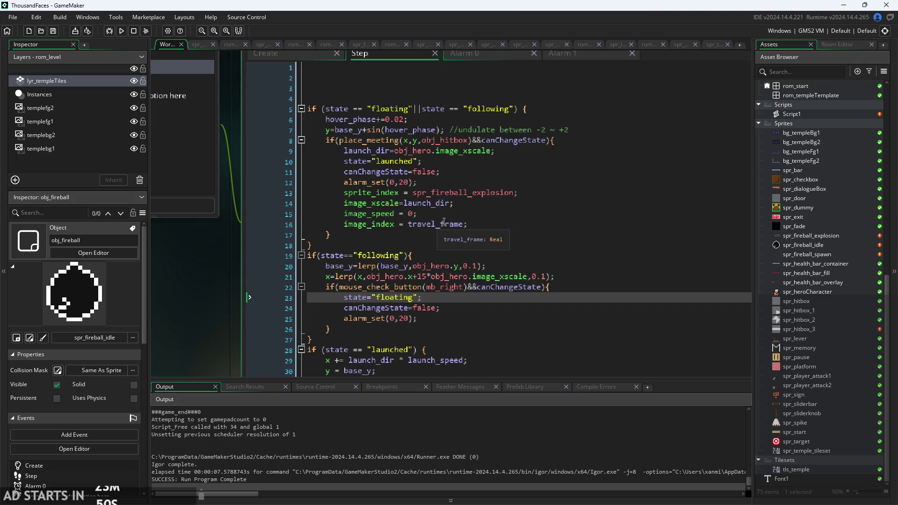
{"action": "left_click", "coordinate": [290, 55]}
{"action": "left_click", "coordinate": [387, 169]}
{"action": "scroll", "coordinate": [418, 171], "scroll_direction": "up", "scroll_amount": 2, "text": "ctrl"}
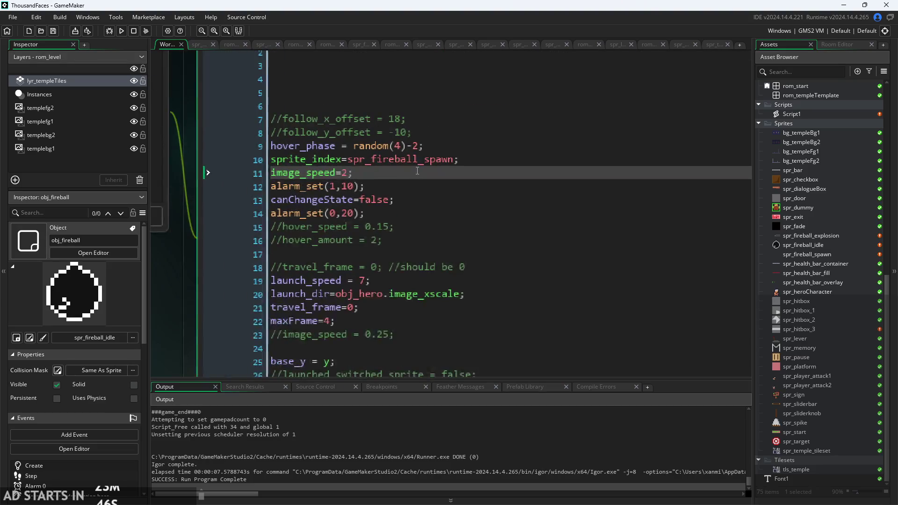
Check obj_fireball's variable definitions, then run the game to test the fireball.
{"action": "scroll", "coordinate": [417, 171], "scroll_direction": "down", "scroll_amount": 2, "text": "ctrl"}
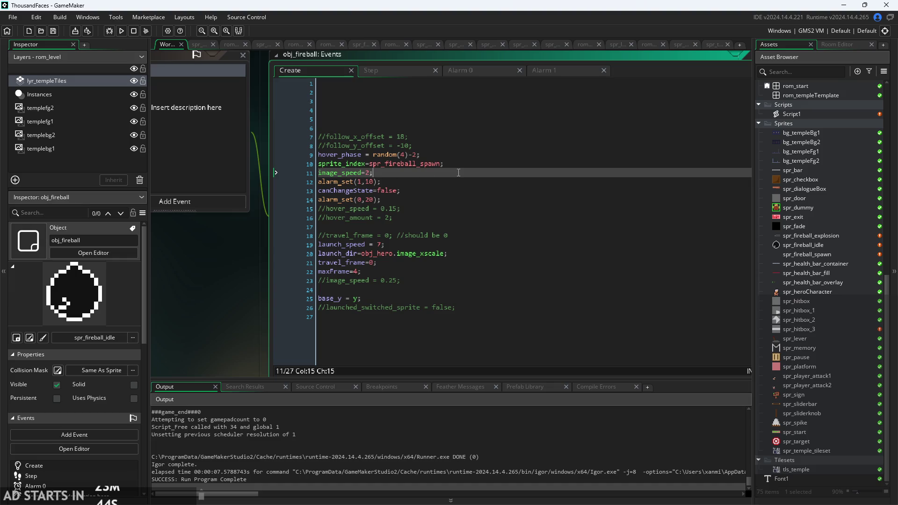
{"action": "left_click_drag", "start_coordinate": [155, 301], "coordinate": [588, 262]}
{"action": "left_click", "coordinate": [400, 245]}
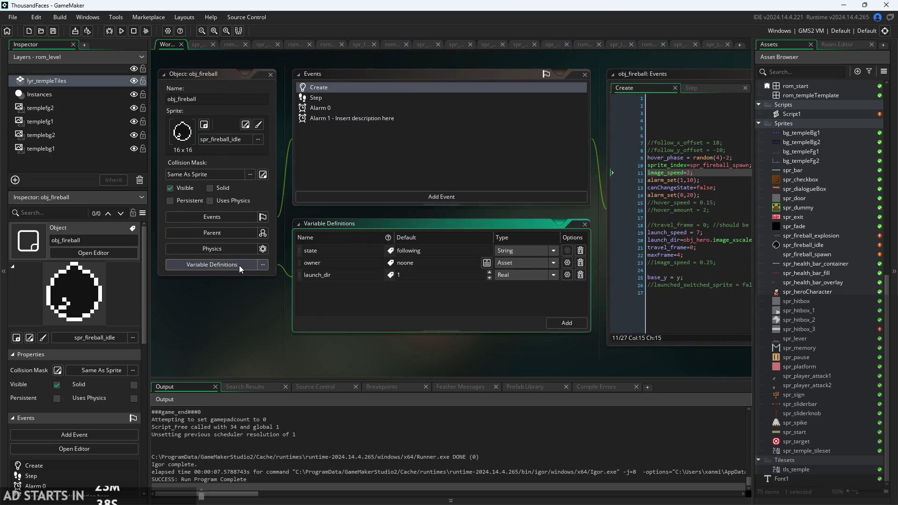
{"action": "left_click", "coordinate": [242, 265]}
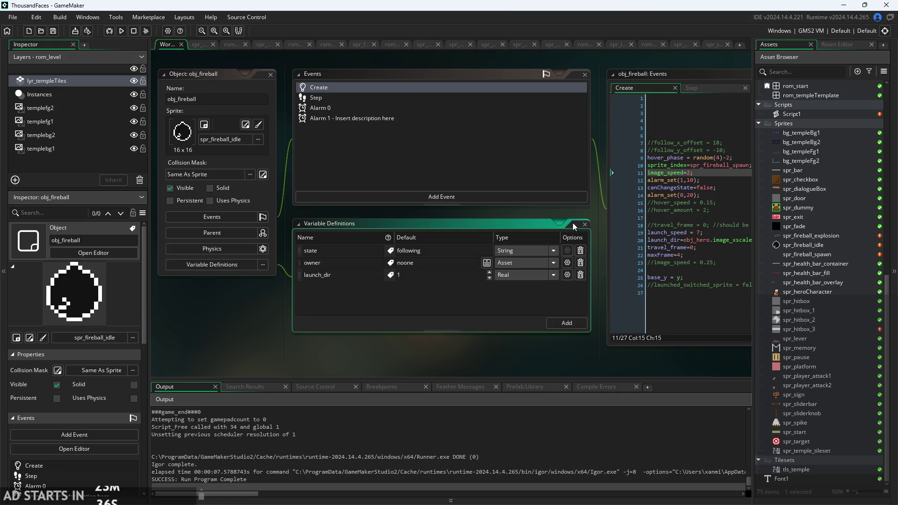
{"action": "left_click", "coordinate": [586, 225]}
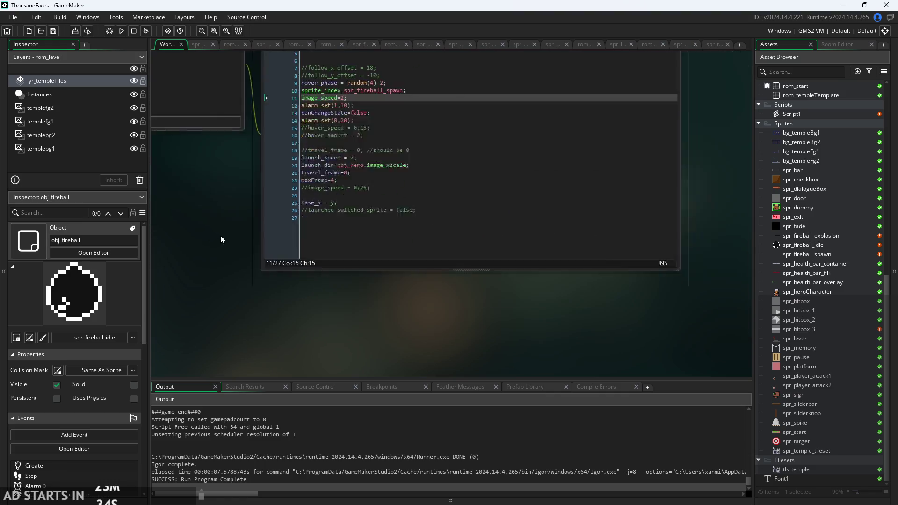
{"action": "scroll", "coordinate": [321, 282], "scroll_direction": "up", "scroll_amount": 2, "text": "ctrl"}
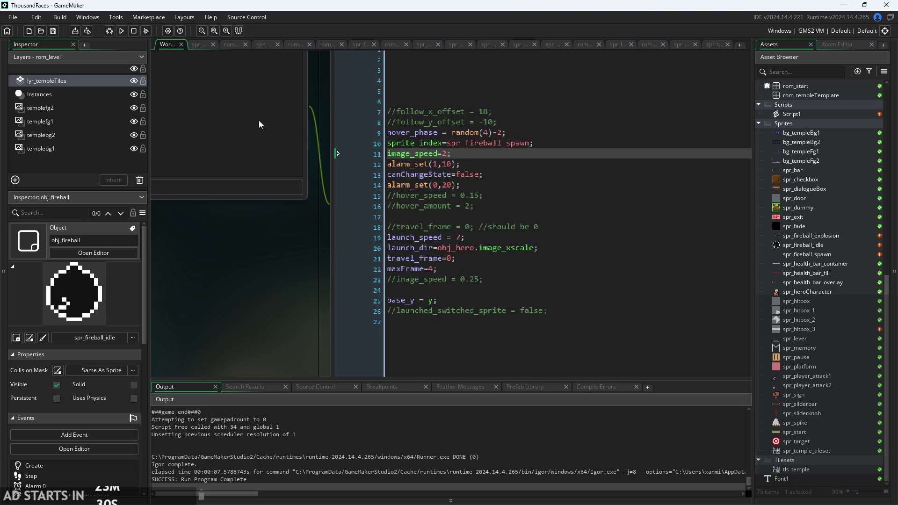
{"action": "left_click", "coordinate": [124, 31]}
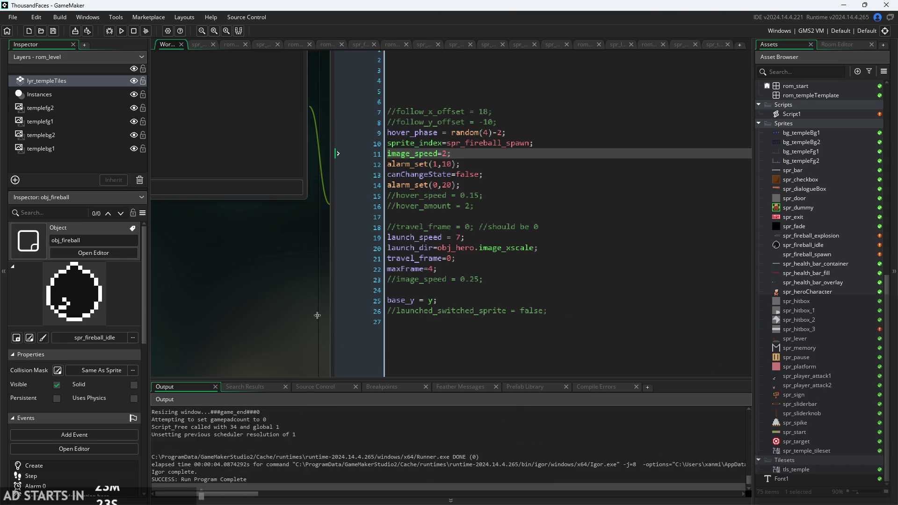
Set obj_fireball's object sprite to spr_fireball_spawn.
{"action": "scroll", "coordinate": [695, 311], "scroll_direction": "down", "scroll_amount": 2, "text": "ctrl"}
{"action": "left_click", "coordinate": [402, 145]}
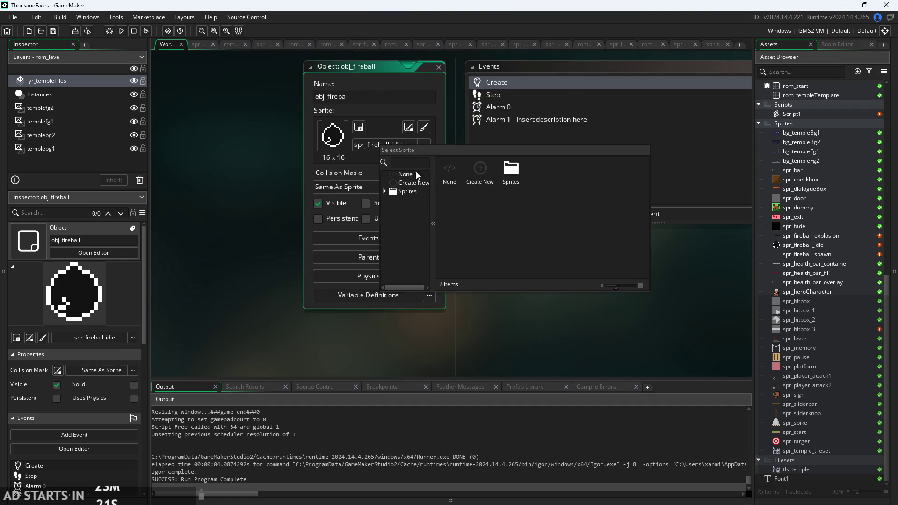
{"action": "scroll", "coordinate": [410, 271], "scroll_direction": "down", "scroll_amount": 3}
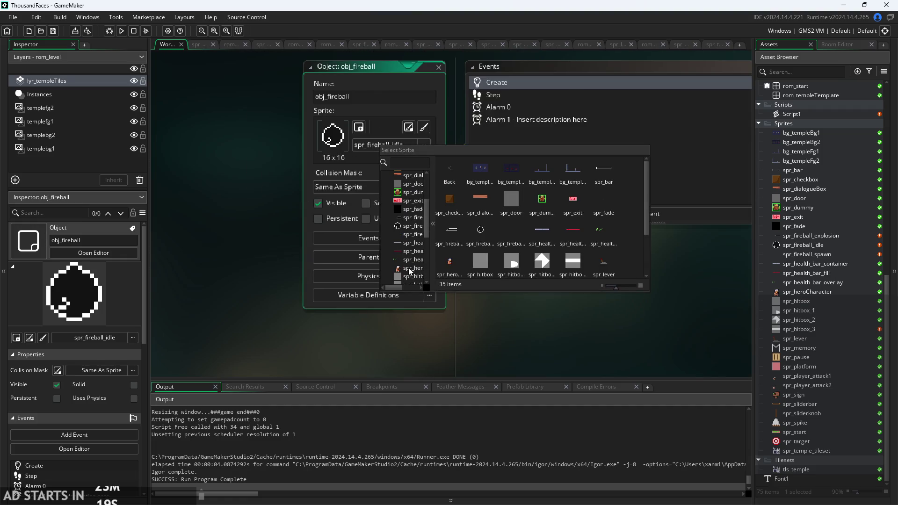
{"action": "scroll", "coordinate": [414, 227], "scroll_direction": "down", "scroll_amount": 1}
{"action": "left_click", "coordinate": [414, 217]}
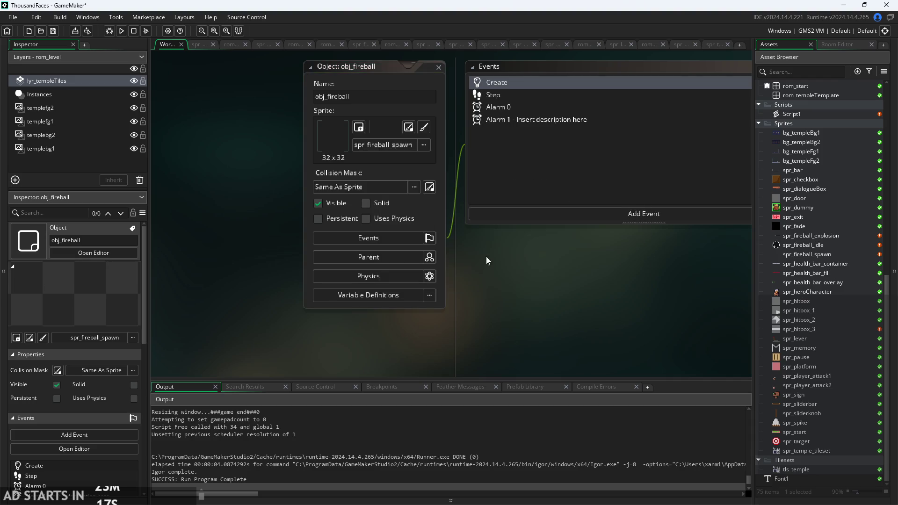
Delete the sprite_index line (line 10) from the Create code and run the game.
{"action": "left_click", "coordinate": [473, 149]}
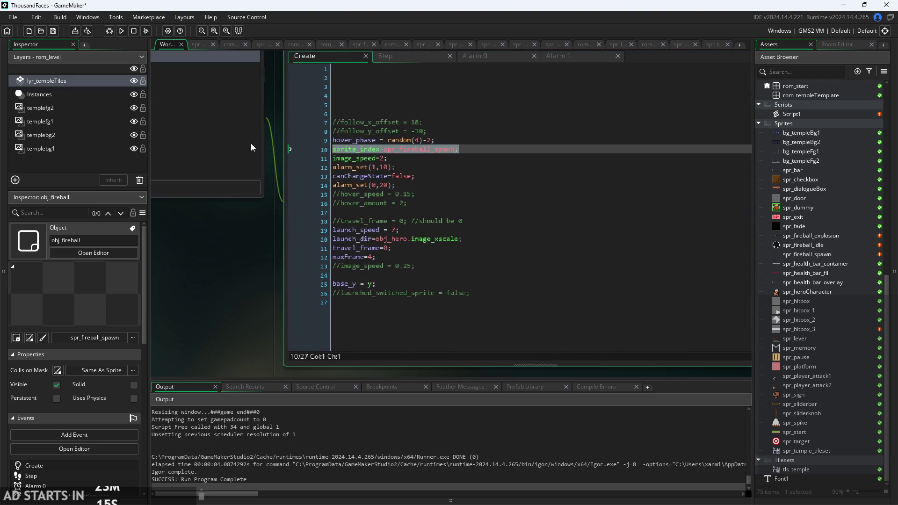
{"action": "key", "text": "shift+Home"}
{"action": "key", "text": "BackSpace"}
{"action": "key", "text": "BackSpace"}
{"action": "left_click", "coordinate": [427, 150]}
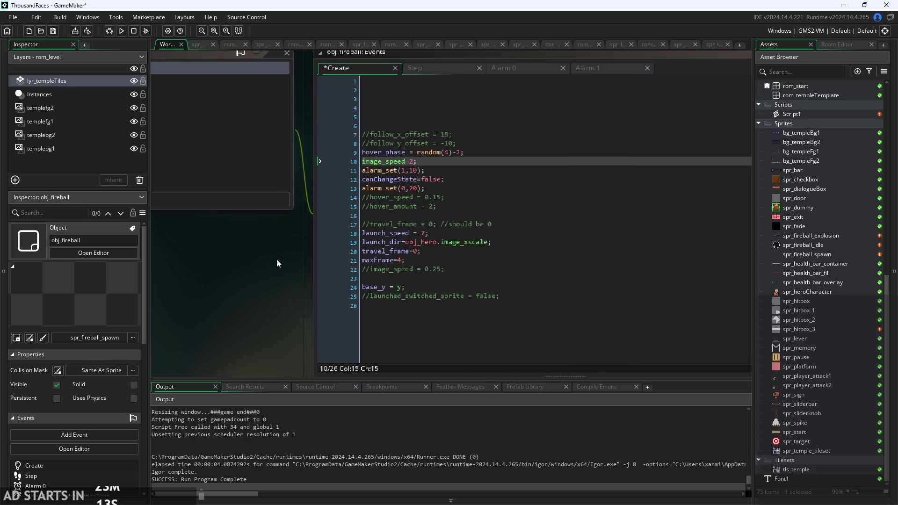
{"action": "left_click", "coordinate": [126, 31]}
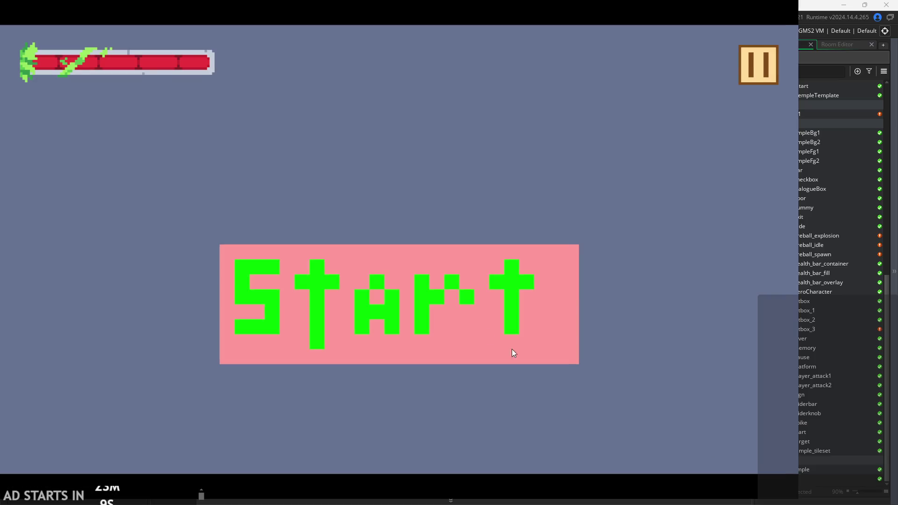
{"action": "left_click", "coordinate": [512, 349]}
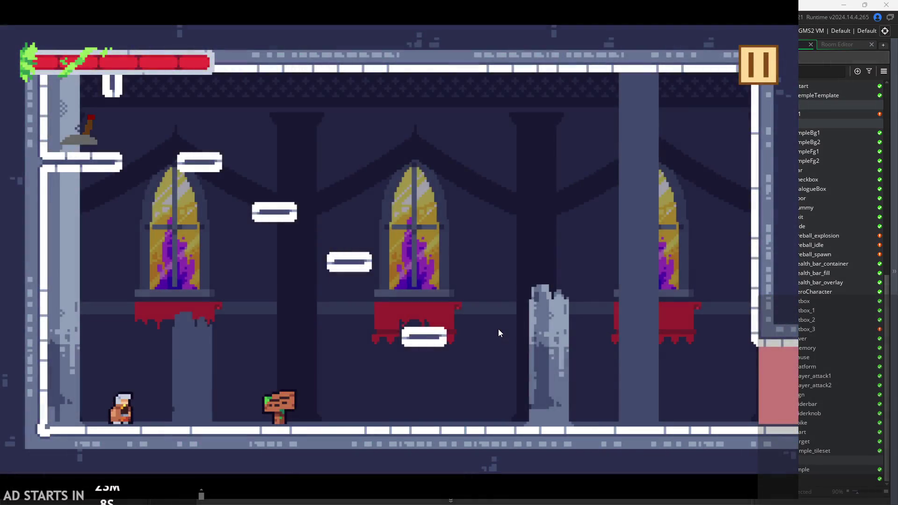
{"action": "key", "text": "Right"}
{"action": "key", "text": "space"}
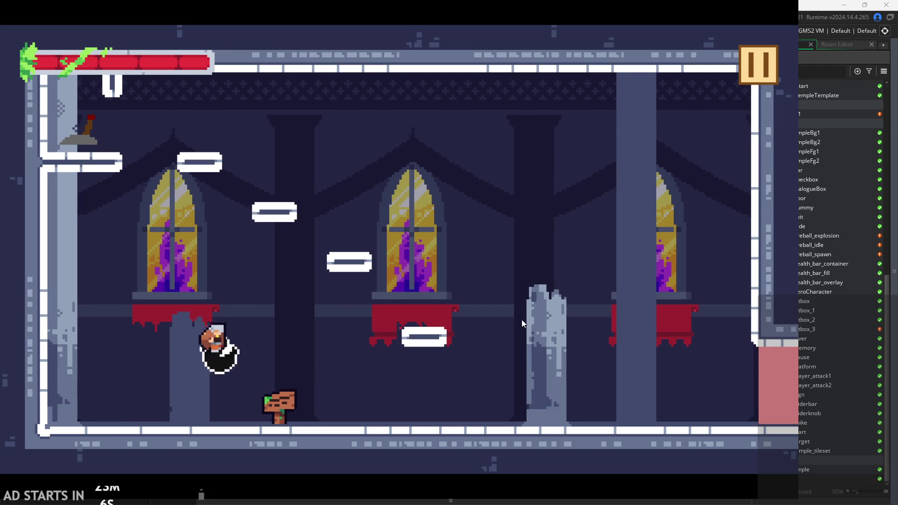
{"action": "key", "text": "x"}
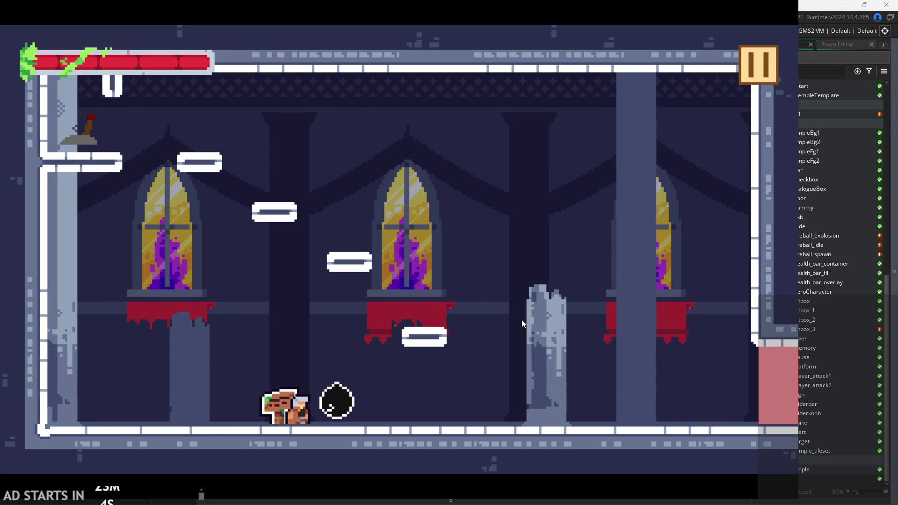
{"action": "key", "text": "Right"}
{"action": "key", "text": "Right"}
{"action": "key", "text": "Left"}
{"action": "key", "text": "Right"}
{"action": "key", "text": "Left"}
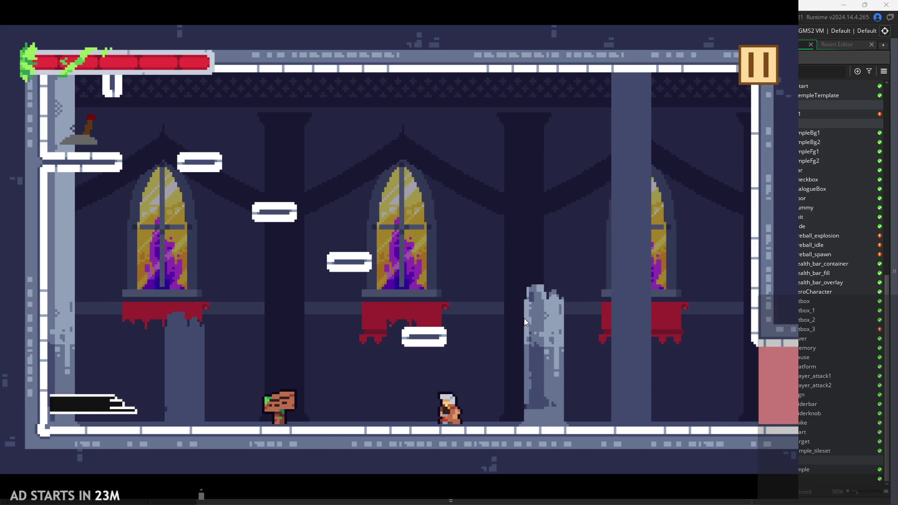
{"action": "key", "text": "Left"}
{"action": "key", "text": "space"}
{"action": "key", "text": "Left"}
{"action": "key", "text": "Right"}
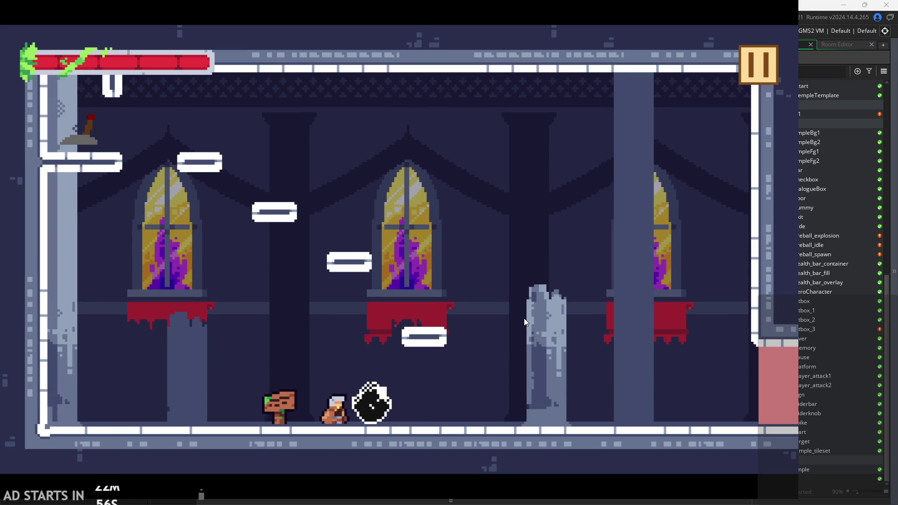
{"action": "key", "text": "Right"}
{"action": "key", "text": "Right"}
{"action": "key", "text": "Left"}
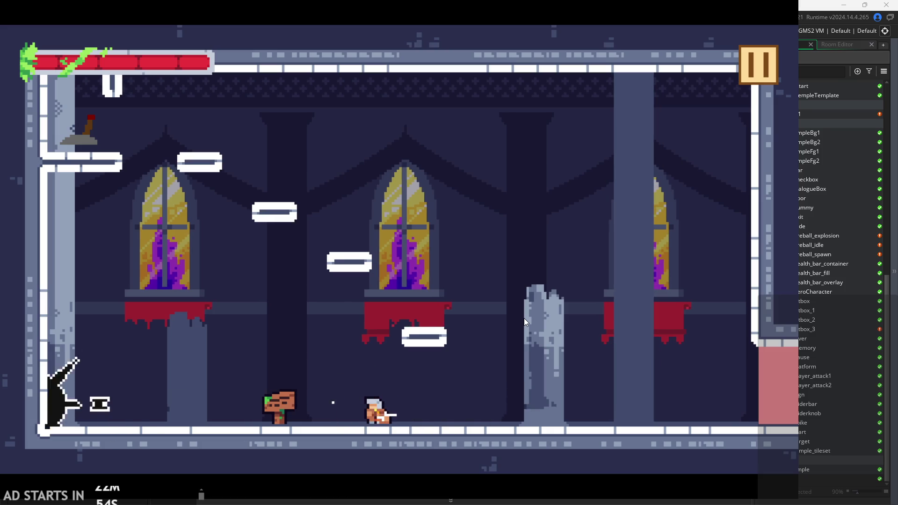
{"action": "key", "text": "Right"}
{"action": "key", "text": "Left"}
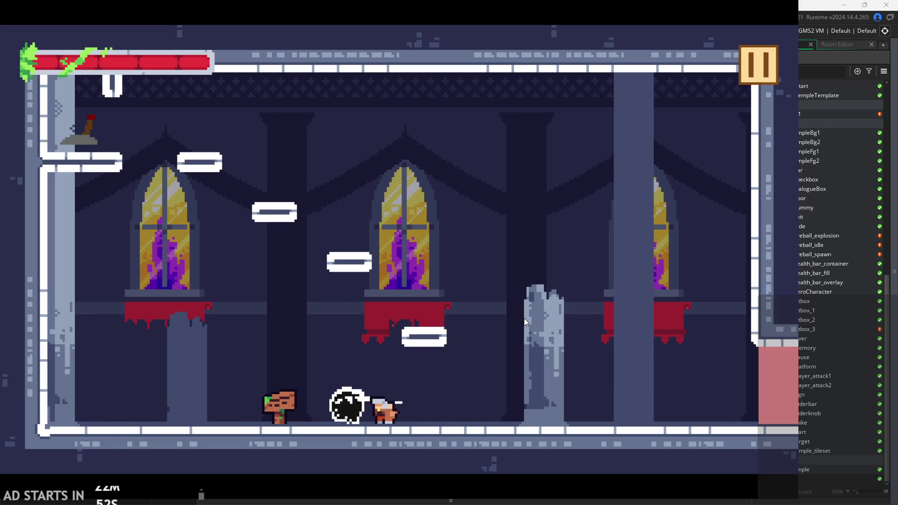
{"action": "key", "text": "Right"}
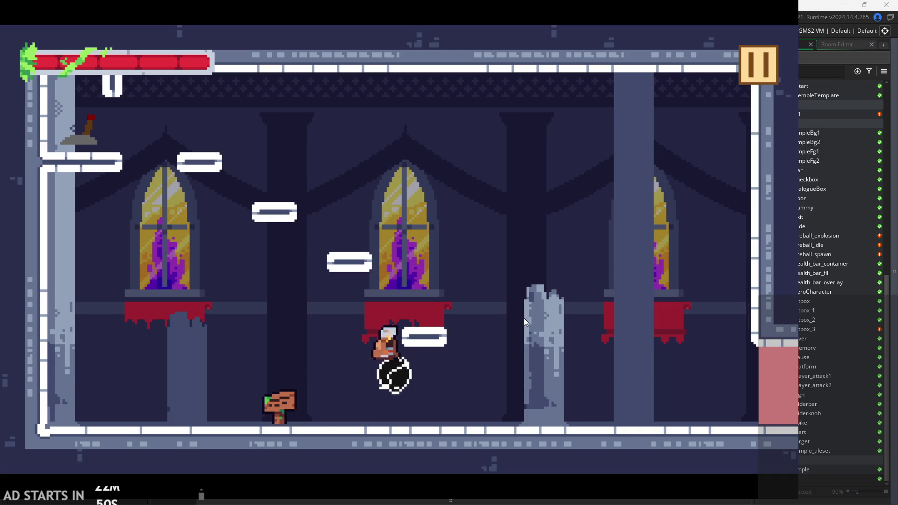
{"action": "key", "text": "Left"}
{"action": "key", "text": "Right"}
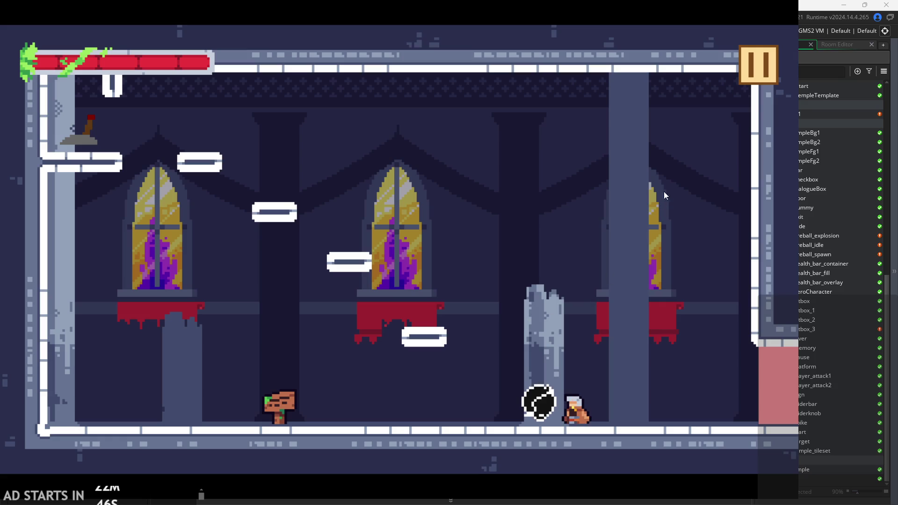
{"action": "key", "text": "Left"}
{"action": "left_click", "coordinate": [758, 65]}
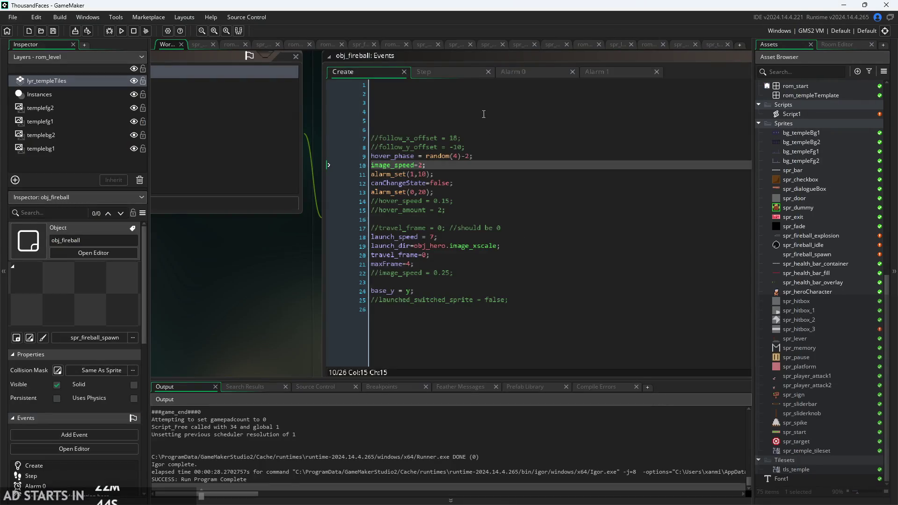
Review obj_fireball's Step, Alarm 0 and Create event code, ending on Step.
{"action": "left_click", "coordinate": [453, 72]}
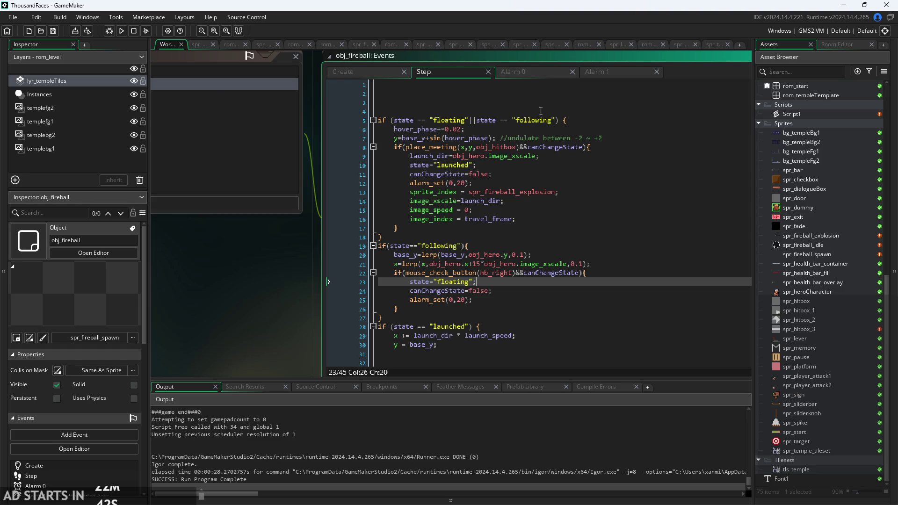
{"action": "left_click", "coordinate": [534, 71]}
{"action": "left_click", "coordinate": [379, 72]}
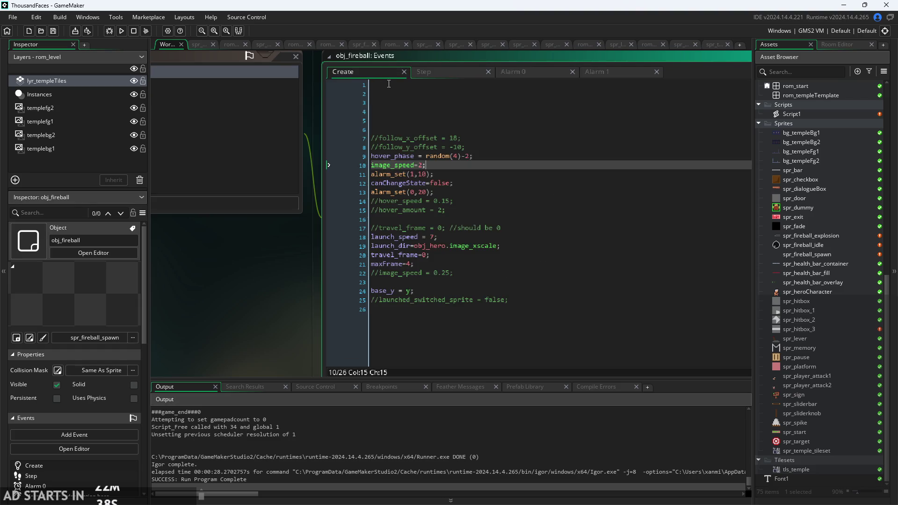
{"action": "left_click", "coordinate": [505, 71]}
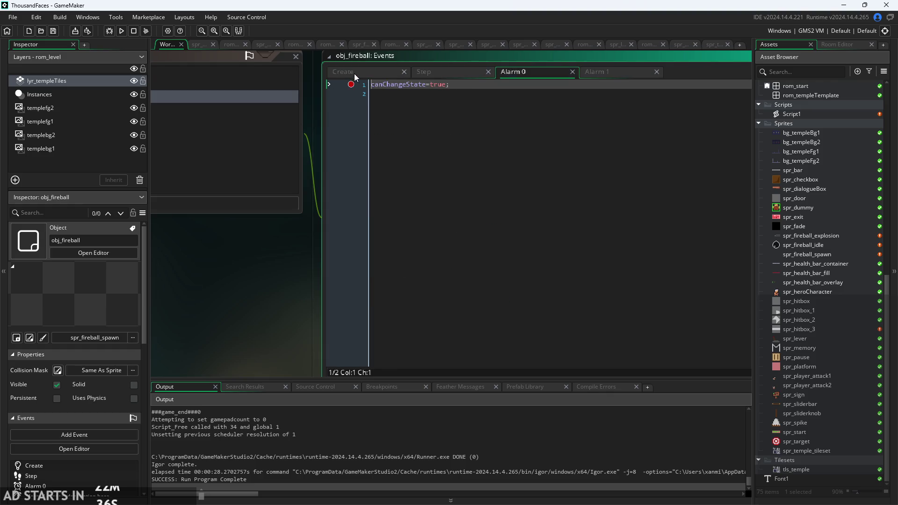
{"action": "left_click", "coordinate": [354, 74]}
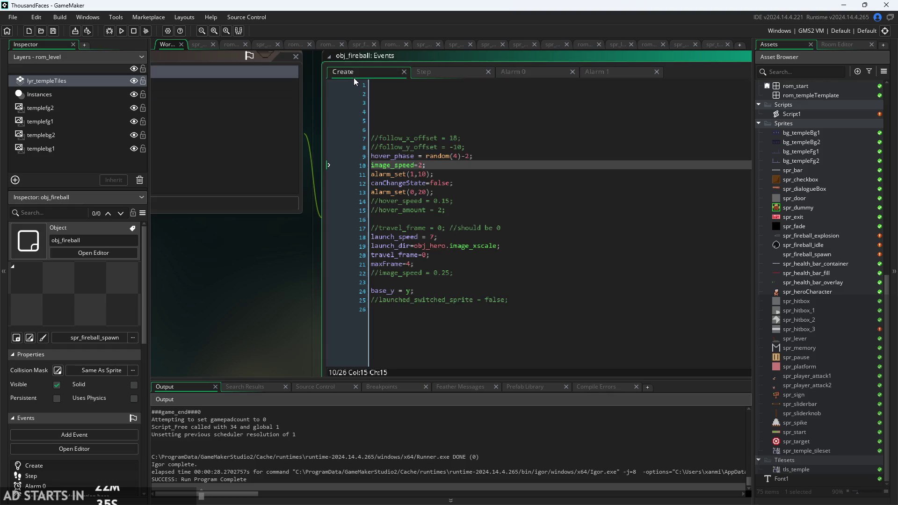
{"action": "left_click", "coordinate": [512, 72]}
{"action": "left_click", "coordinate": [435, 71]}
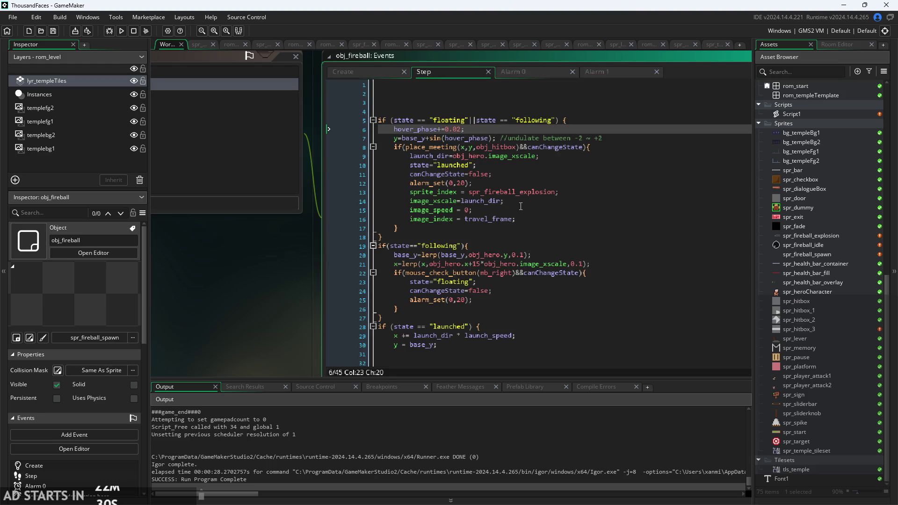
Try removing the canChangeState condition on line 8, then undo it.
{"action": "scroll", "coordinate": [521, 207], "scroll_direction": "up", "scroll_amount": 3, "text": "ctrl"}
{"action": "left_click", "coordinate": [567, 126]}
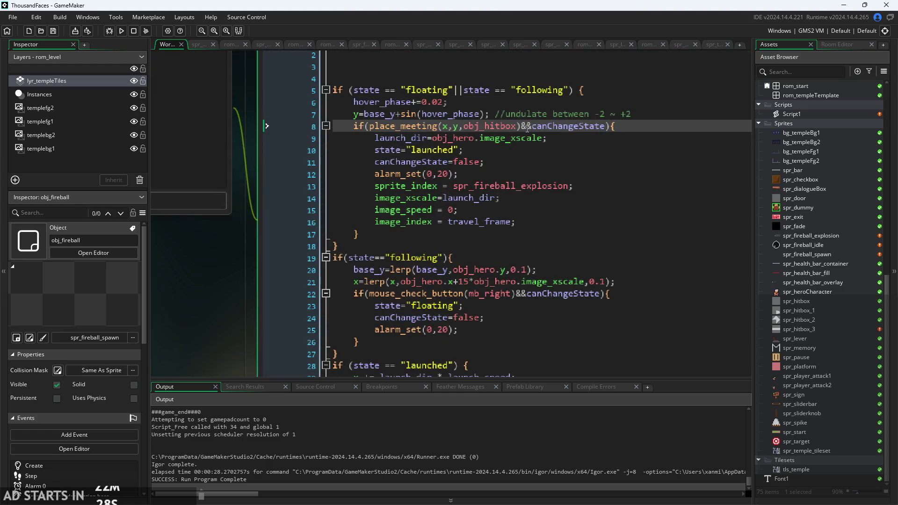
{"action": "key", "text": "BackSpace"}
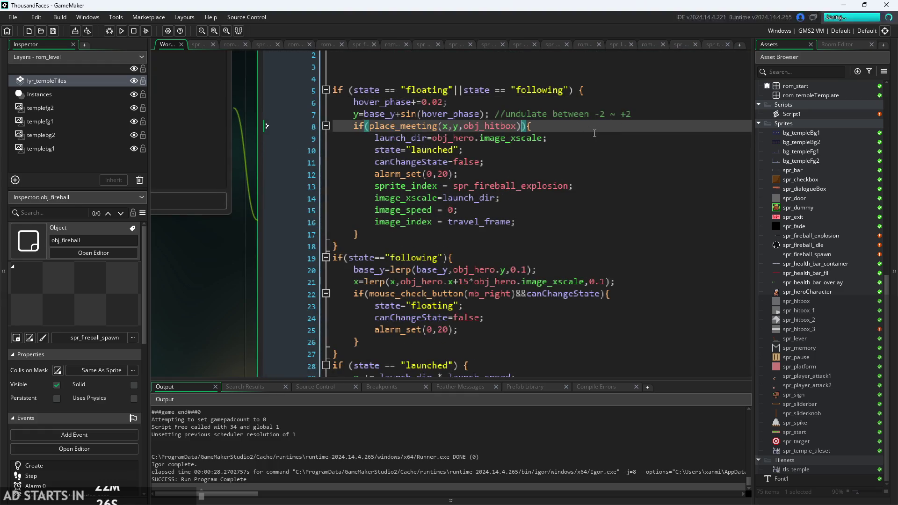
{"action": "key", "text": "ctrl+z"}
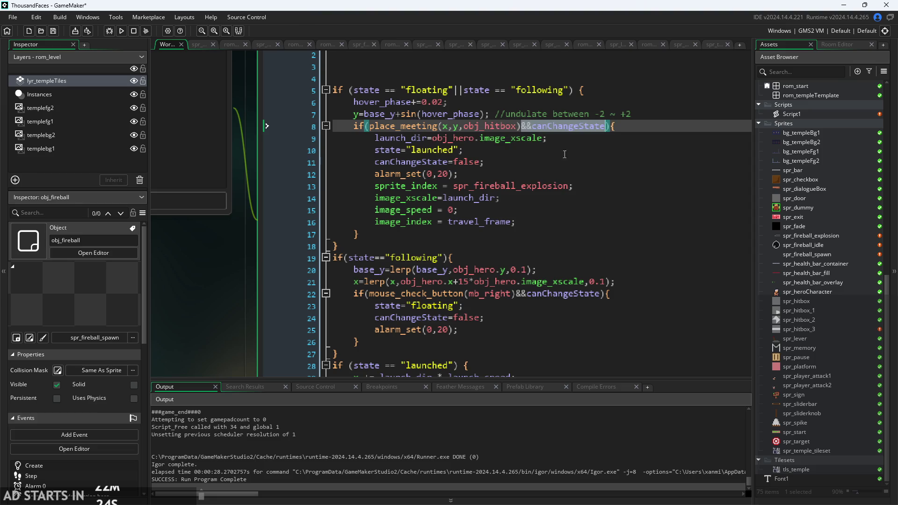
{"action": "key", "text": "Down"}
{"action": "key", "text": "Down"}
{"action": "key", "text": "Down"}
Delete '&&canChangeState' from the line 22 right-click check and run the game.
{"action": "scroll", "coordinate": [545, 212], "scroll_direction": "down", "scroll_amount": 2}
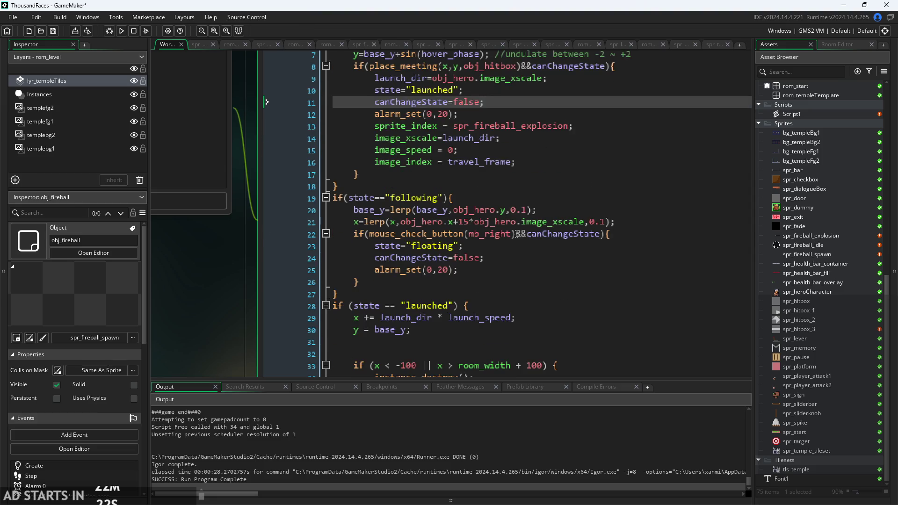
{"action": "left_click_drag", "start_coordinate": [517, 234], "coordinate": [602, 235]}
{"action": "key", "text": "BackSpace"}
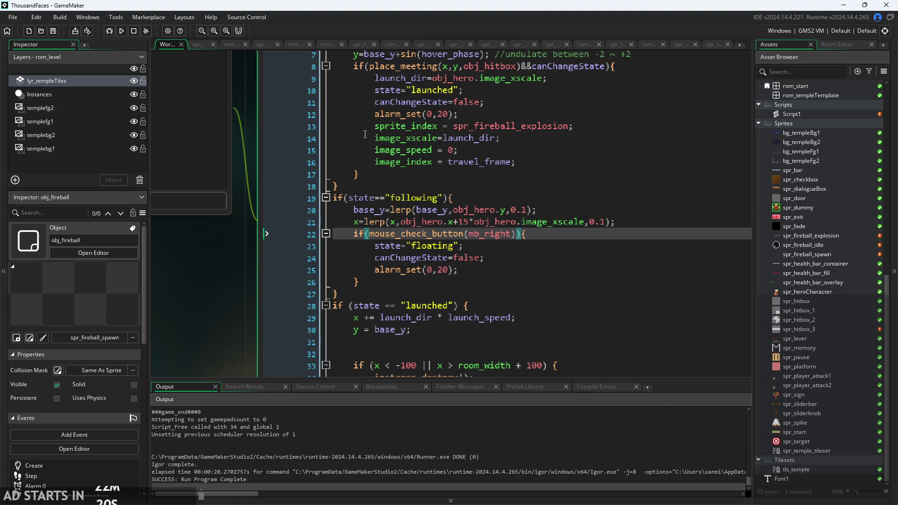
{"action": "left_click", "coordinate": [123, 31]}
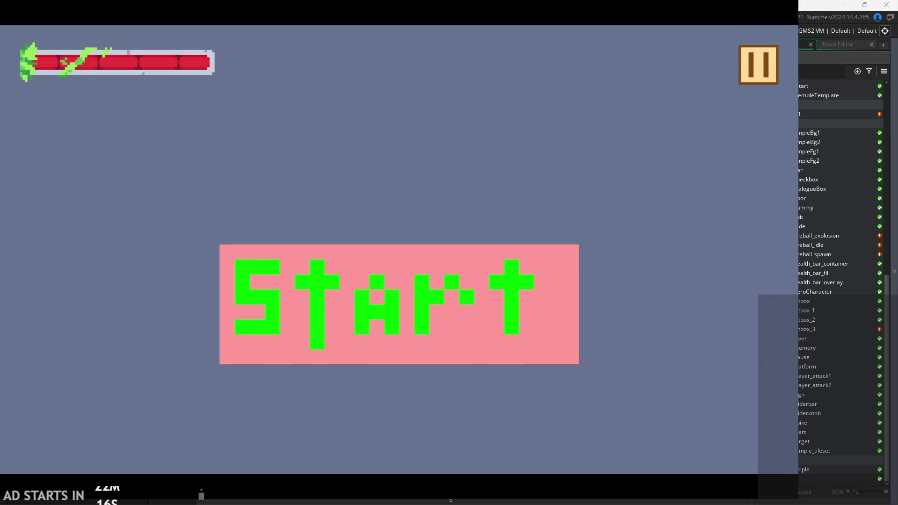
Start the game and move, jump and slash the hero around the fireball.
{"action": "left_click", "coordinate": [492, 337]}
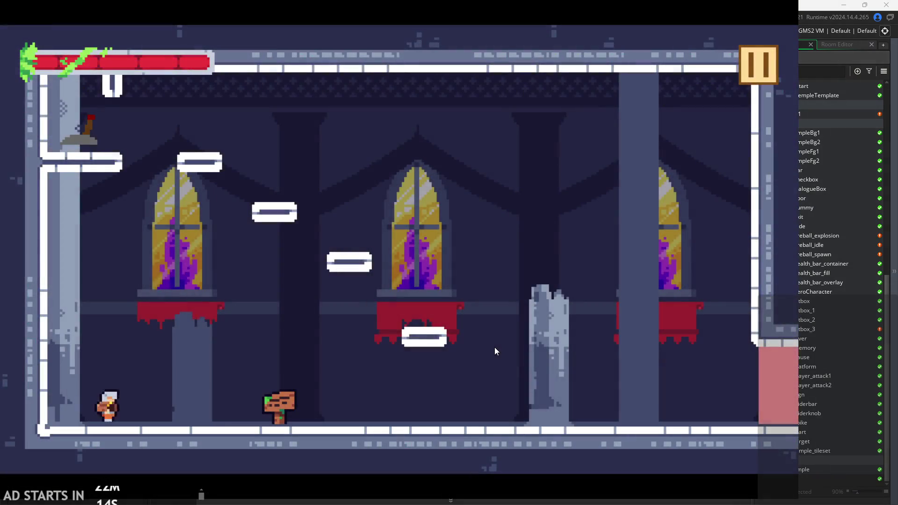
{"action": "key", "text": "Right"}
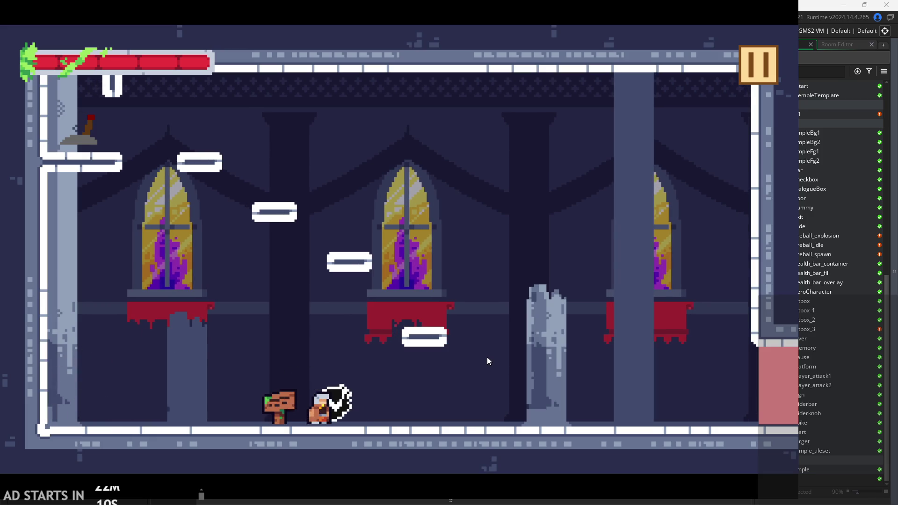
{"action": "key", "text": "Right"}
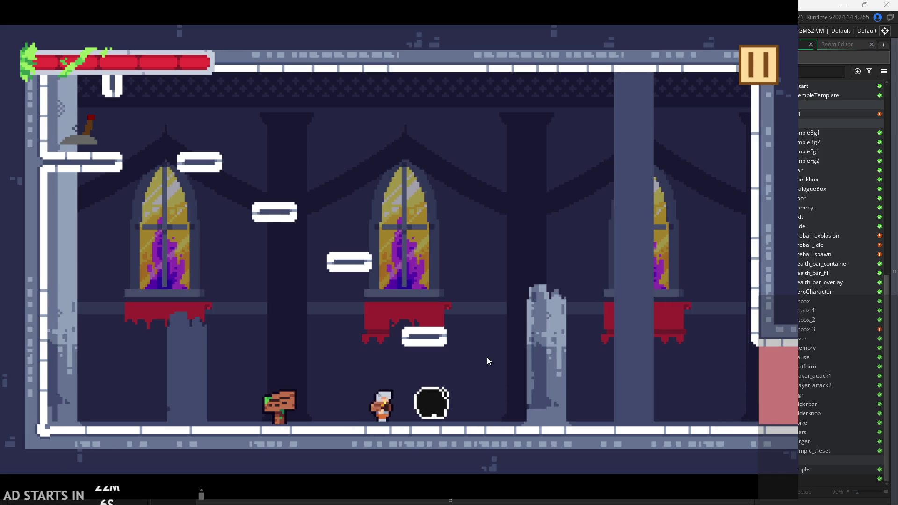
{"action": "key", "text": "Left"}
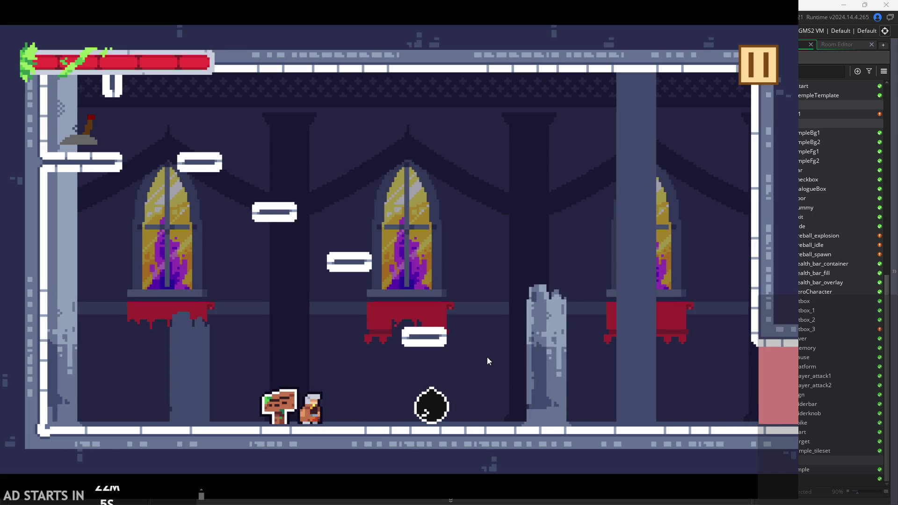
{"action": "key", "text": "space"}
{"action": "key", "text": "Right"}
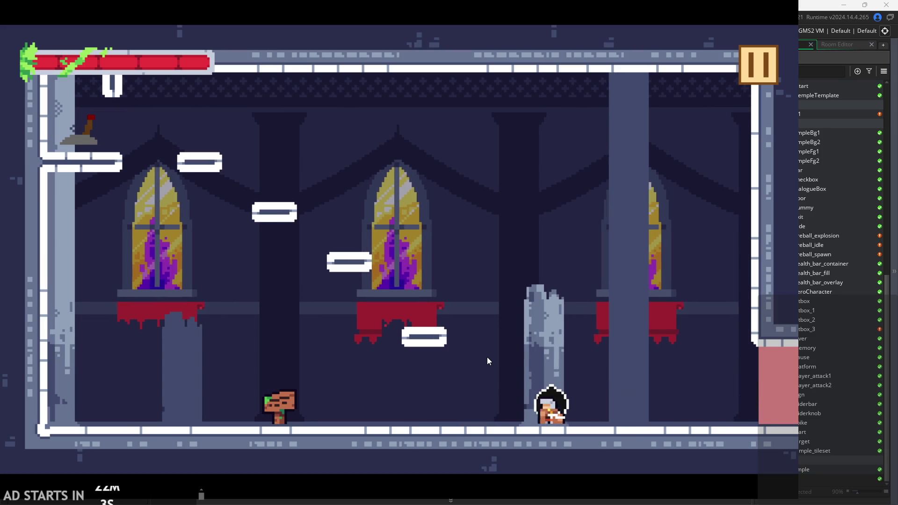
{"action": "key", "text": "space"}
{"action": "key", "text": "Left"}
{"action": "key", "text": "space"}
{"action": "key", "text": "Left"}
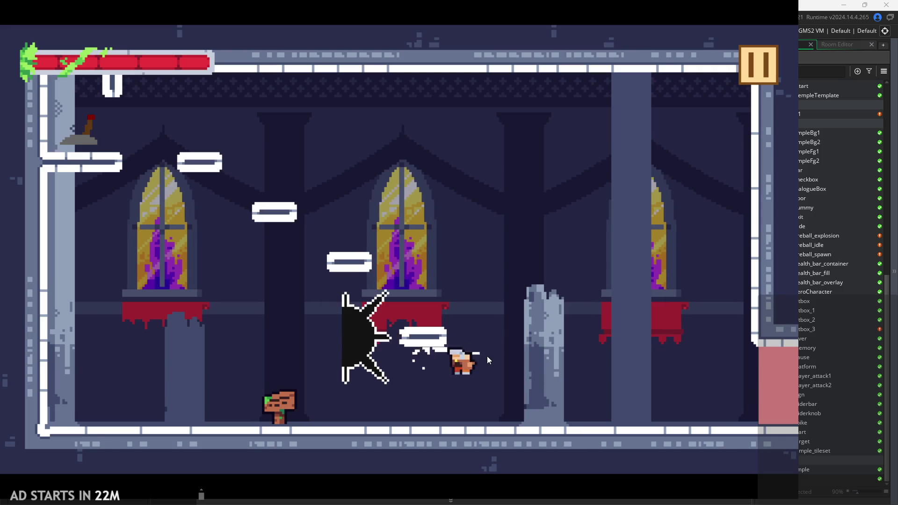
Run the hero back and forth slashing past the fireball, then exit the game.
{"action": "key", "text": "Right"}
{"action": "key", "text": "Left"}
{"action": "key", "text": "Right"}
{"action": "key", "text": "Right"}
{"action": "key", "text": "Left"}
{"action": "key", "text": "Right"}
{"action": "key", "text": "Left"}
{"action": "key", "text": "Right"}
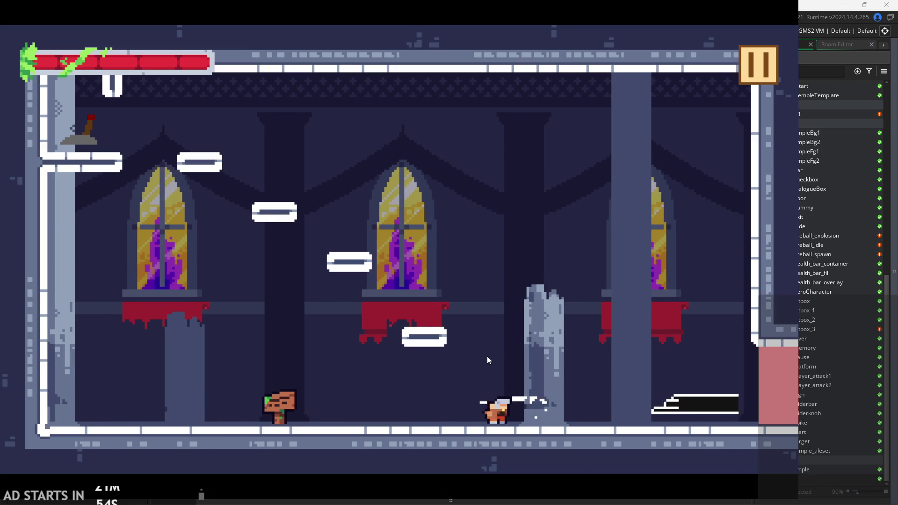
{"action": "key", "text": "Left"}
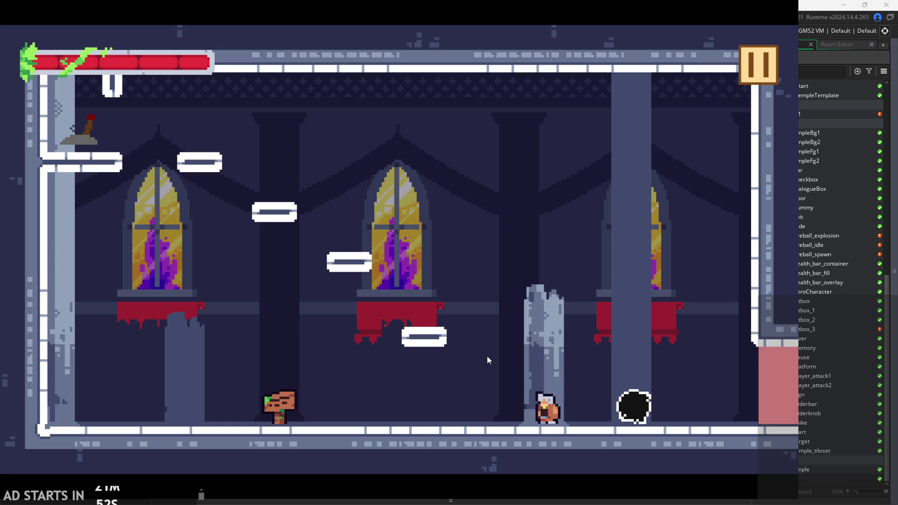
{"action": "key", "text": "Right"}
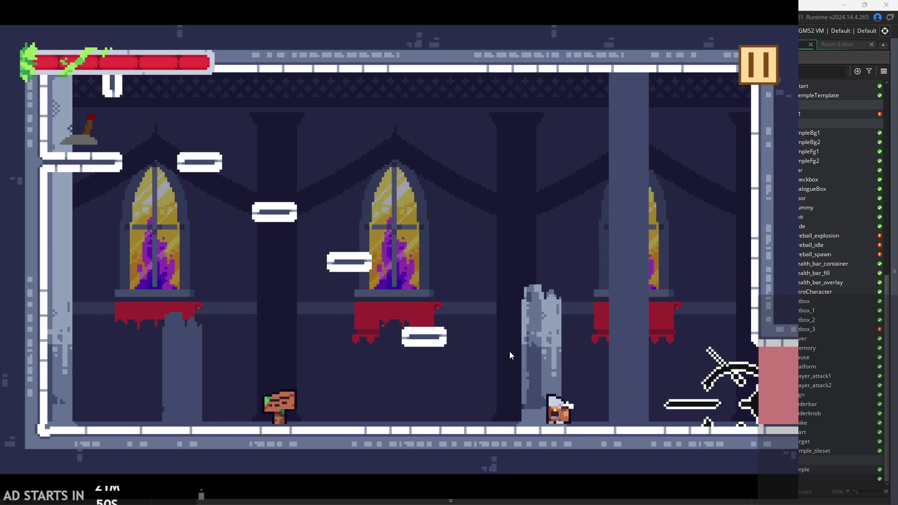
{"action": "key", "text": "Left"}
{"action": "key", "text": "Right"}
{"action": "key", "text": "Left"}
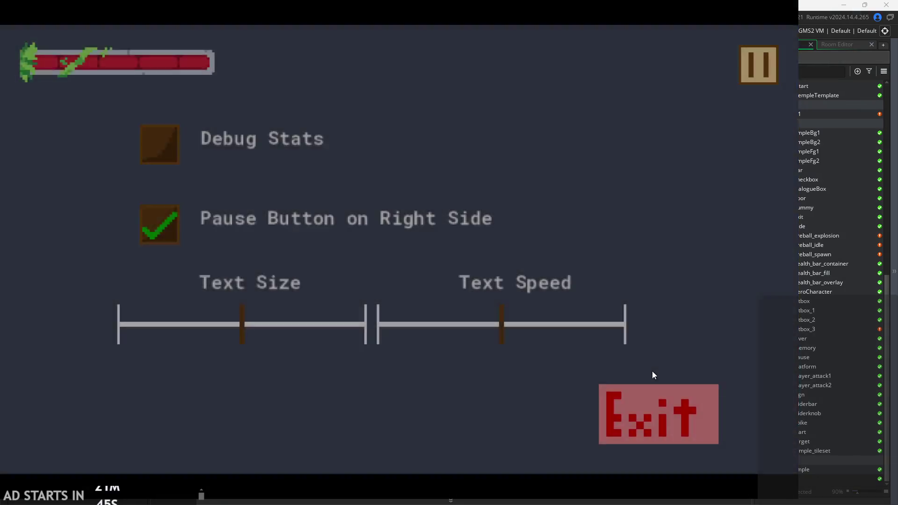
{"action": "left_click", "coordinate": [655, 407]}
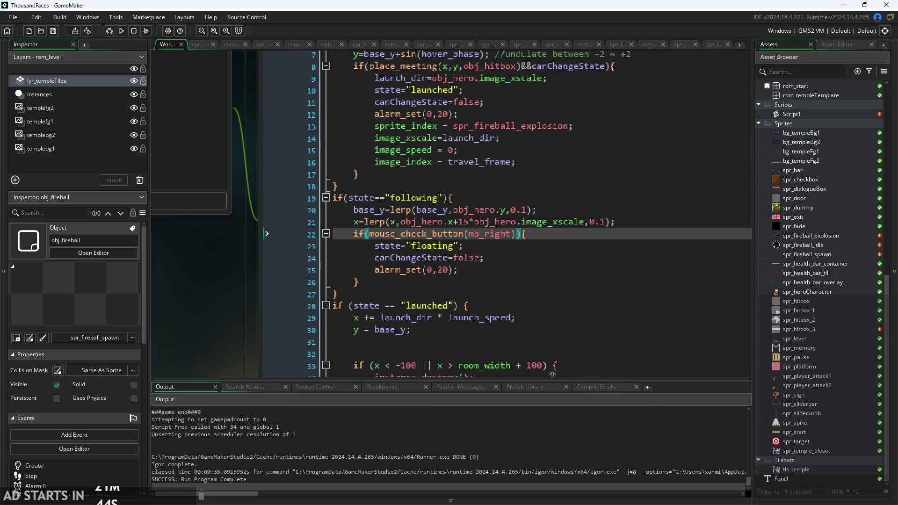
Change line 22's check to mouse_check_button_pressed(mb_right) and run the game.
{"action": "scroll", "coordinate": [505, 233], "scroll_direction": "down", "scroll_amount": 4}
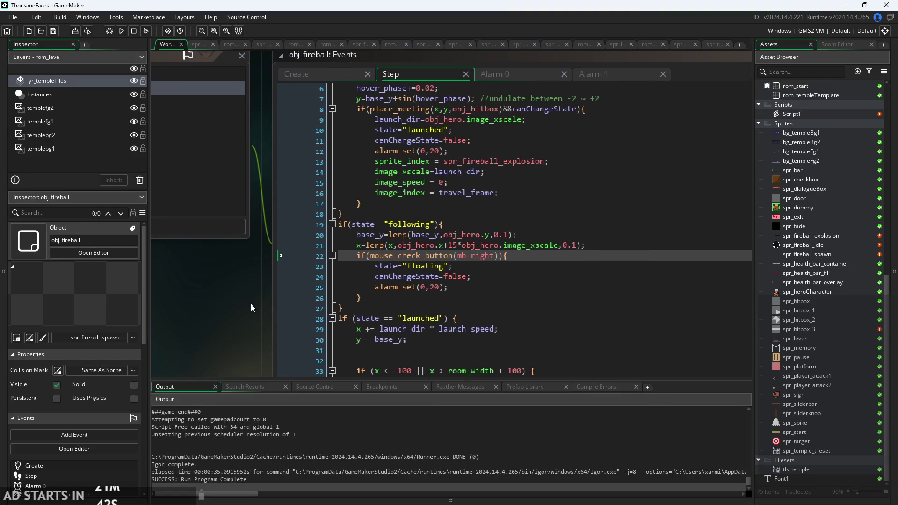
{"action": "scroll", "coordinate": [505, 258], "scroll_direction": "up", "scroll_amount": 2}
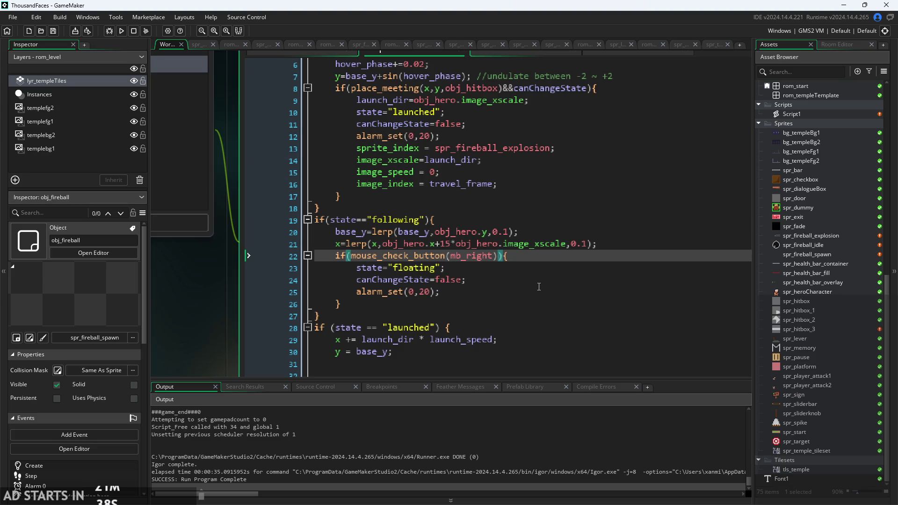
{"action": "scroll", "coordinate": [538, 288], "scroll_direction": "down", "scroll_amount": 2}
{"action": "scroll", "coordinate": [519, 295], "scroll_direction": "up", "scroll_amount": 2}
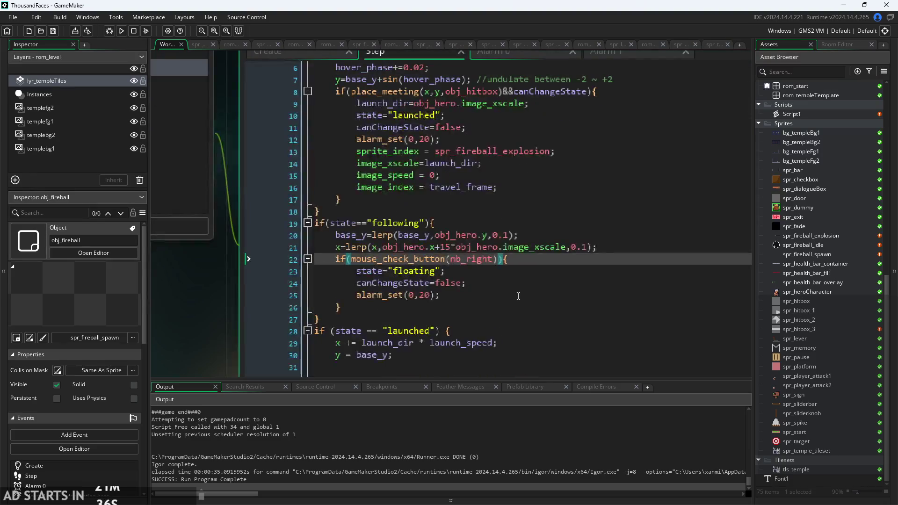
{"action": "mouse_move", "coordinate": [434, 260]}
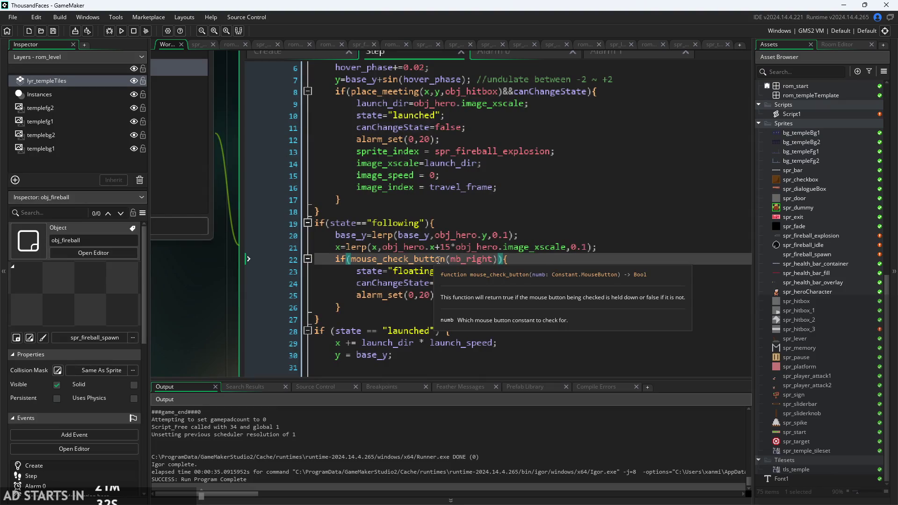
{"action": "left_click", "coordinate": [447, 259]}
{"action": "type", "text": "pr"}
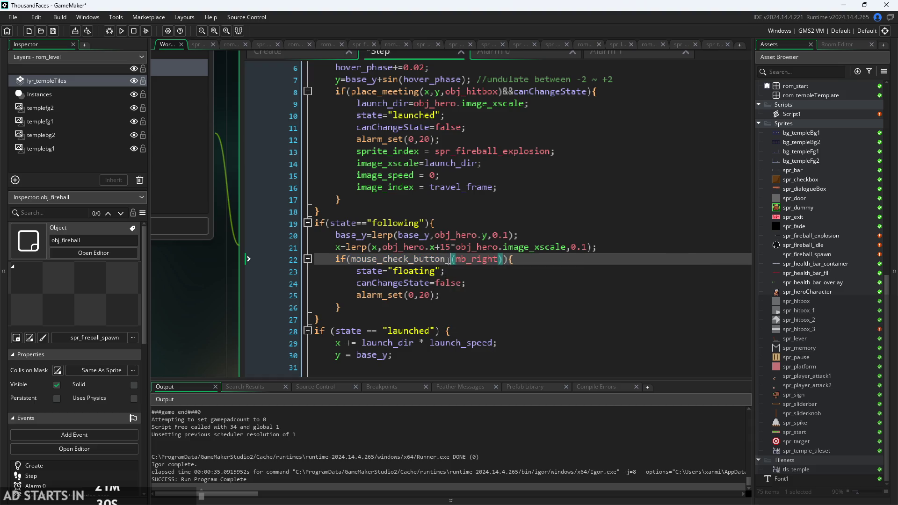
{"action": "key", "text": "Return"}
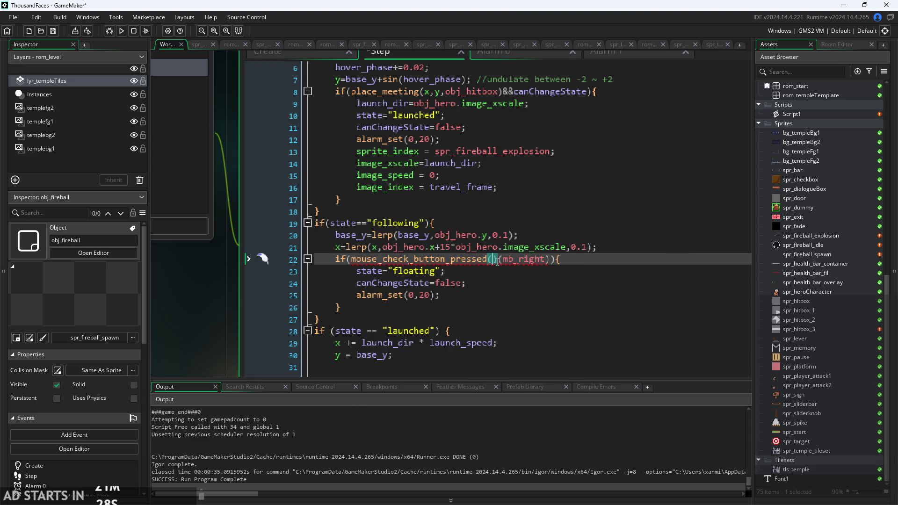
{"action": "key", "text": "ctrl+space"}
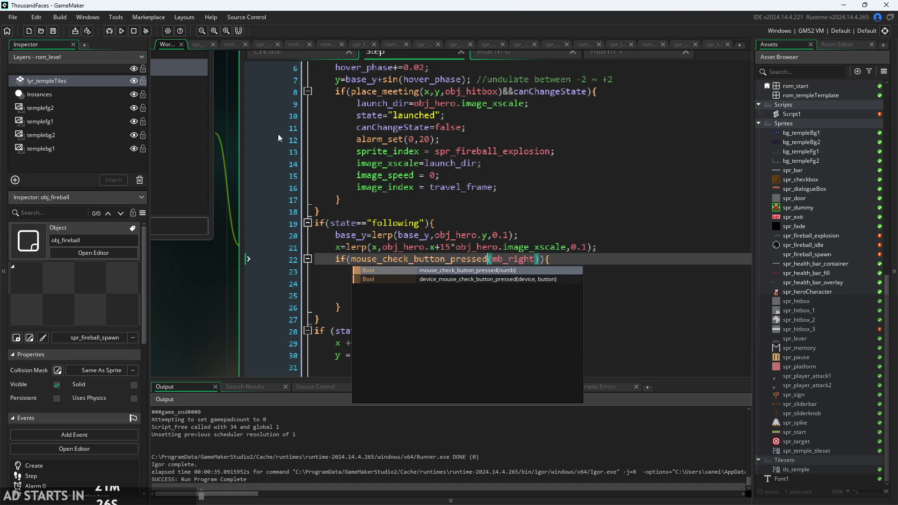
{"action": "left_click", "coordinate": [125, 35]}
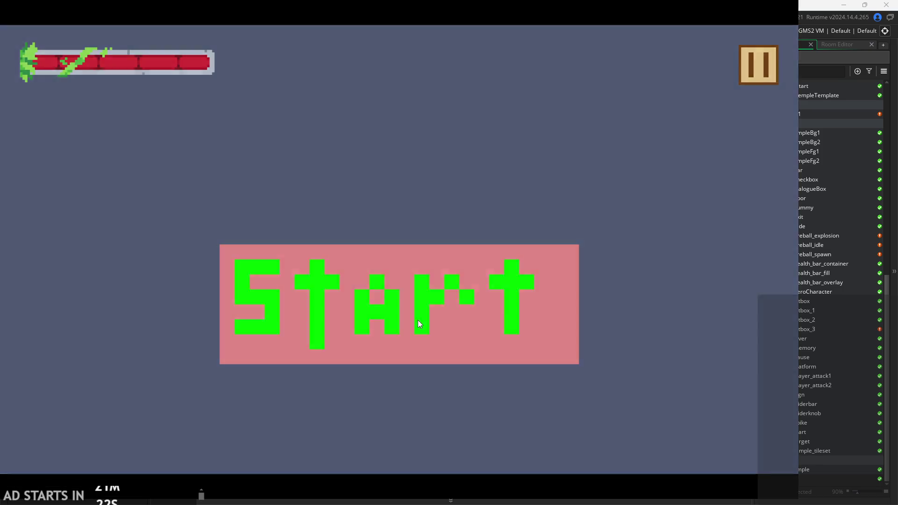
Start the level and jump and dash the hero with the fireball trailing.
{"action": "left_click", "coordinate": [419, 324]}
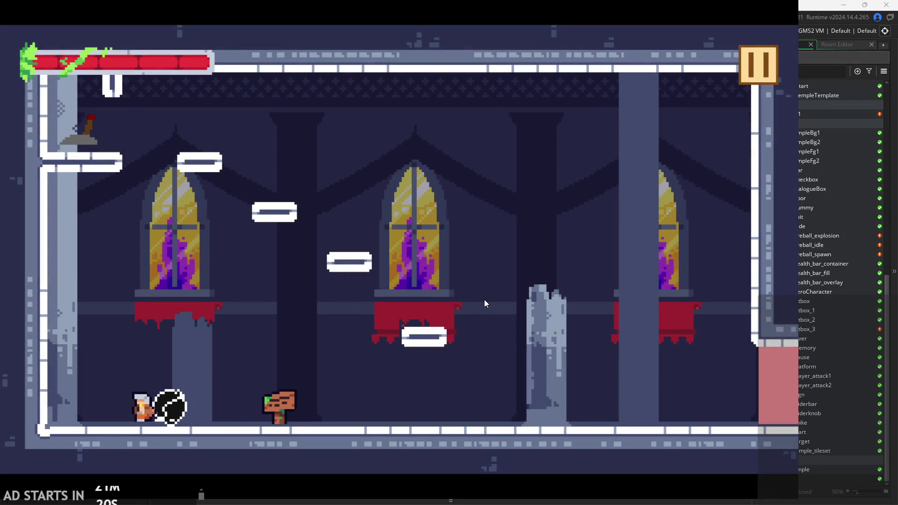
{"action": "key", "text": "Right"}
{"action": "key", "text": "Left"}
{"action": "key", "text": "Right"}
{"action": "key", "text": "space"}
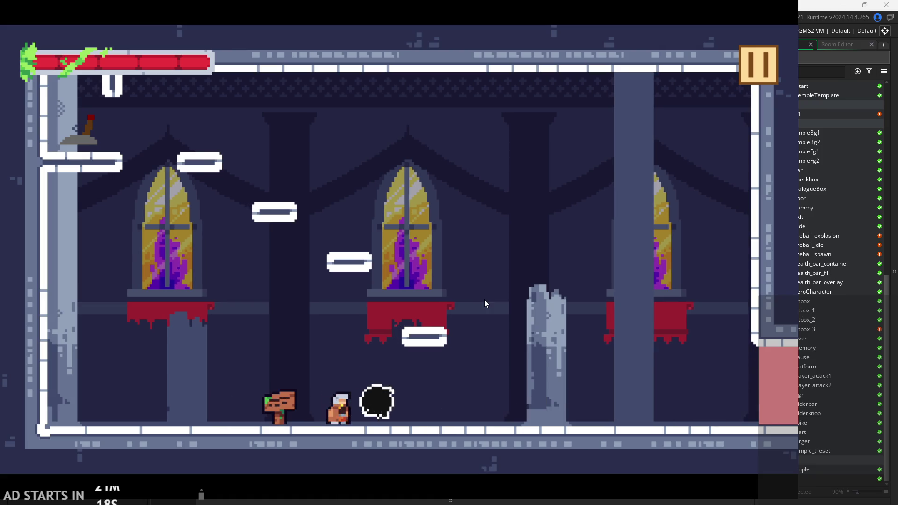
{"action": "key", "text": "Left"}
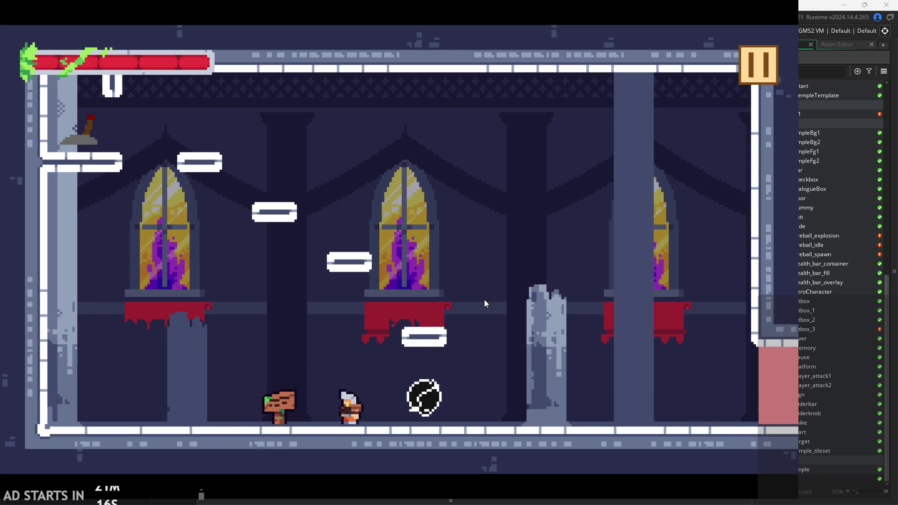
{"action": "key", "text": "Right"}
{"action": "key", "text": "x"}
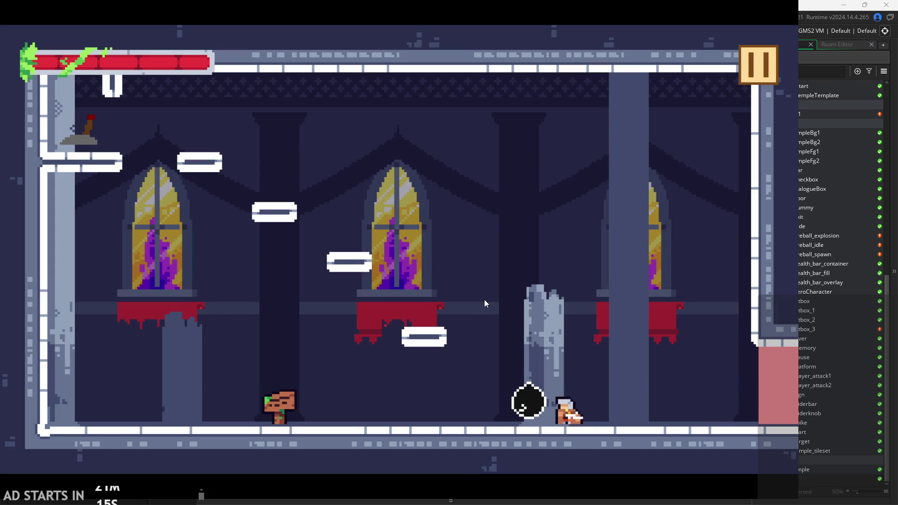
{"action": "key", "text": "Left"}
{"action": "key", "text": "space"}
{"action": "key", "text": "Right"}
{"action": "key", "text": "space"}
Slash and jump around the pillar, then run the hero across the room and back.
{"action": "key", "text": "space"}
{"action": "key", "text": "x"}
{"action": "key", "text": "Right"}
{"action": "key", "text": "Left"}
{"action": "key", "text": "Left"}
{"action": "key", "text": "x"}
{"action": "key", "text": "space"}
{"action": "key", "text": "Right"}
{"action": "key", "text": "Left"}
{"action": "key", "text": "Left"}
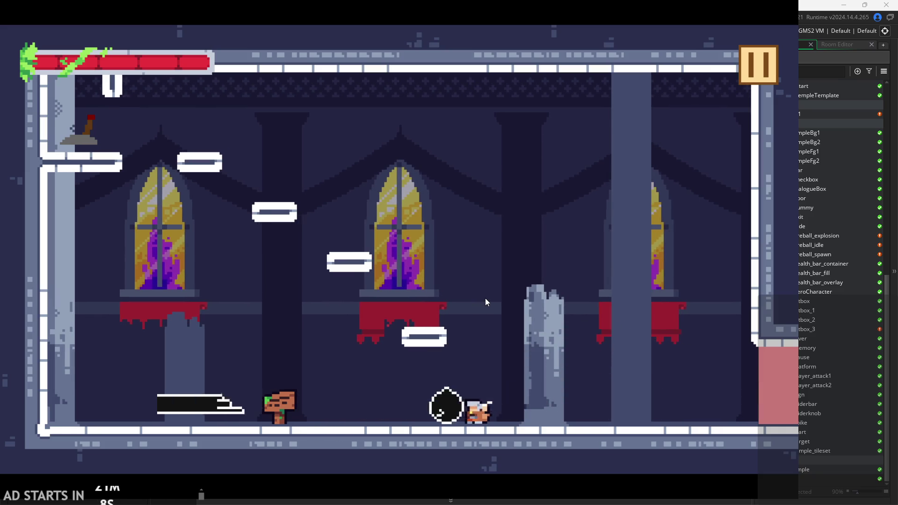
{"action": "key", "text": "Right"}
{"action": "key", "text": "x"}
{"action": "key", "text": "Right"}
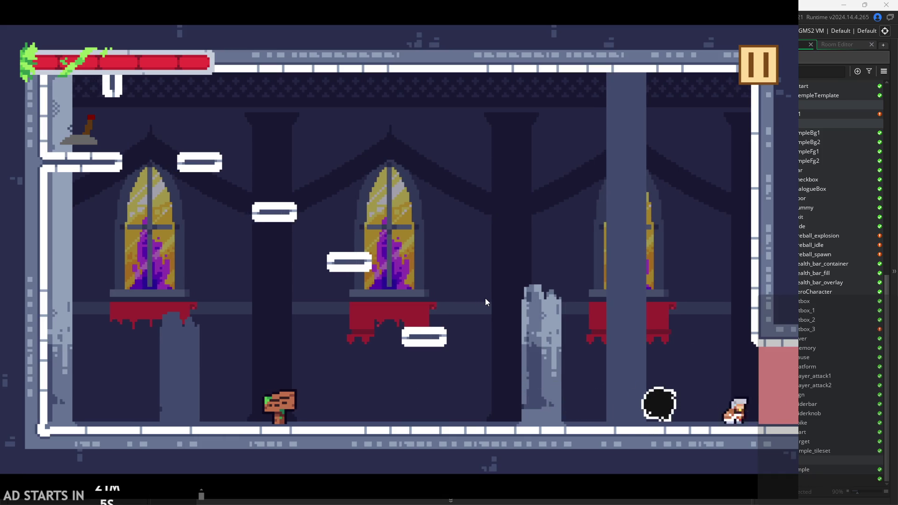
{"action": "key", "text": "Left"}
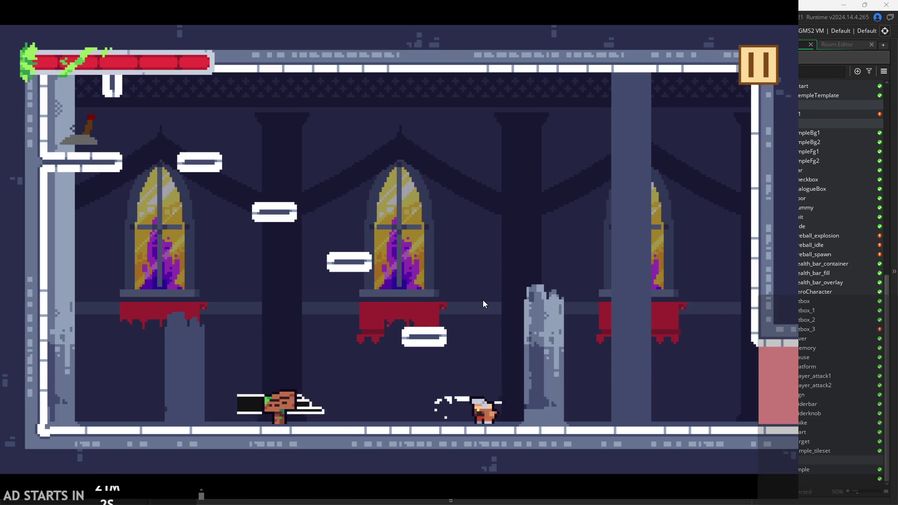
{"action": "key", "text": "Left"}
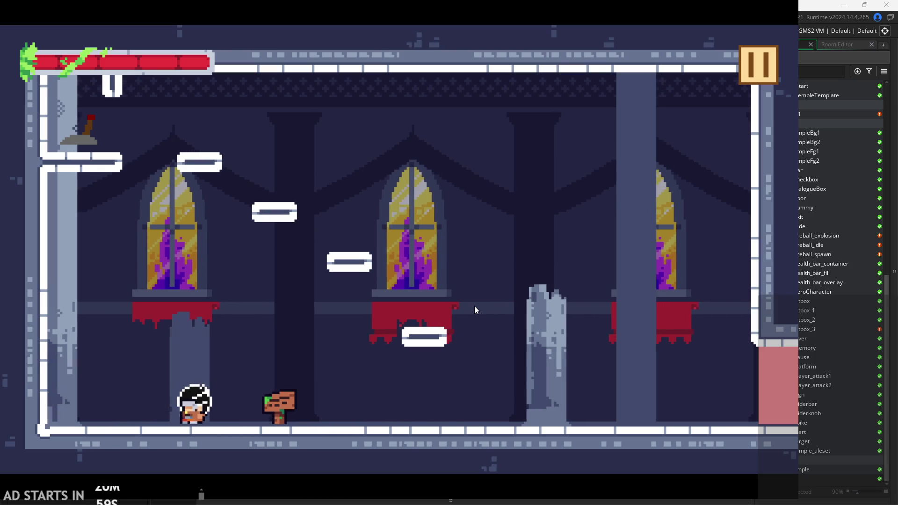
Jump onto the ledge, right-click to launch the fireball, then pause and exit the game.
{"action": "key", "text": "Right"}
{"action": "key", "text": "space"}
{"action": "key", "text": "Right"}
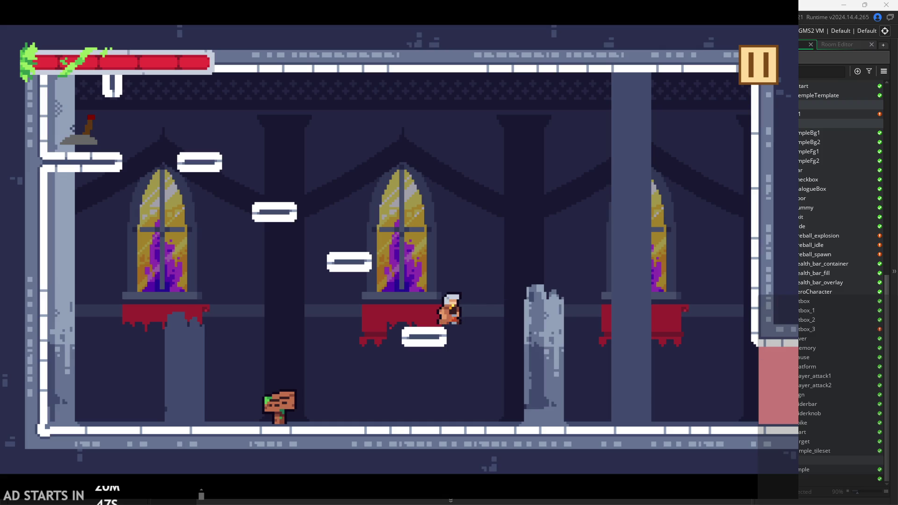
{"action": "left_click", "coordinate": [581, 328]}
{"action": "key", "text": "d"}
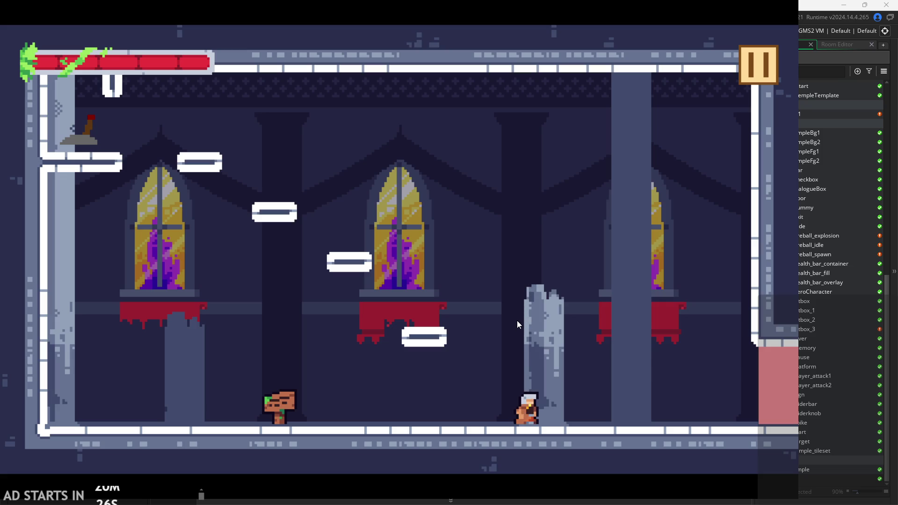
{"action": "key", "text": "Left"}
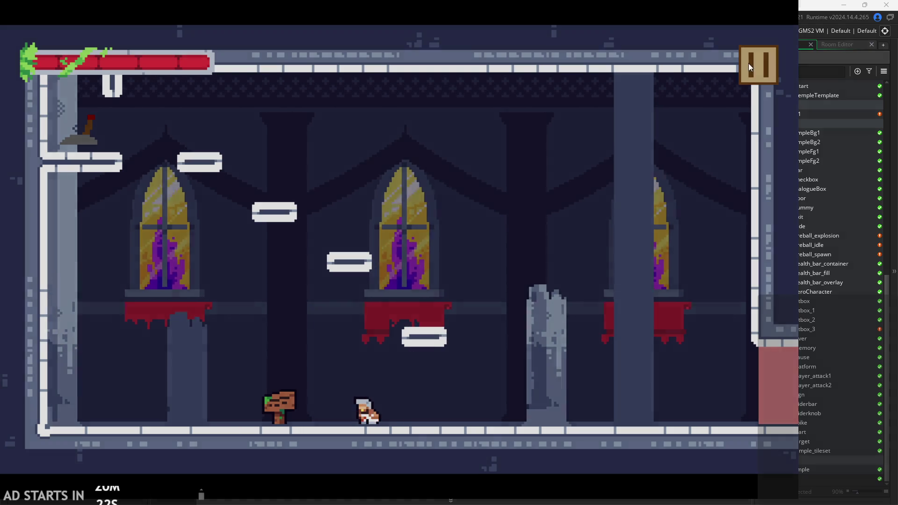
{"action": "left_click", "coordinate": [753, 64]}
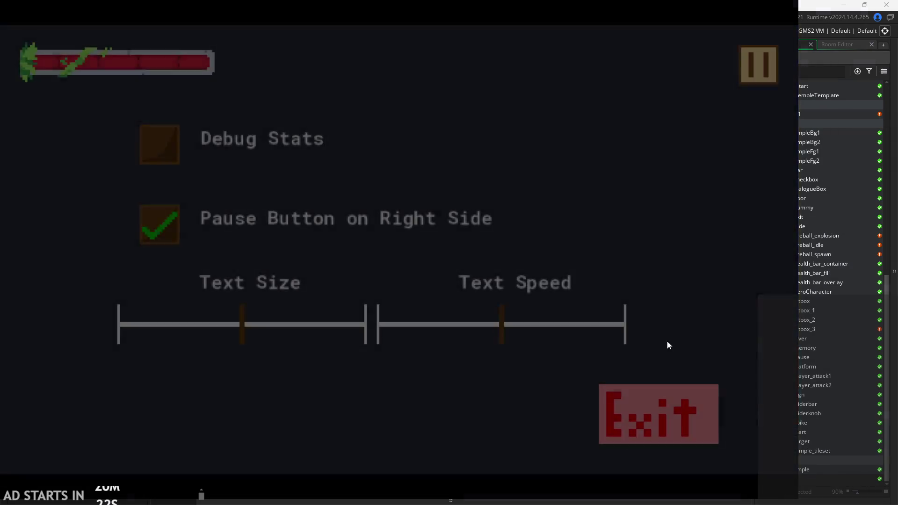
{"action": "left_click", "coordinate": [761, 72]}
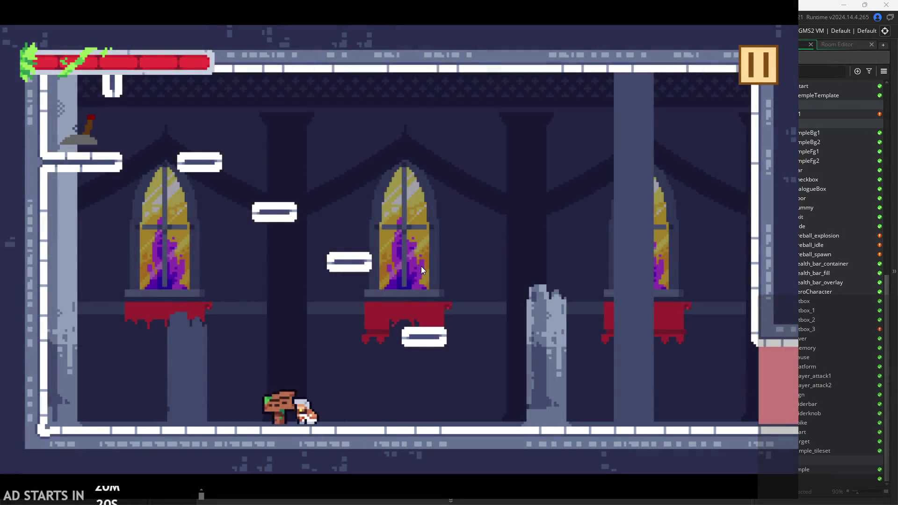
{"action": "left_click", "coordinate": [754, 61]}
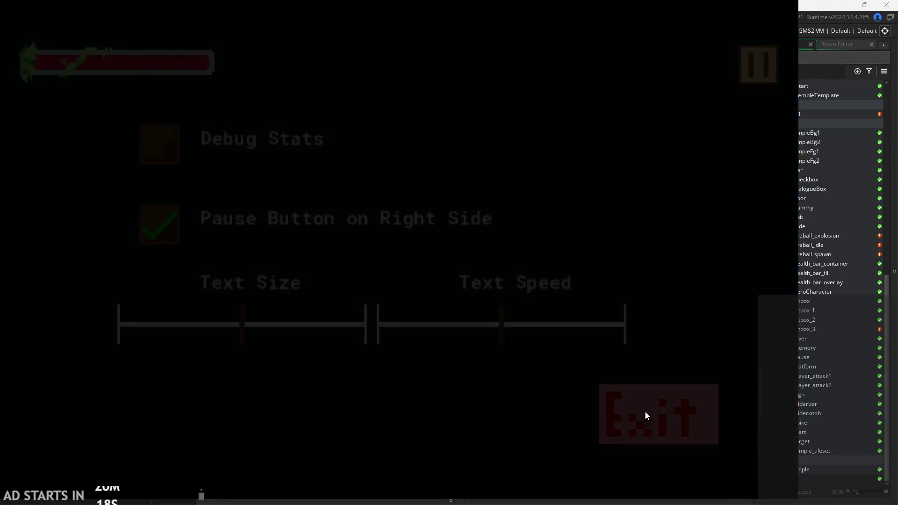
{"action": "left_click", "coordinate": [648, 405]}
{"action": "scroll", "coordinate": [511, 262], "scroll_direction": "down", "scroll_amount": 2}
Delete the image_speed=2 line from obj_fireball's Create event code.
{"action": "mouse_move", "coordinate": [279, 323]}
{"action": "left_mouse_down"}
{"action": "mouse_move", "coordinate": [307, 287]}
{"action": "mouse_move", "coordinate": [390, 312]}
{"action": "left_mouse_up"}
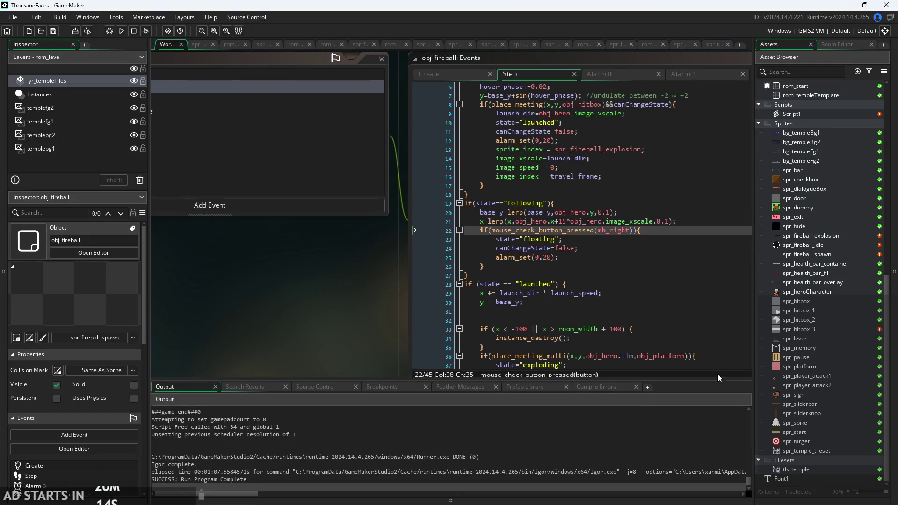
{"action": "scroll", "coordinate": [355, 292], "scroll_direction": "up", "scroll_amount": 2}
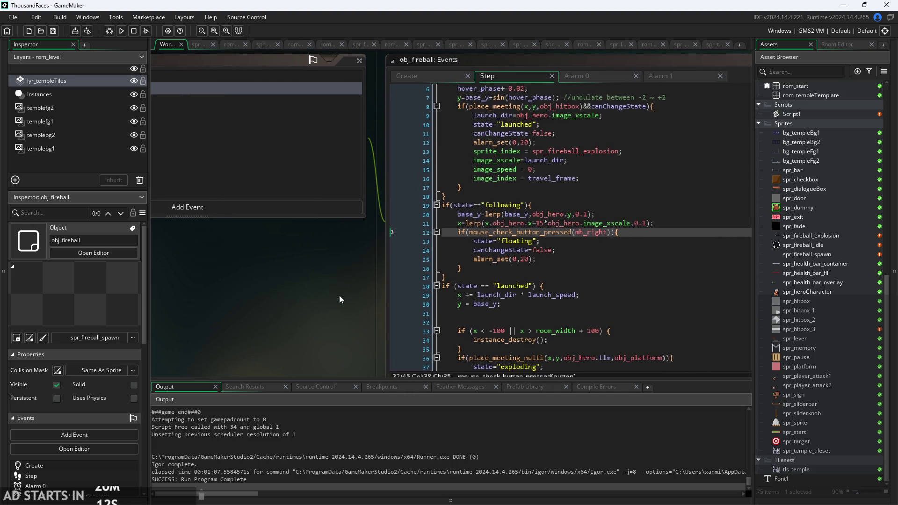
{"action": "scroll", "coordinate": [286, 282], "scroll_direction": "down", "scroll_amount": 2}
{"action": "left_click", "coordinate": [350, 102]}
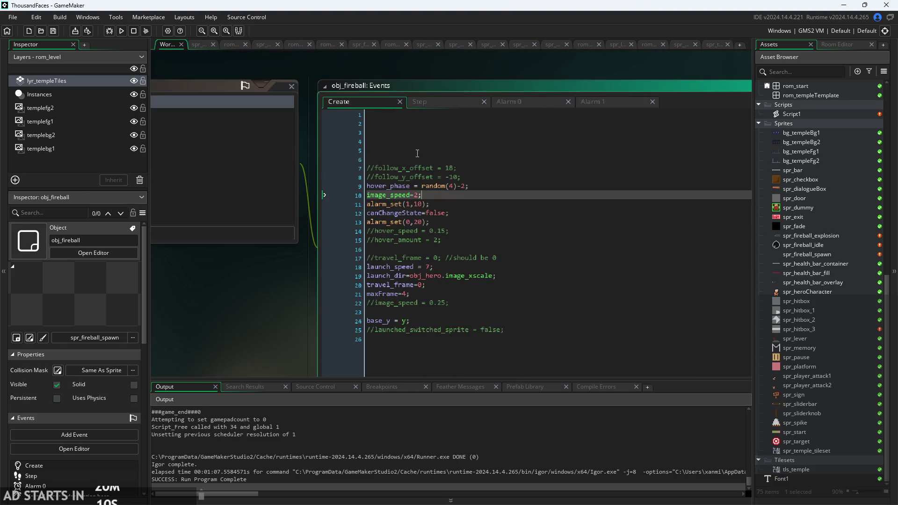
{"action": "left_click_drag", "start_coordinate": [324, 186], "coordinate": [329, 197]}
{"action": "left_click", "coordinate": [322, 206]}
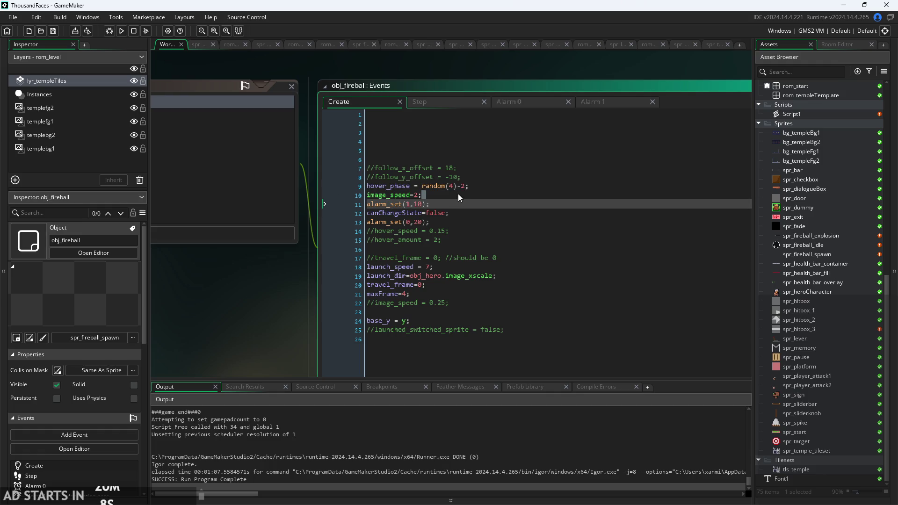
{"action": "left_click", "coordinate": [324, 195]}
{"action": "key", "text": "Delete"}
Pan back to the obj_fireball object window and open spr_fireball_spawn for editing.
{"action": "left_click", "coordinate": [496, 231]}
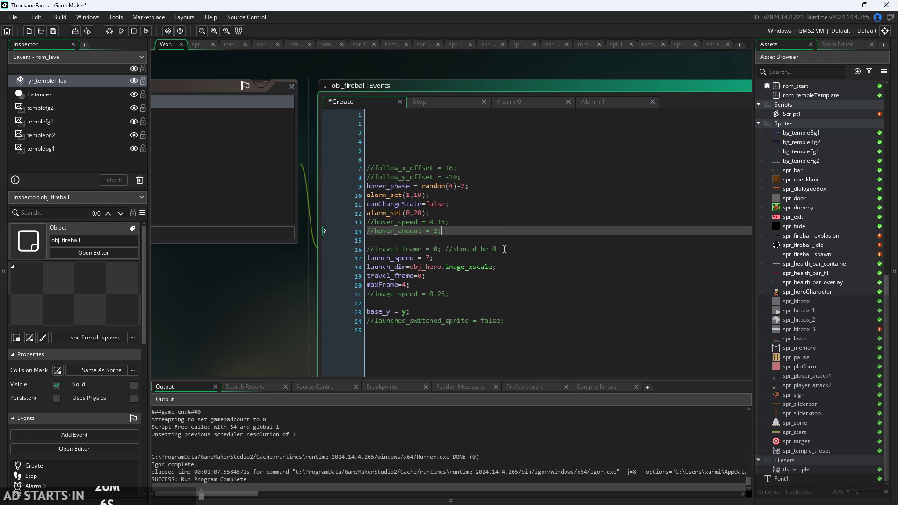
{"action": "scroll", "coordinate": [273, 321], "scroll_direction": "down", "scroll_amount": 3}
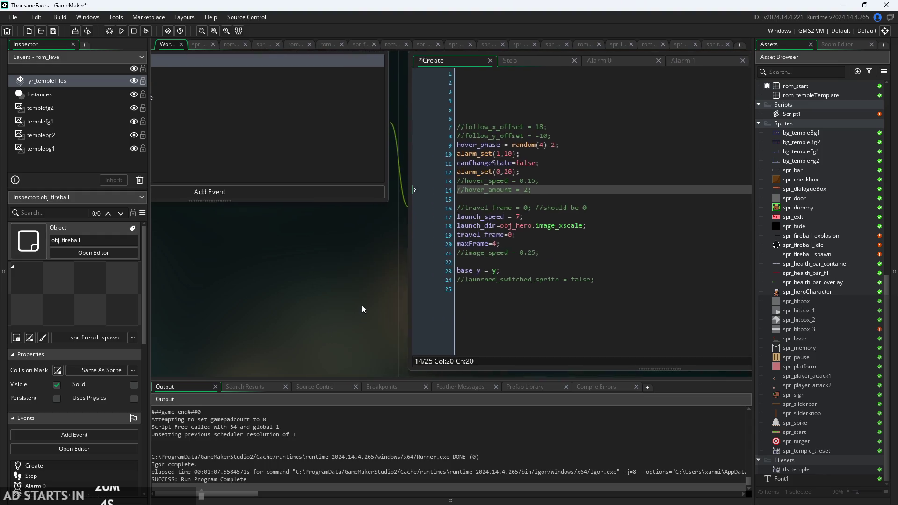
{"action": "scroll", "coordinate": [453, 305], "scroll_direction": "left", "scroll_amount": 6}
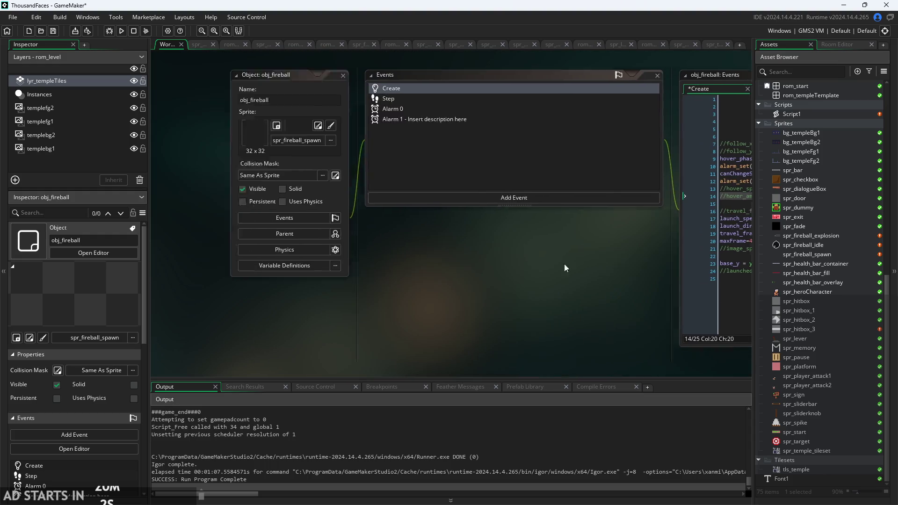
{"action": "scroll", "coordinate": [482, 291], "scroll_direction": "up", "scroll_amount": 1}
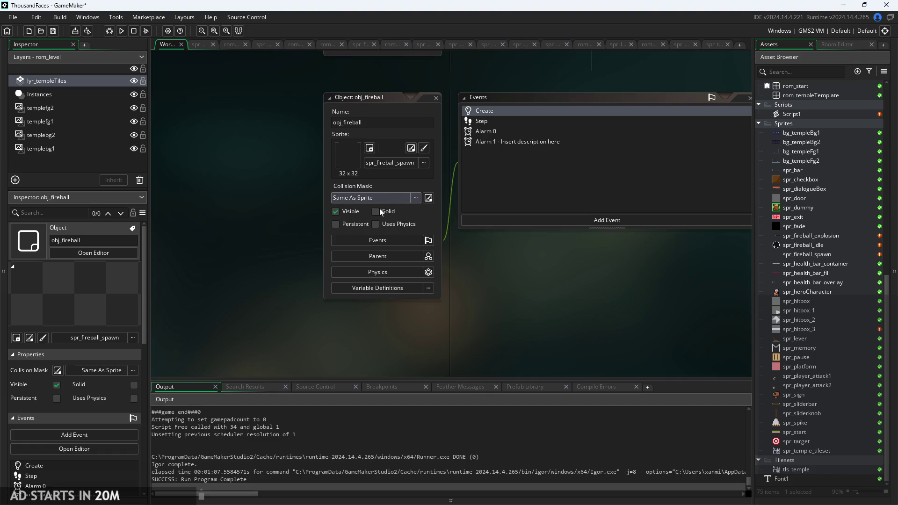
{"action": "scroll", "coordinate": [385, 169], "scroll_direction": "up", "scroll_amount": 1}
{"action": "scroll", "coordinate": [500, 267], "scroll_direction": "down", "scroll_amount": 2}
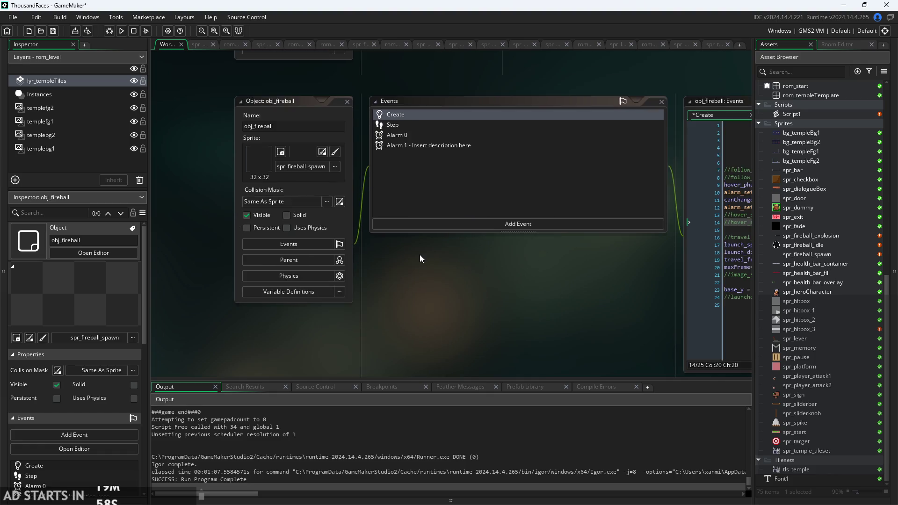
{"action": "scroll", "coordinate": [420, 255], "scroll_direction": "right", "scroll_amount": 4}
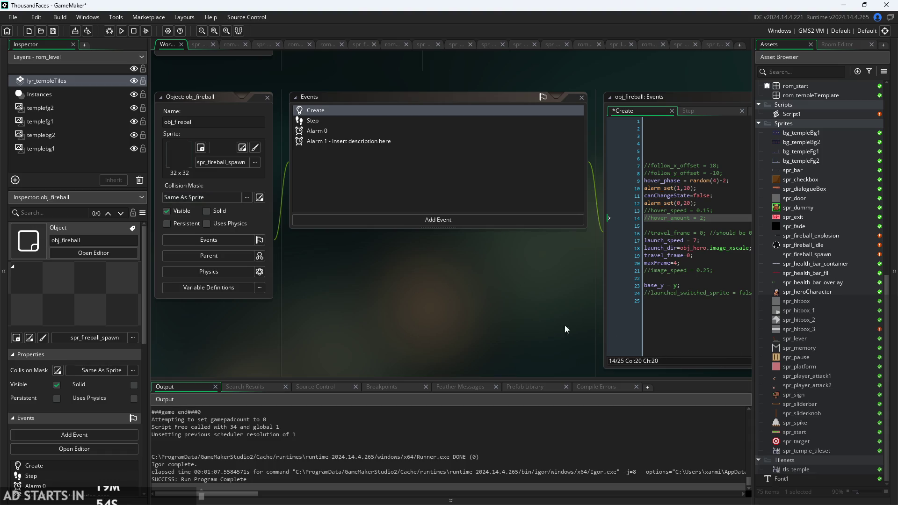
{"action": "left_click_drag", "start_coordinate": [555, 307], "coordinate": [436, 294]}
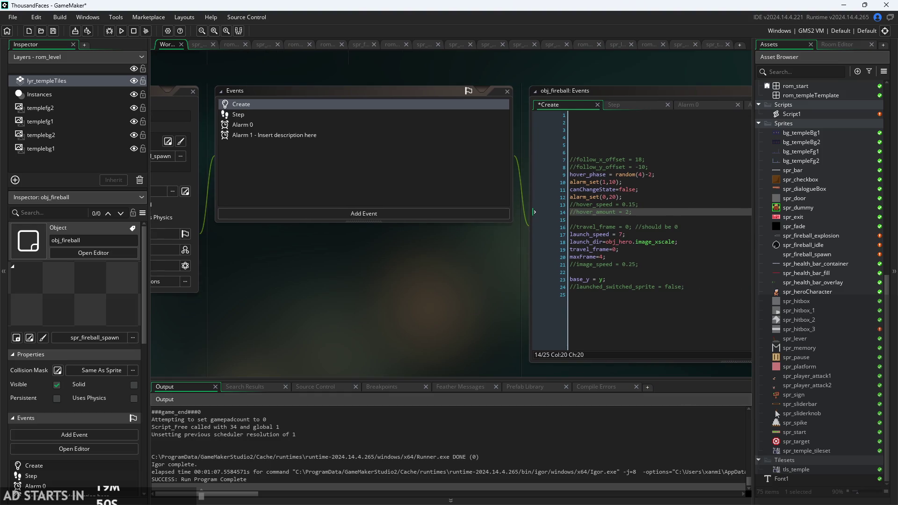
{"action": "left_click_drag", "start_coordinate": [413, 309], "coordinate": [529, 307]}
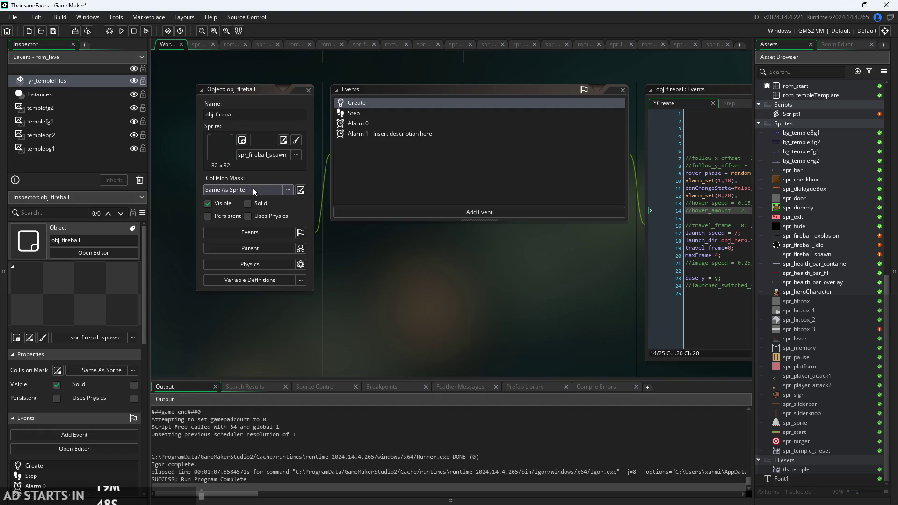
{"action": "left_click", "coordinate": [303, 188]}
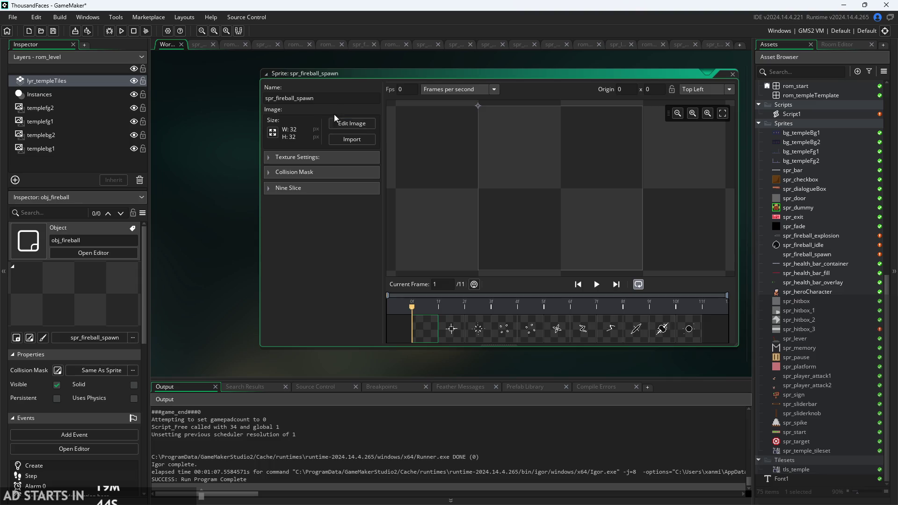
Set spr_fireball_spawn's collision mask to Ellipse (Slow), review its frames, and run the game.
{"action": "left_click", "coordinate": [276, 173]}
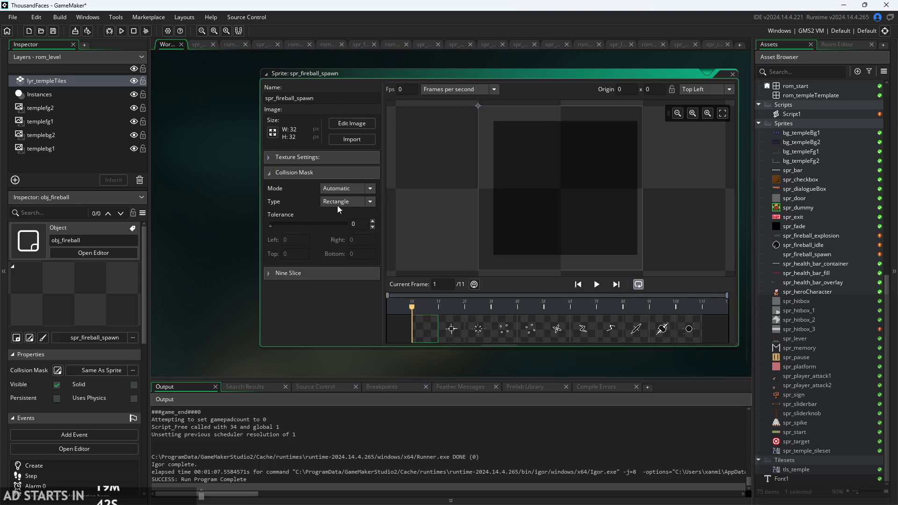
{"action": "left_click", "coordinate": [354, 201]}
{"action": "left_click", "coordinate": [352, 235]}
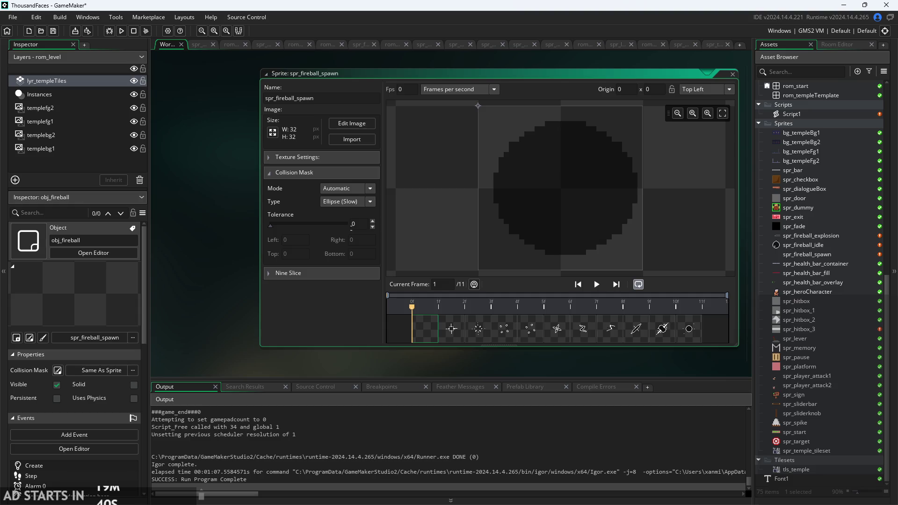
{"action": "left_click_drag", "start_coordinate": [467, 329], "coordinate": [681, 334]}
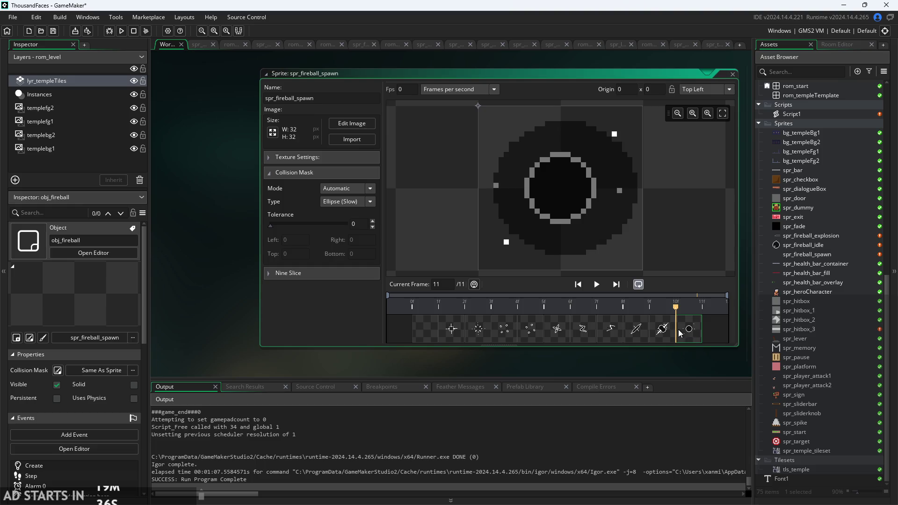
{"action": "left_click", "coordinate": [690, 335]}
{"action": "left_click_drag", "start_coordinate": [212, 235], "coordinate": [226, 249]}
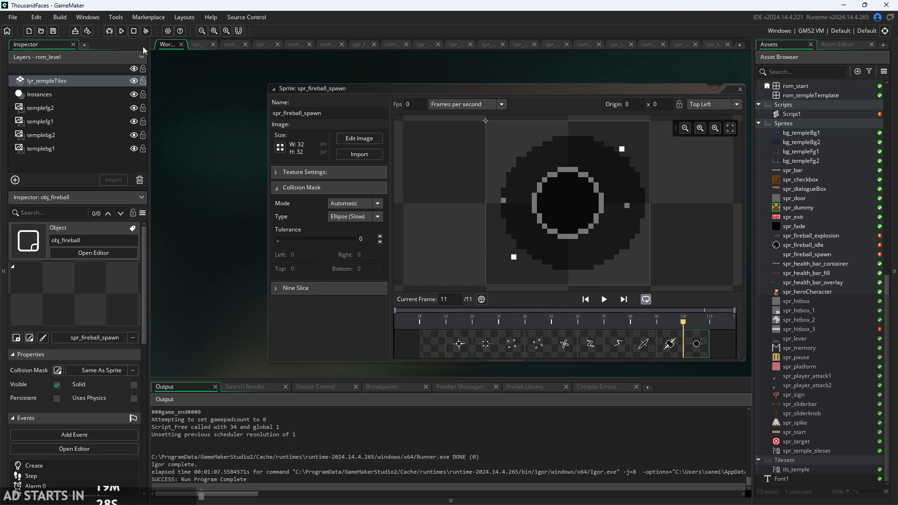
{"action": "left_click", "coordinate": [125, 32]}
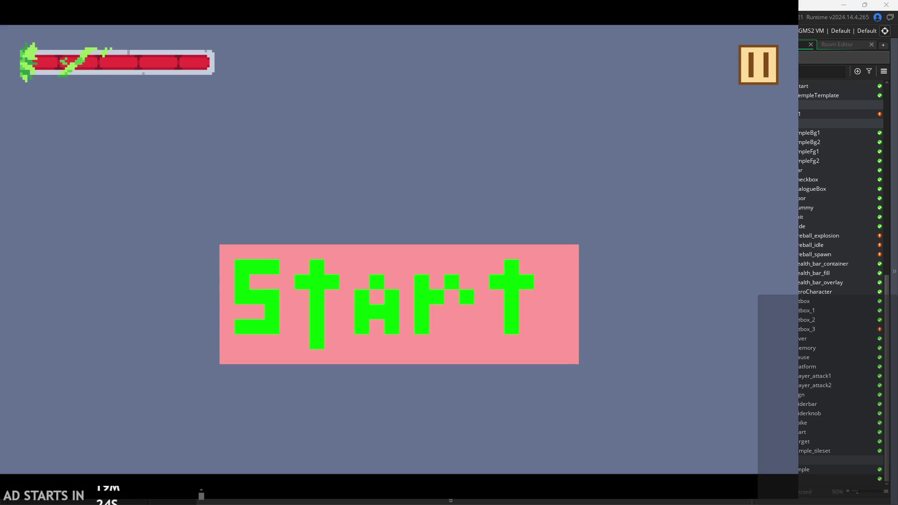
Start the game, move the hero right, then exit via the pause menu.
{"action": "left_click", "coordinate": [527, 297]}
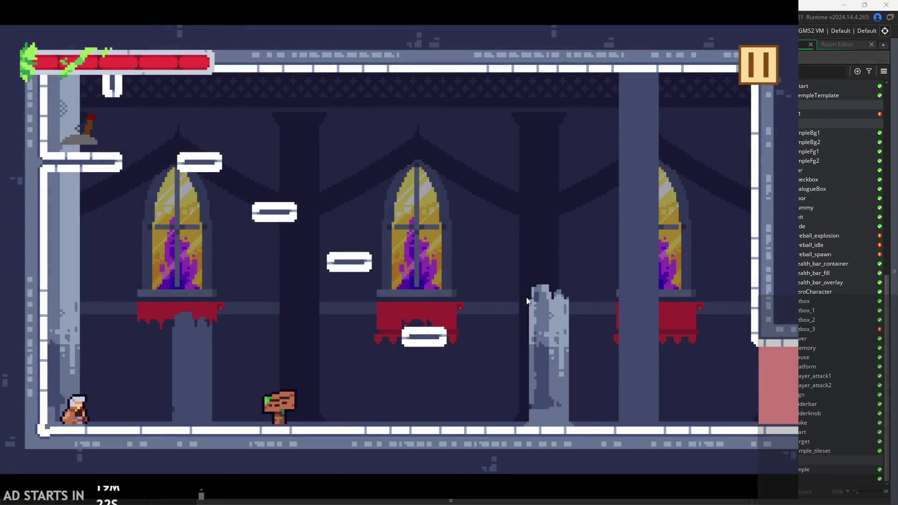
{"action": "key", "text": "Right"}
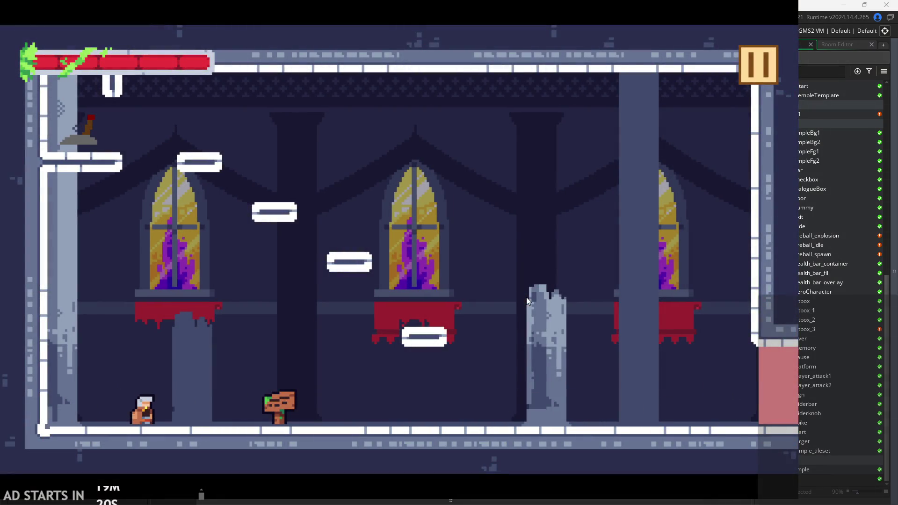
{"action": "key", "text": "Escape"}
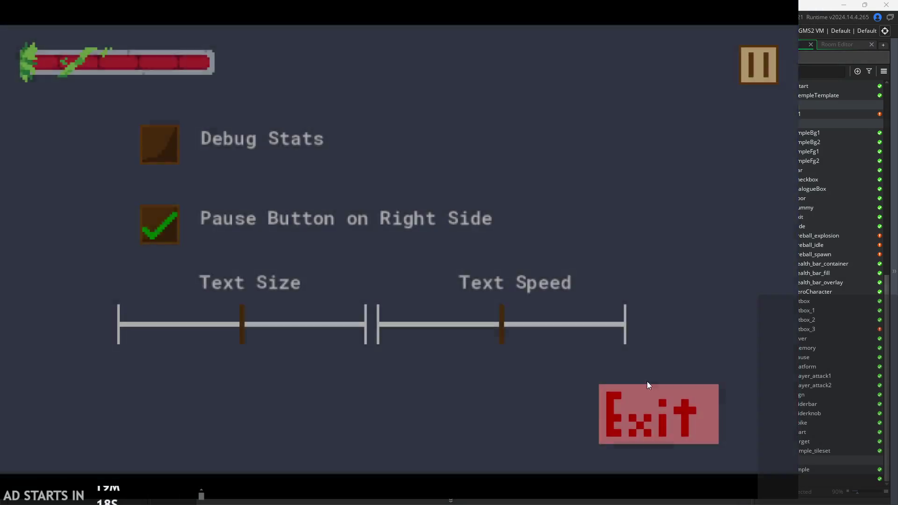
{"action": "left_click", "coordinate": [655, 407]}
Set spr_fireball_spawn's playback to 1 fps and rerun the game to watch the spawn.
{"action": "left_click", "coordinate": [411, 104]}
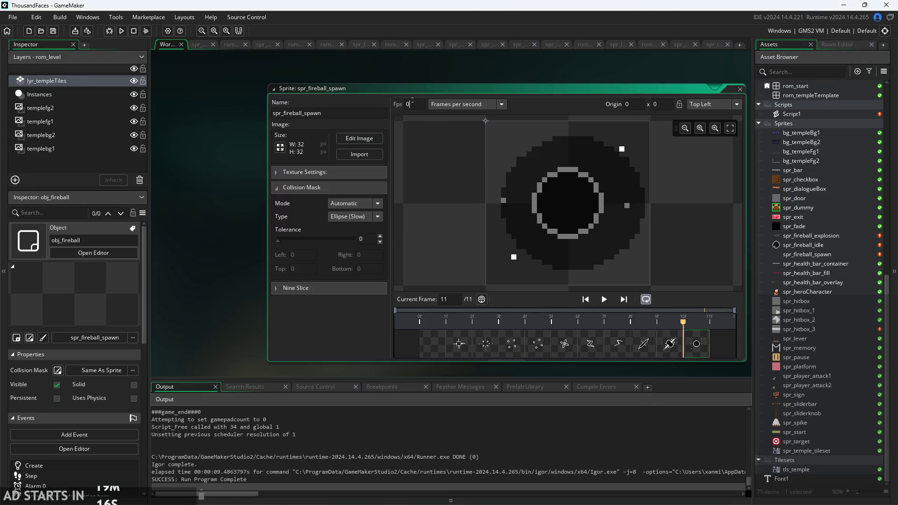
{"action": "left_click", "coordinate": [122, 30]}
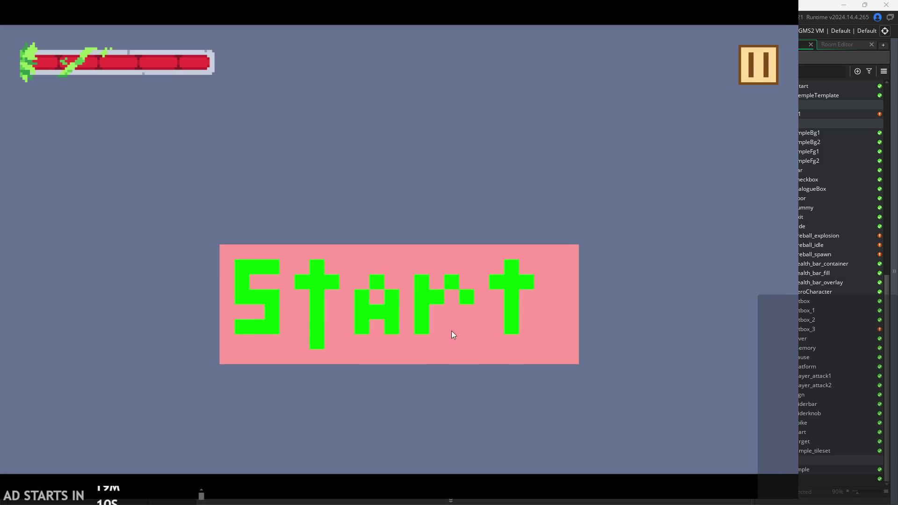
{"action": "left_click", "coordinate": [451, 330]}
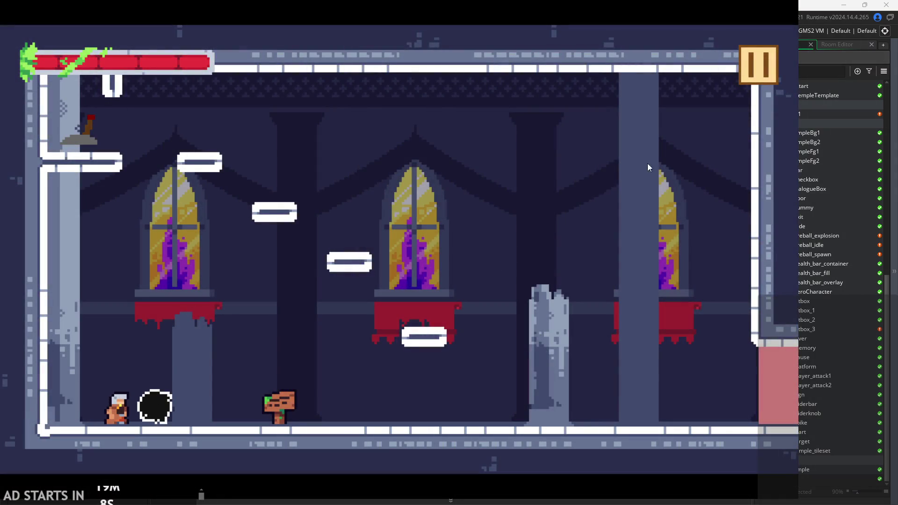
{"action": "key", "text": "Right"}
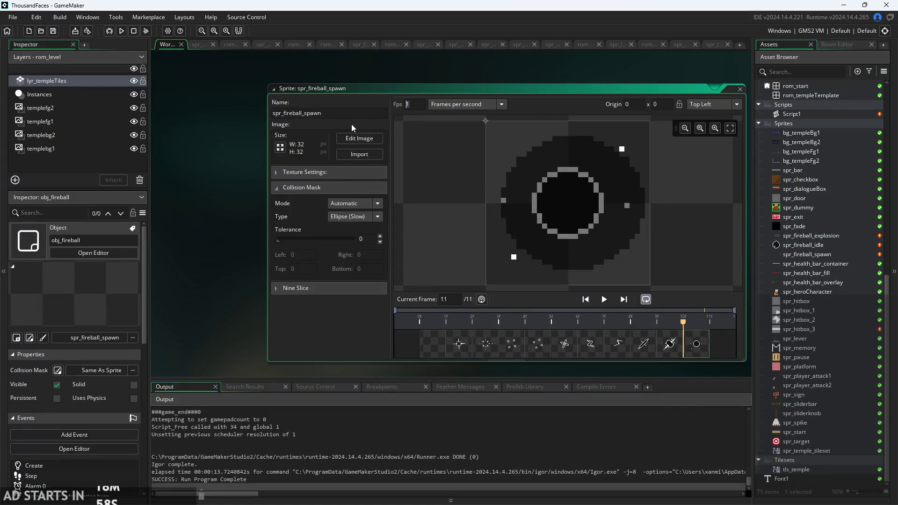
{"action": "left_click", "coordinate": [436, 77]}
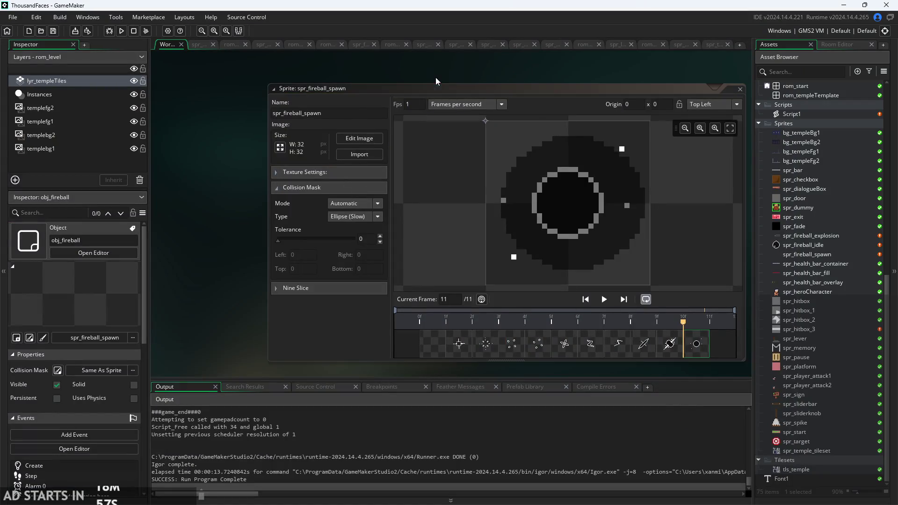
Give the spr_fireball_idle sprite an Ellipse collision mask.
{"action": "double_click", "coordinate": [811, 243]}
{"action": "scroll", "coordinate": [815, 211], "scroll_direction": "up", "scroll_amount": 5}
{"action": "scroll", "coordinate": [816, 181], "scroll_direction": "up", "scroll_amount": 3}
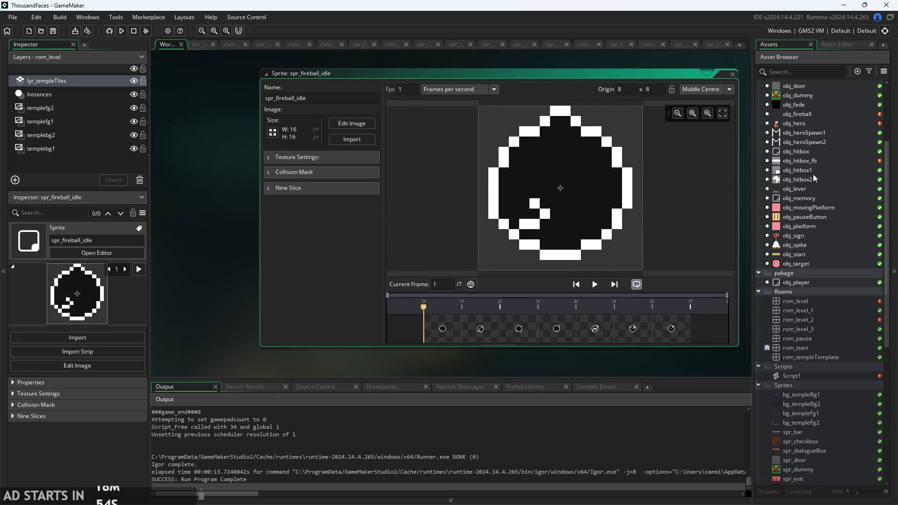
{"action": "left_click", "coordinate": [557, 333]}
{"action": "key", "text": "Right"}
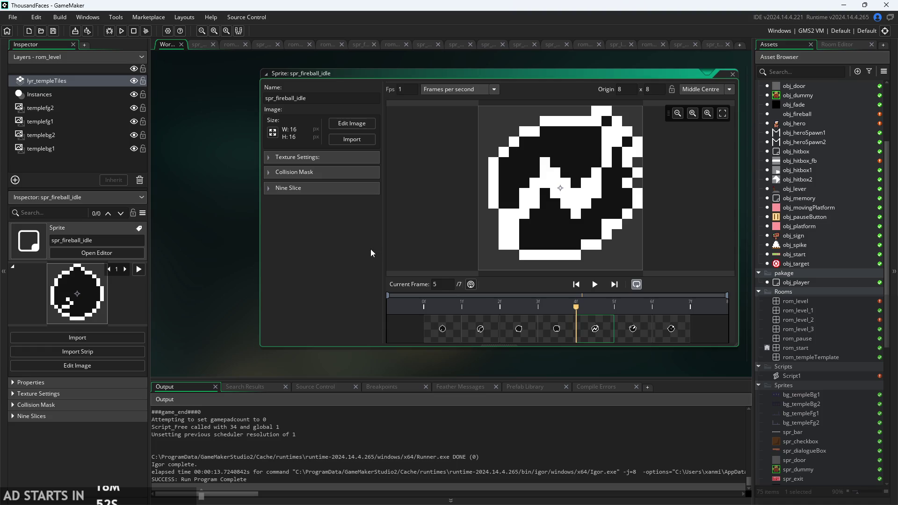
{"action": "left_click", "coordinate": [310, 173]}
{"action": "left_click", "coordinate": [351, 202]}
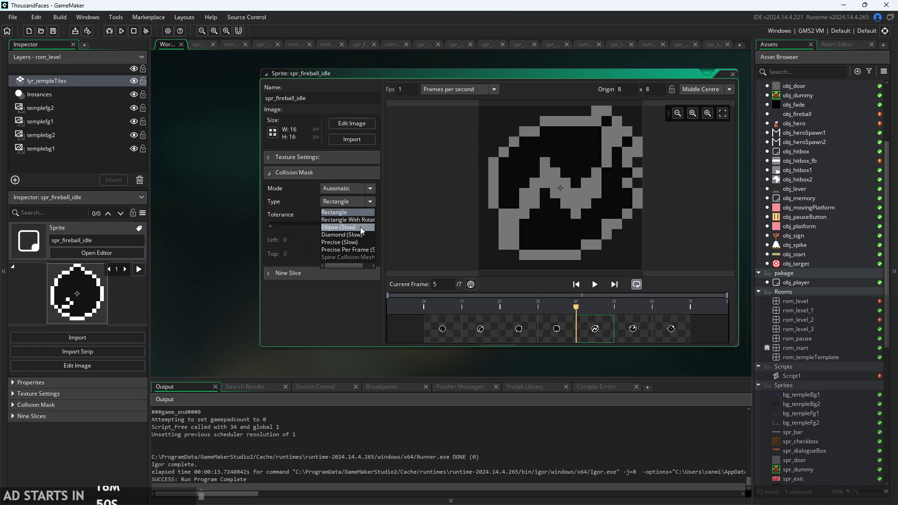
{"action": "left_click", "coordinate": [360, 226]}
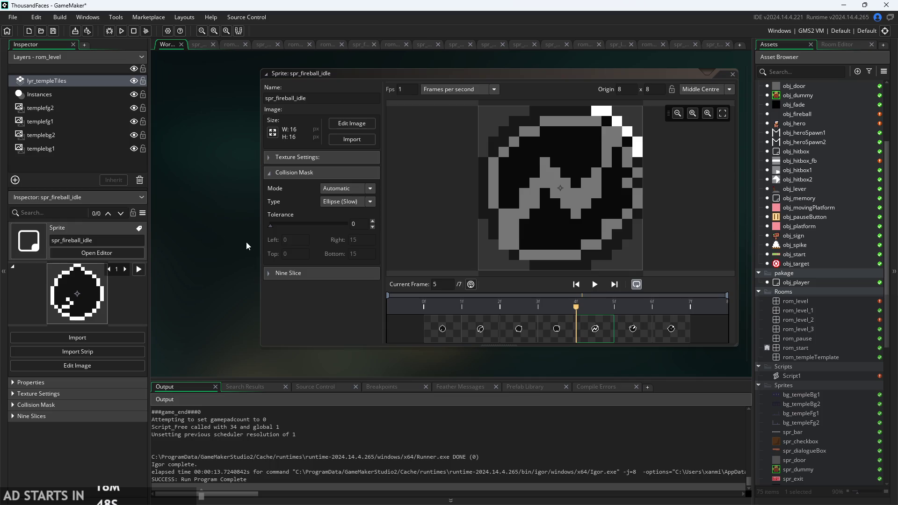
Open obj_heroSpawn1, then obj_hero, to show obj_hero's Create event code.
{"action": "scroll", "coordinate": [247, 242], "scroll_direction": "up", "scroll_amount": 2}
{"action": "scroll", "coordinate": [849, 227], "scroll_direction": "up", "scroll_amount": 5}
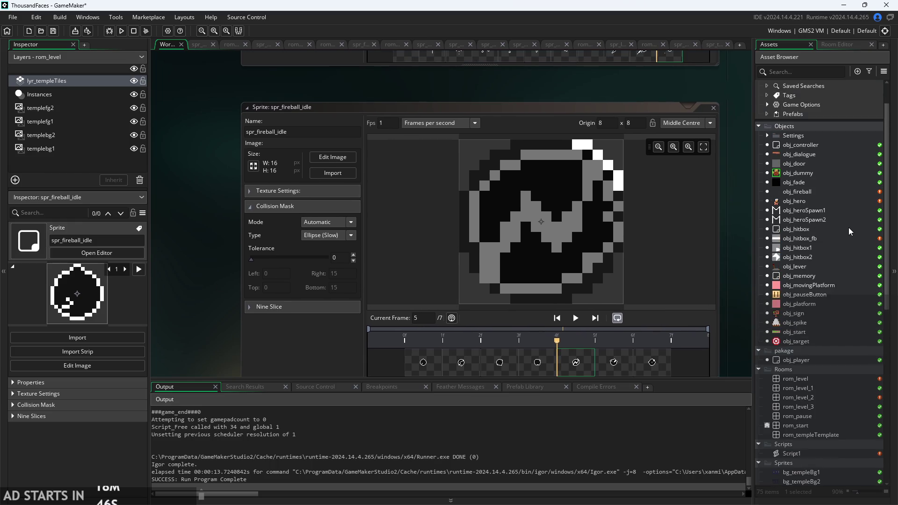
{"action": "double_click", "coordinate": [827, 228]}
{"action": "left_click", "coordinate": [827, 220]}
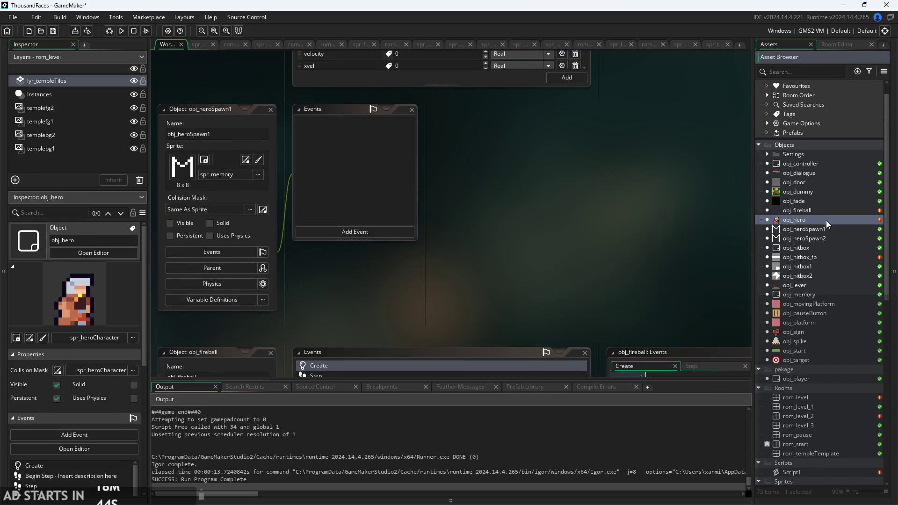
{"action": "double_click", "coordinate": [837, 220]}
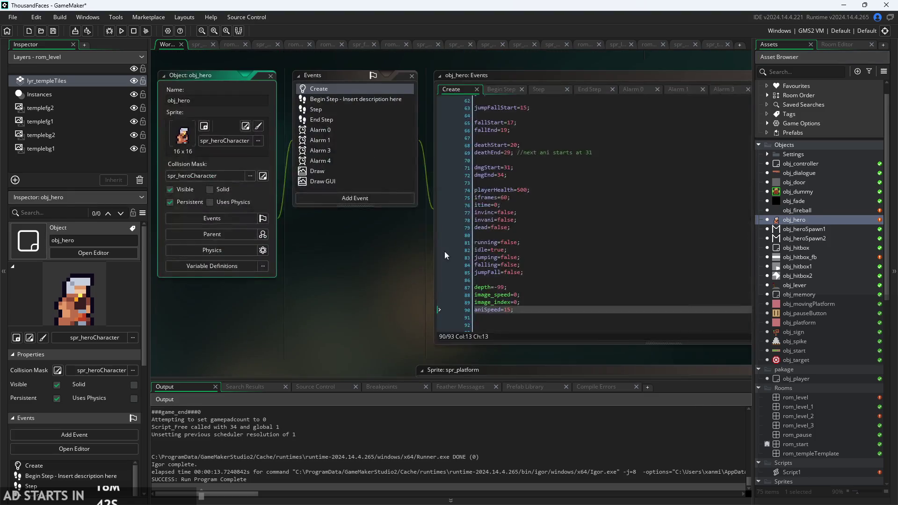
Open obj_fireball, review the alarm_set(1,10) and launch_speed lines in Create, then show its Step event.
{"action": "double_click", "coordinate": [805, 210]}
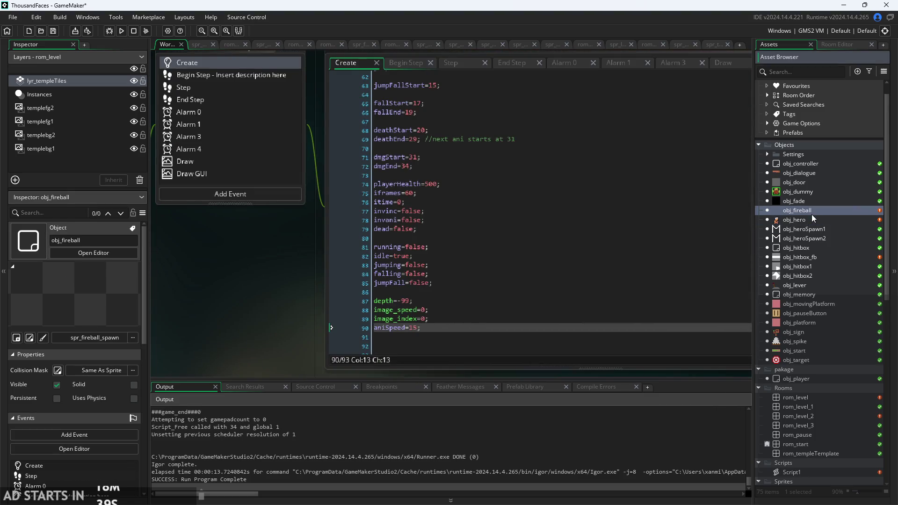
{"action": "mouse_move", "coordinate": [485, 256]}
{"action": "left_mouse_down"}
{"action": "mouse_move", "coordinate": [321, 255]}
{"action": "mouse_move", "coordinate": [618, 236]}
{"action": "mouse_move", "coordinate": [502, 264]}
{"action": "mouse_move", "coordinate": [258, 289]}
{"action": "left_mouse_up"}
{"action": "scroll", "coordinate": [335, 226], "scroll_direction": "up", "scroll_amount": 2}
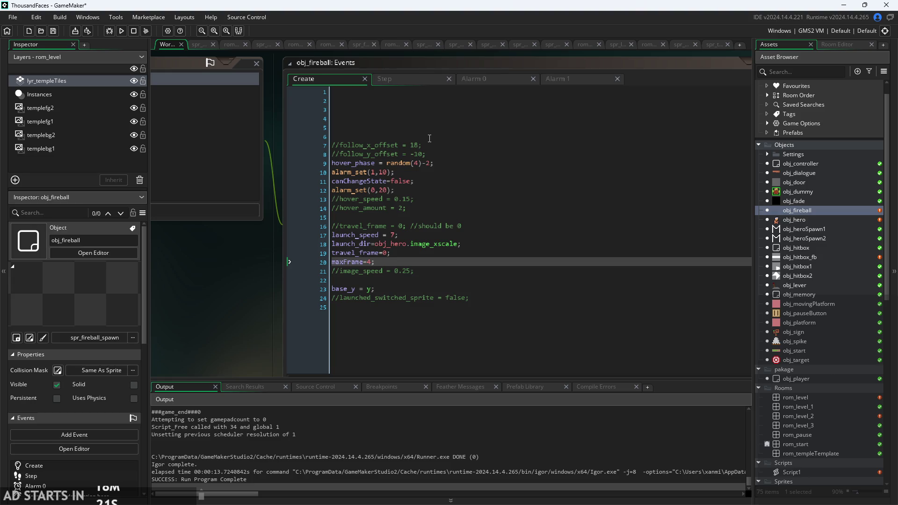
{"action": "left_click", "coordinate": [430, 172]}
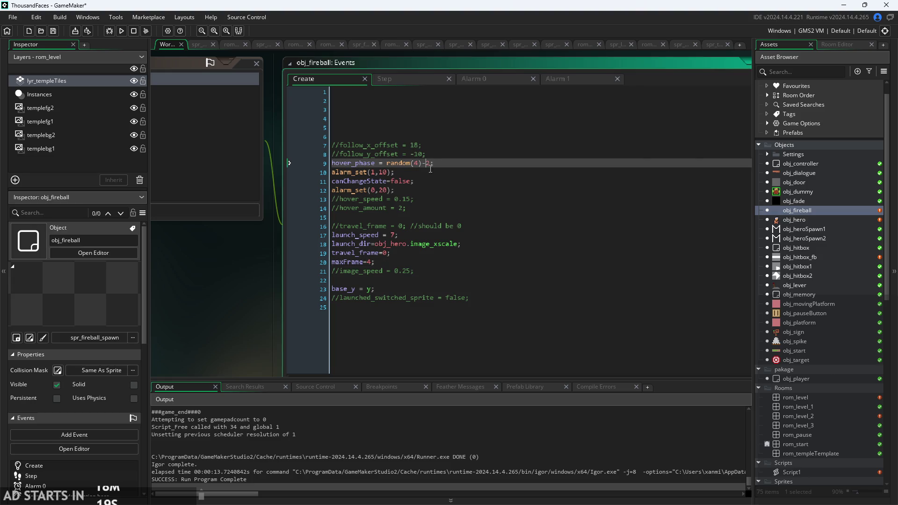
{"action": "scroll", "coordinate": [433, 186], "scroll_direction": "up", "scroll_amount": 3, "text": "ctrl"}
{"action": "left_click", "coordinate": [437, 259]}
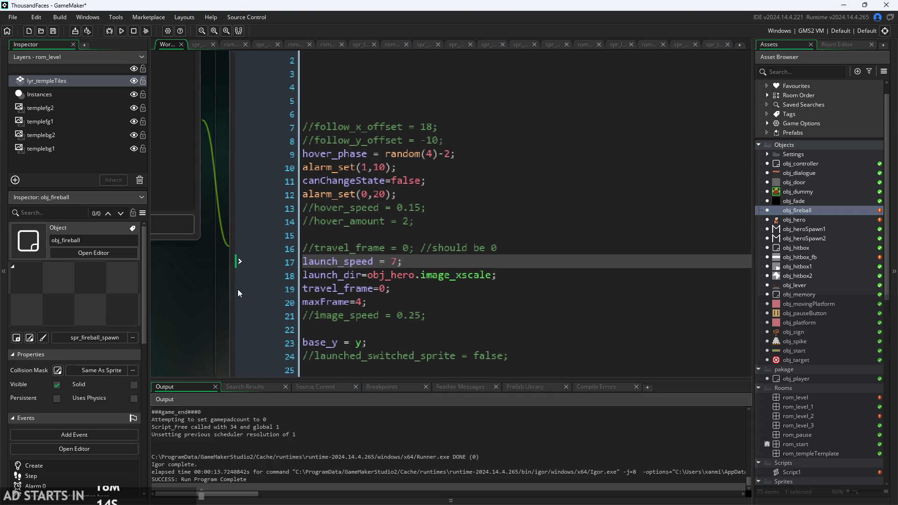
{"action": "scroll", "coordinate": [248, 302], "scroll_direction": "down", "scroll_amount": 3, "text": "ctrl"}
{"action": "scroll", "coordinate": [237, 326], "scroll_direction": "down", "scroll_amount": 2, "text": "ctrl"}
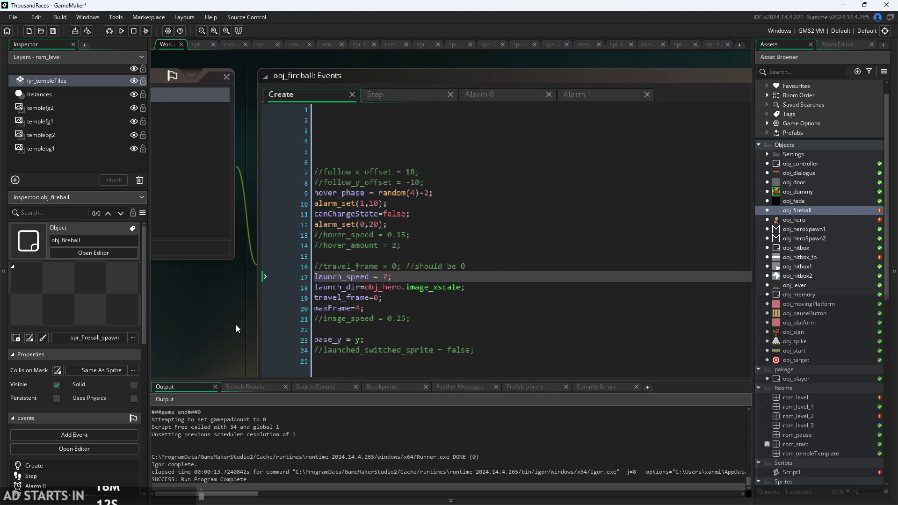
{"action": "left_click", "coordinate": [400, 96]}
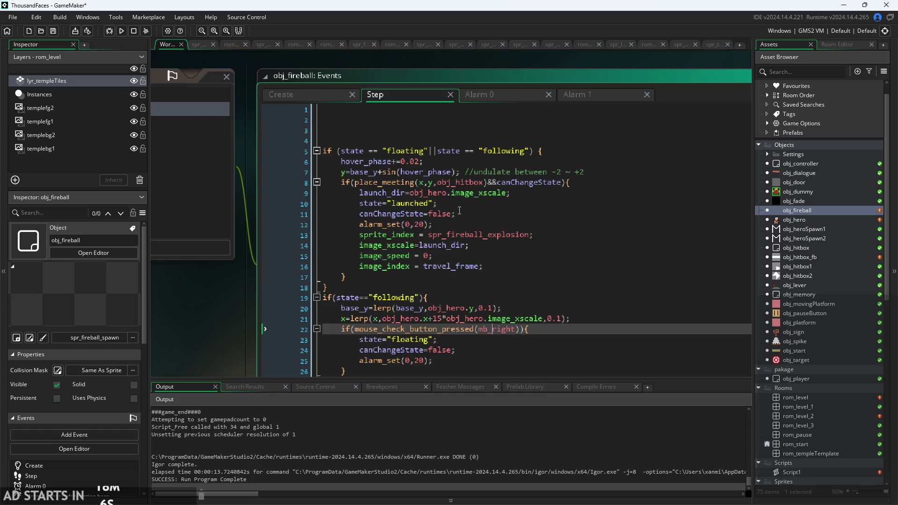
Review the Step event's canChangeState and spr_fireball_explosion lines, then return to the Create code.
{"action": "left_click", "coordinate": [480, 214]}
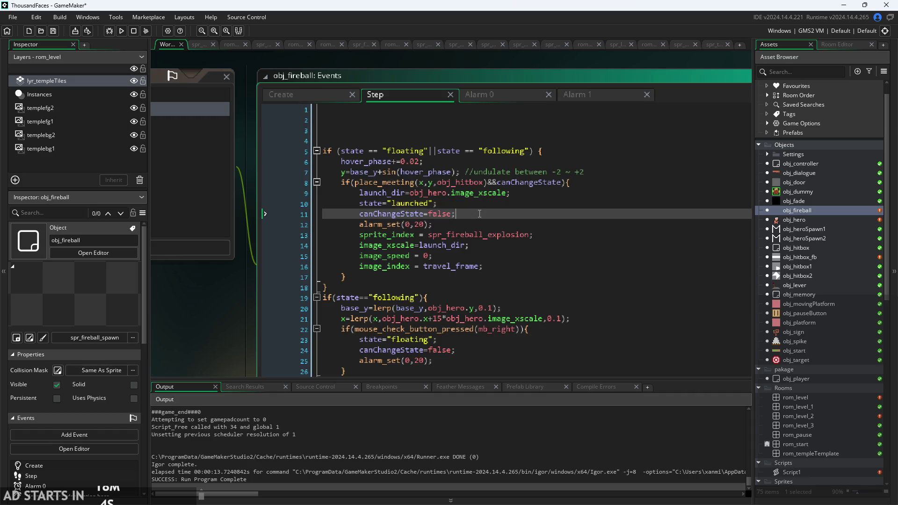
{"action": "left_click", "coordinate": [473, 234]}
{"action": "left_click", "coordinate": [530, 234]}
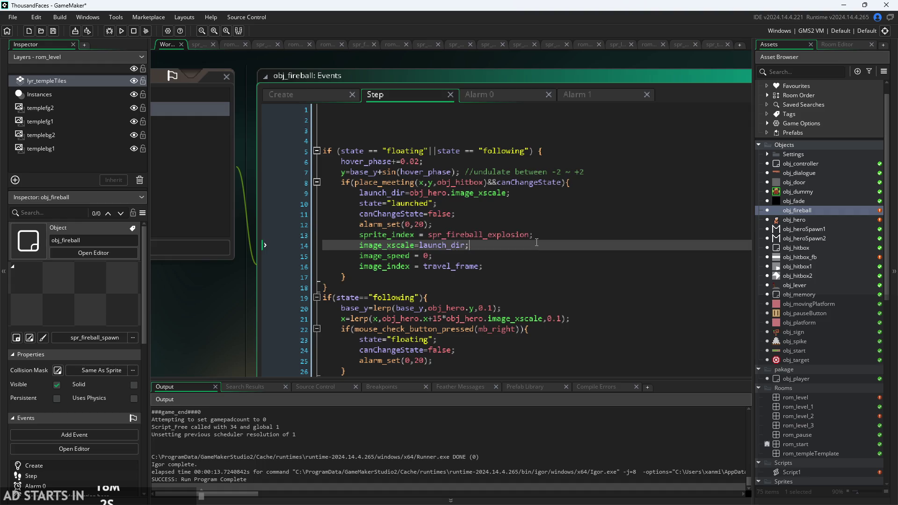
{"action": "scroll", "coordinate": [543, 219], "scroll_direction": "up", "scroll_amount": 1}
{"action": "scroll", "coordinate": [542, 205], "scroll_direction": "down", "scroll_amount": 2}
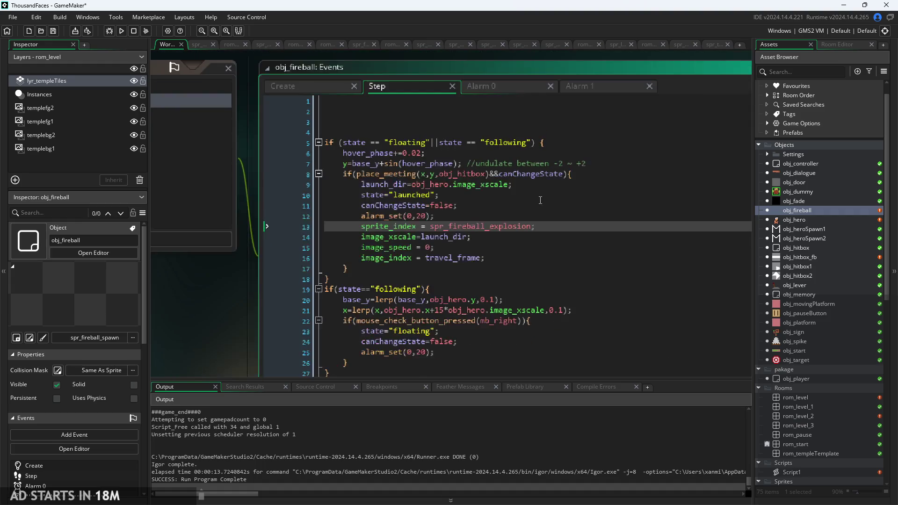
{"action": "scroll", "coordinate": [501, 251], "scroll_direction": "down", "scroll_amount": 1}
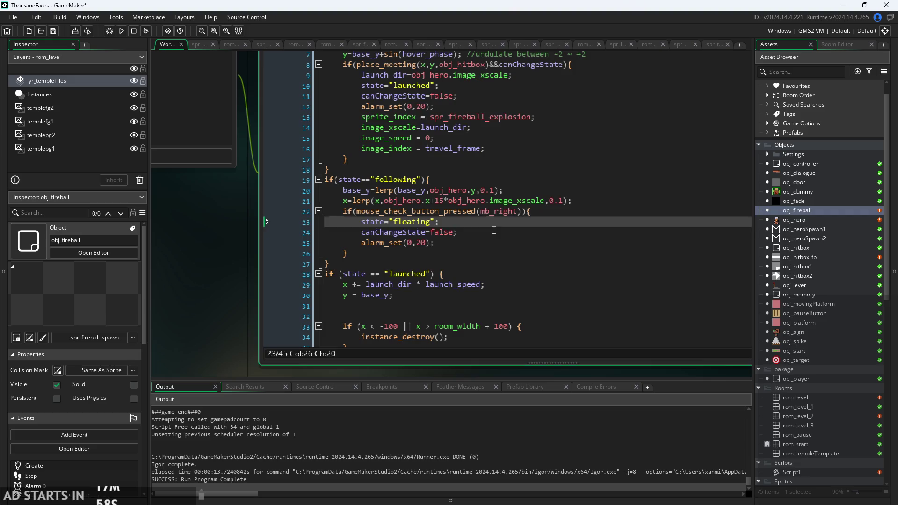
{"action": "left_click", "coordinate": [495, 236]}
{"action": "scroll", "coordinate": [494, 239], "scroll_direction": "down", "scroll_amount": 5}
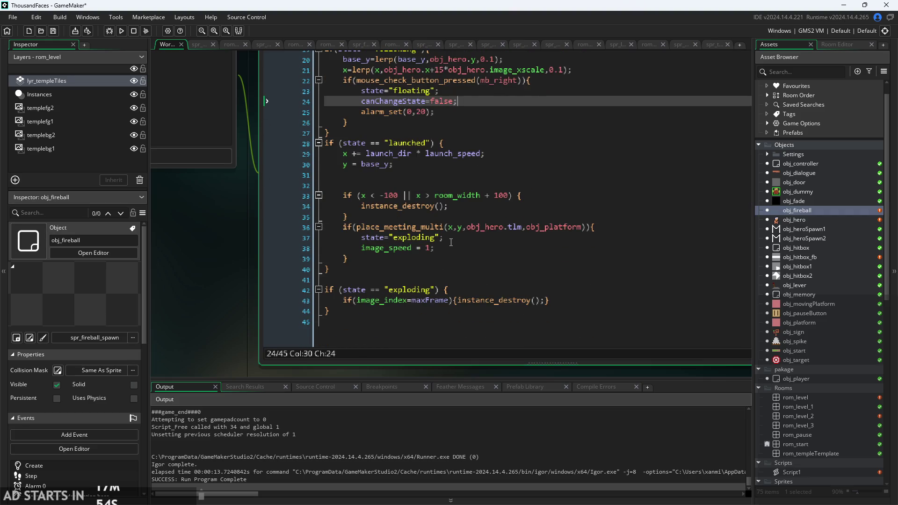
{"action": "scroll", "coordinate": [452, 243], "scroll_direction": "up", "scroll_amount": 5}
{"action": "key", "text": "Down"}
{"action": "key", "text": "Down"}
{"action": "key", "text": "Down"}
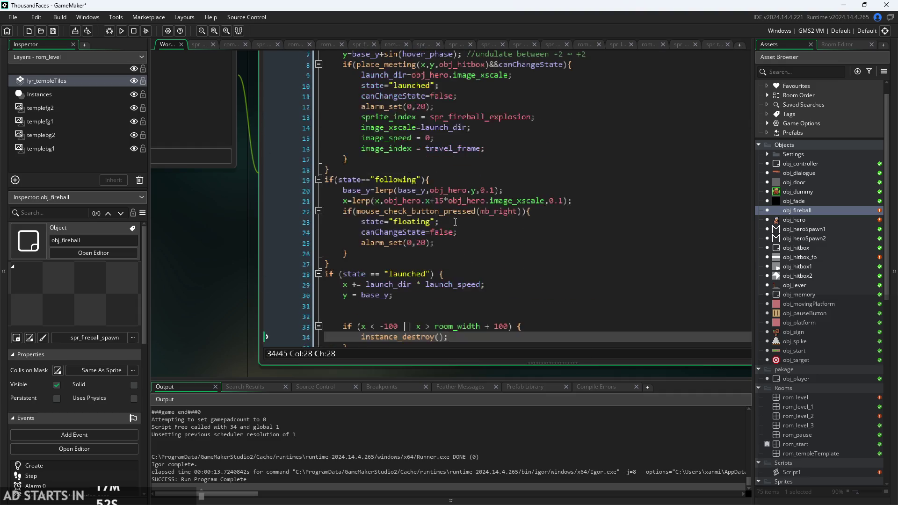
{"action": "scroll", "coordinate": [266, 233], "scroll_direction": "up", "scroll_amount": 3}
{"action": "left_click", "coordinate": [281, 93]}
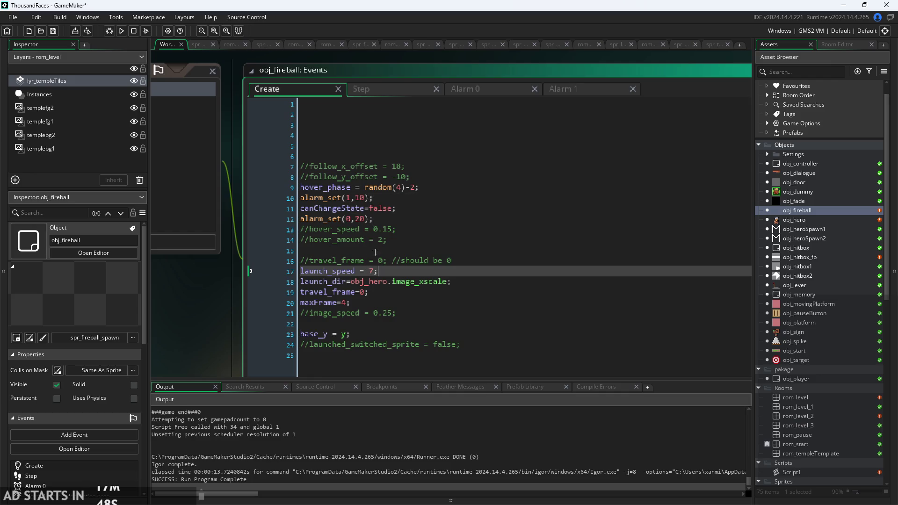
Add image_speed=0.25; after line 12 of the Create code, save, and test-run the game.
{"action": "left_click", "coordinate": [418, 217]}
{"action": "key", "text": "Return"}
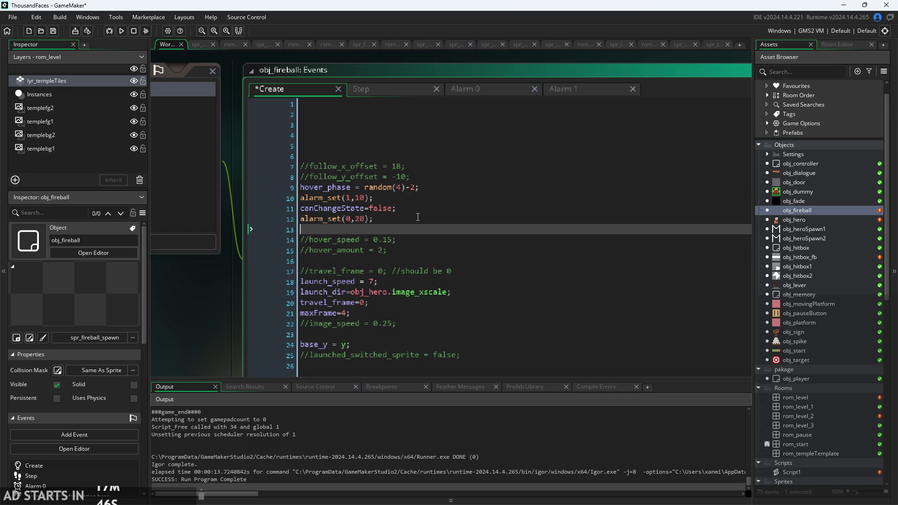
{"action": "type", "text": "lmage"}
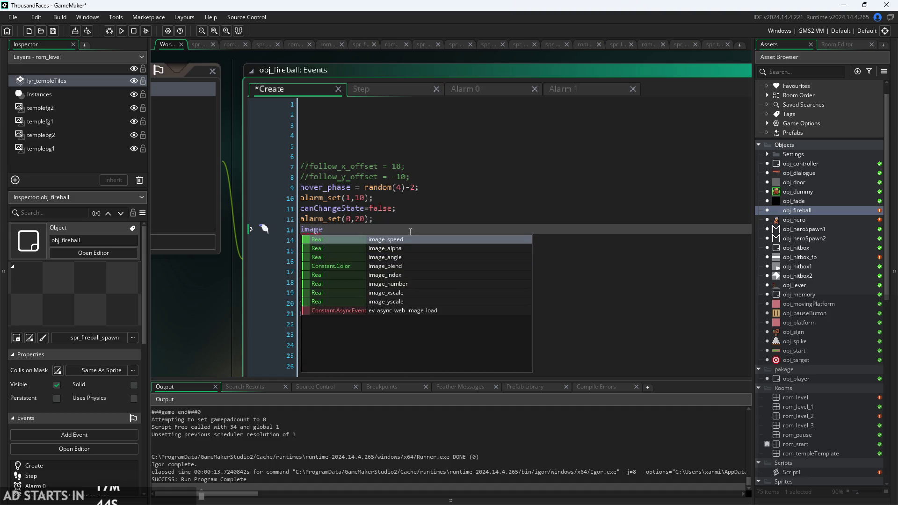
{"action": "left_click", "coordinate": [400, 240]}
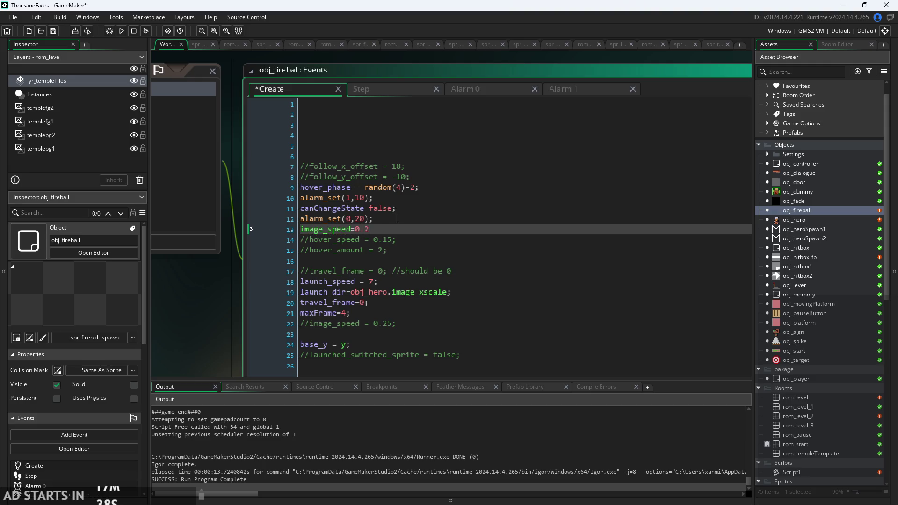
{"action": "key", "text": "ctrl+s"}
{"action": "left_click", "coordinate": [111, 29]}
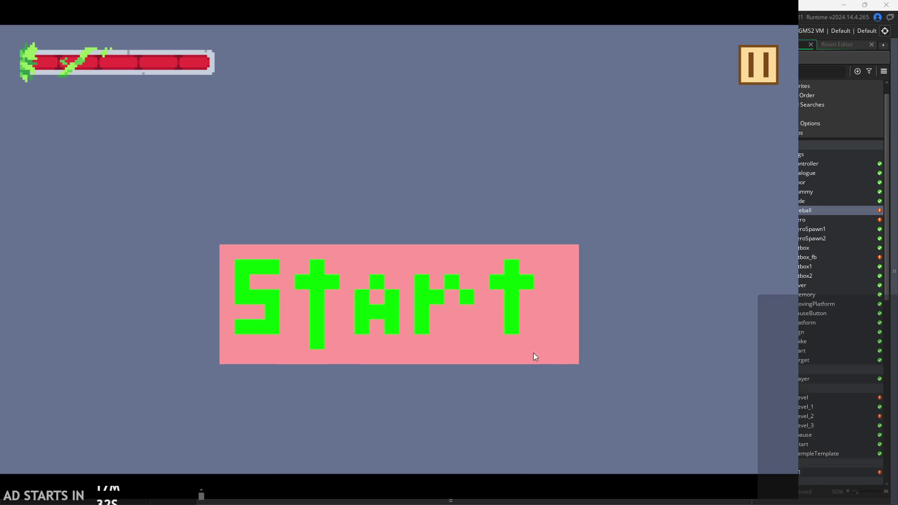
{"action": "left_click", "coordinate": [536, 357]}
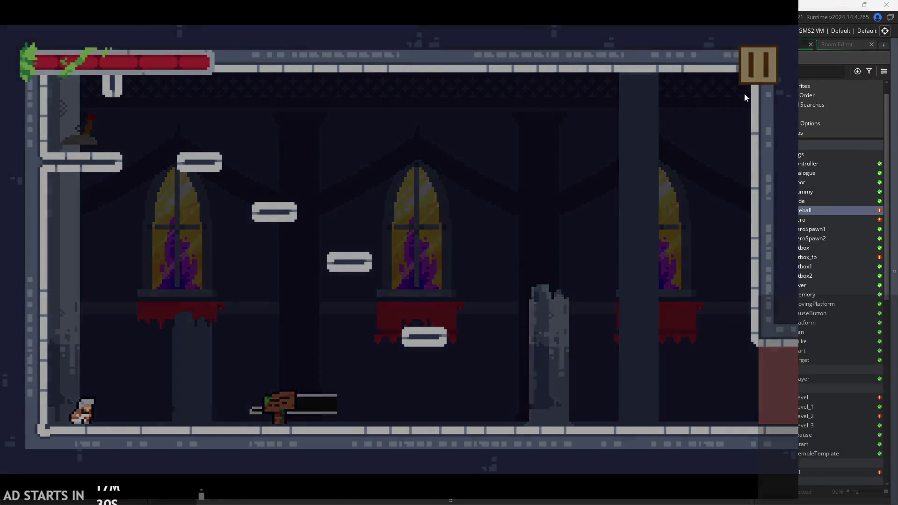
{"action": "left_click", "coordinate": [749, 78]}
{"action": "left_click", "coordinate": [645, 439]}
Change image_speed to 10 and test-run the game again.
{"action": "left_click", "coordinate": [372, 230]}
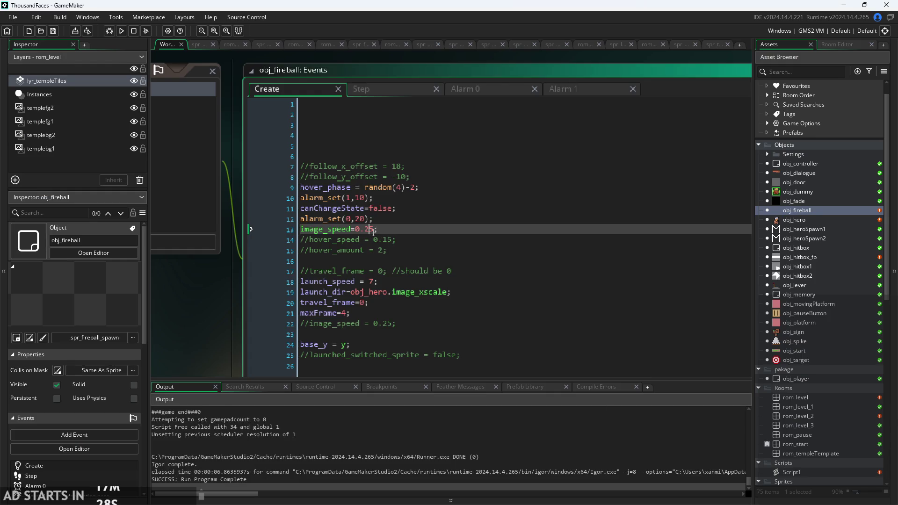
{"action": "key", "text": "BackSpace"}
{"action": "type", "text": "0"}
{"action": "key", "text": "F5"}
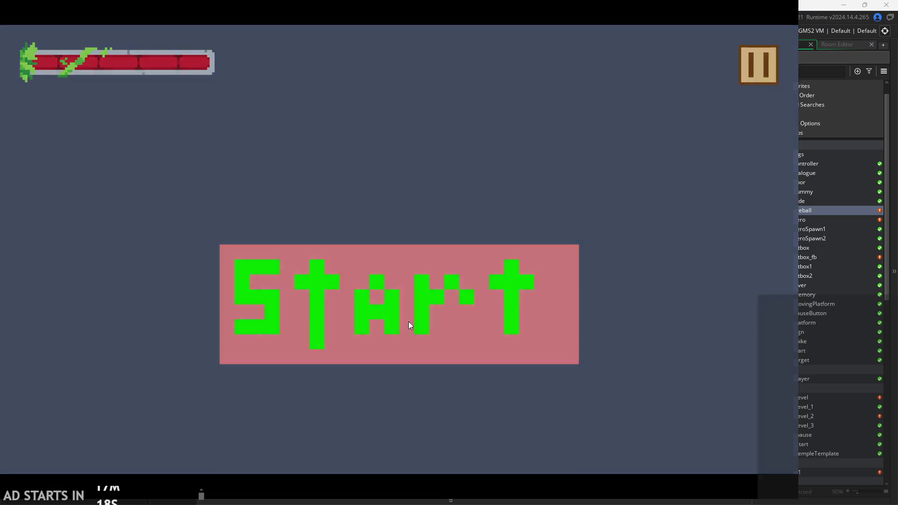
{"action": "left_click", "coordinate": [410, 325]}
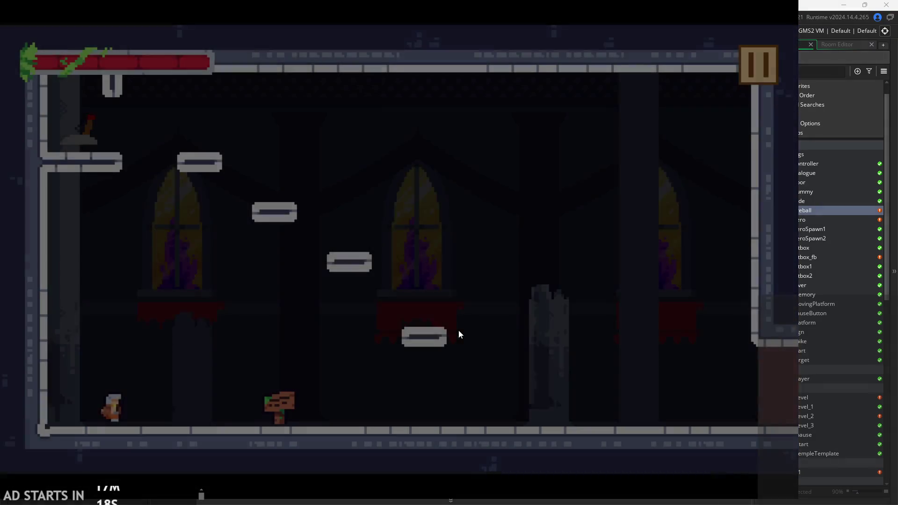
{"action": "left_click", "coordinate": [757, 63]}
{"action": "left_click", "coordinate": [658, 412]}
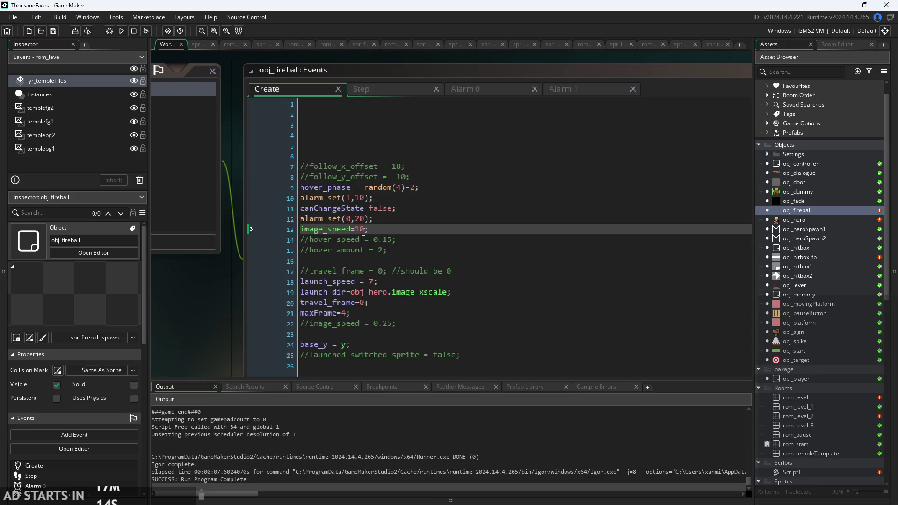
{"action": "left_click", "coordinate": [367, 229]}
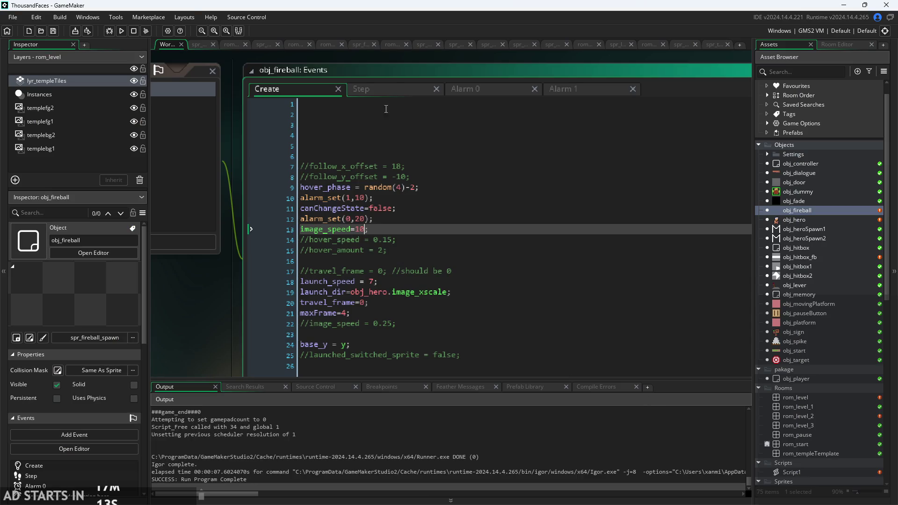
Check the Alarm 1 code, then change the Create alarm delay's first digit to 6 and save.
{"action": "left_click", "coordinate": [569, 94]}
{"action": "left_click", "coordinate": [296, 87]}
{"action": "left_click", "coordinate": [363, 197]}
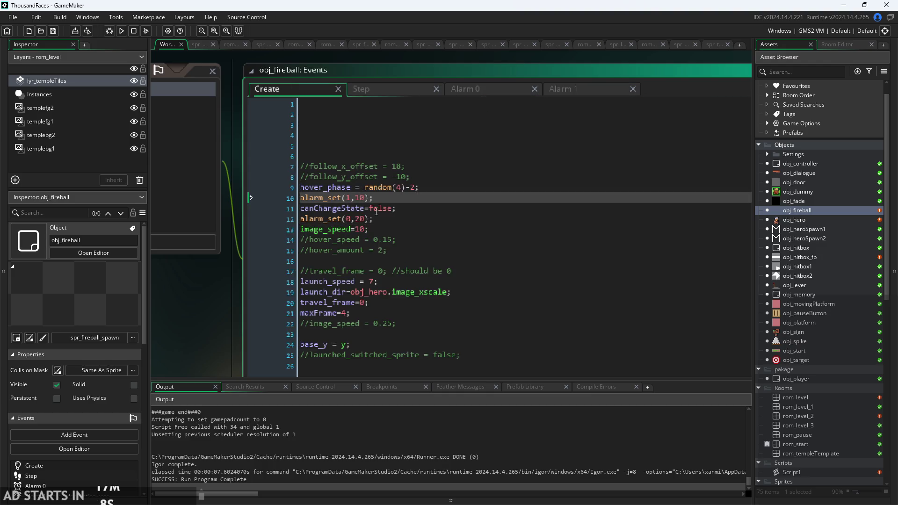
{"action": "key", "text": "BackSpace"}
{"action": "type", "text": "6"}
{"action": "key", "text": "ctrl+s"}
Change image_speed from 10 to 1, save, test-run the game, then clear the value on line 13.
{"action": "left_click", "coordinate": [365, 229]}
{"action": "key", "text": "BackSpace"}
{"action": "key", "text": "ctrl+s"}
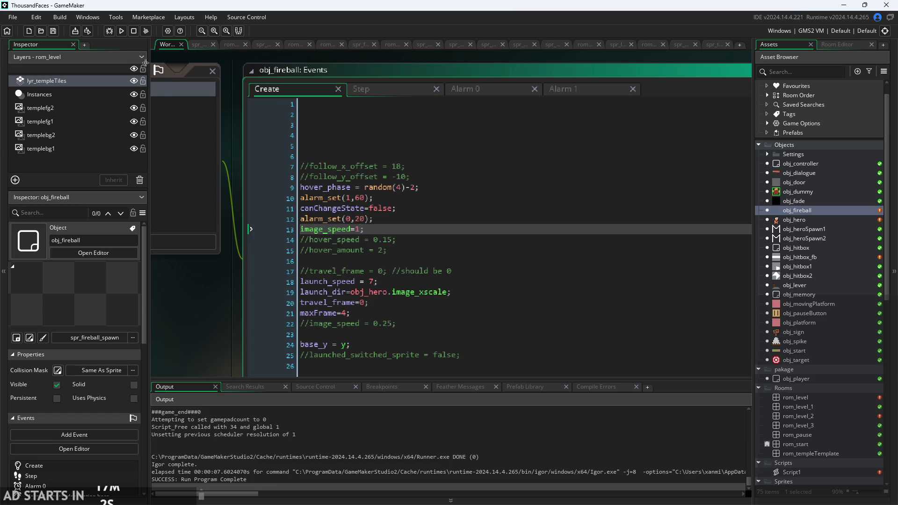
{"action": "key", "text": "F5"}
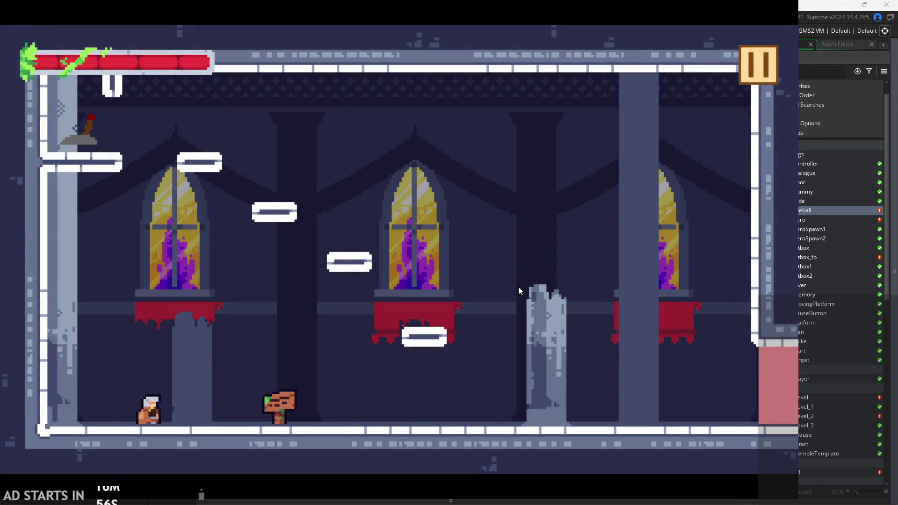
{"action": "left_click", "coordinate": [760, 71]}
{"action": "left_click", "coordinate": [639, 440]}
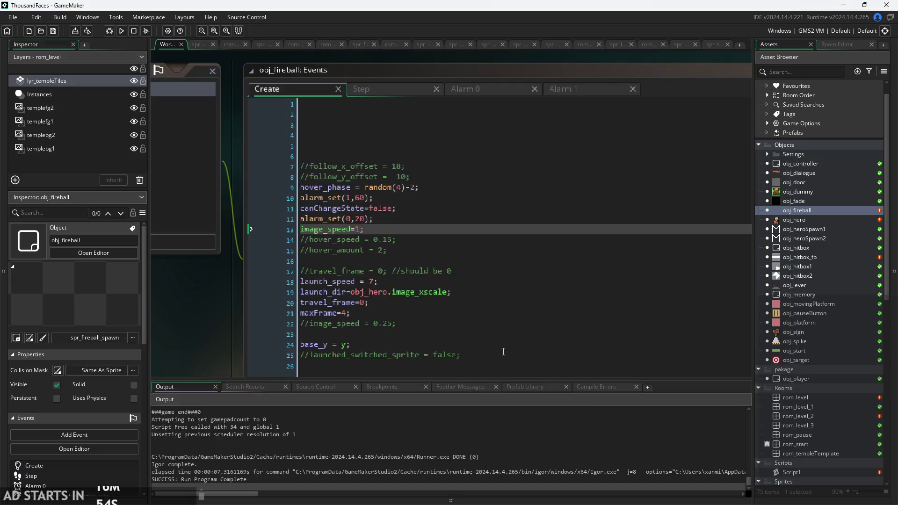
{"action": "left_click", "coordinate": [362, 232]}
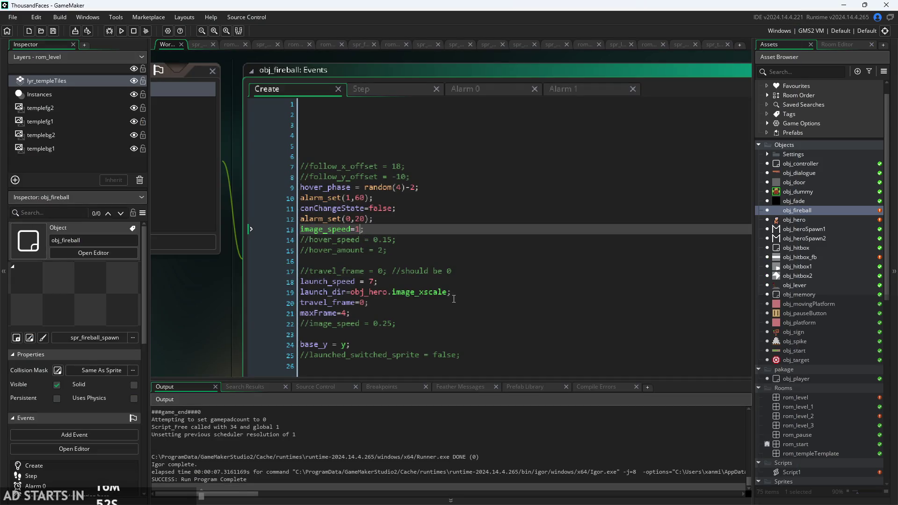
{"action": "key", "text": "BackSpace"}
Enter the new image_speed value, check spr_fireball_spawn's frames, and reopen obj_fireball.
{"action": "type", "text": "7"}
{"action": "scroll", "coordinate": [820, 421], "scroll_direction": "down", "scroll_amount": 6}
{"action": "scroll", "coordinate": [816, 414], "scroll_direction": "up", "scroll_amount": 2}
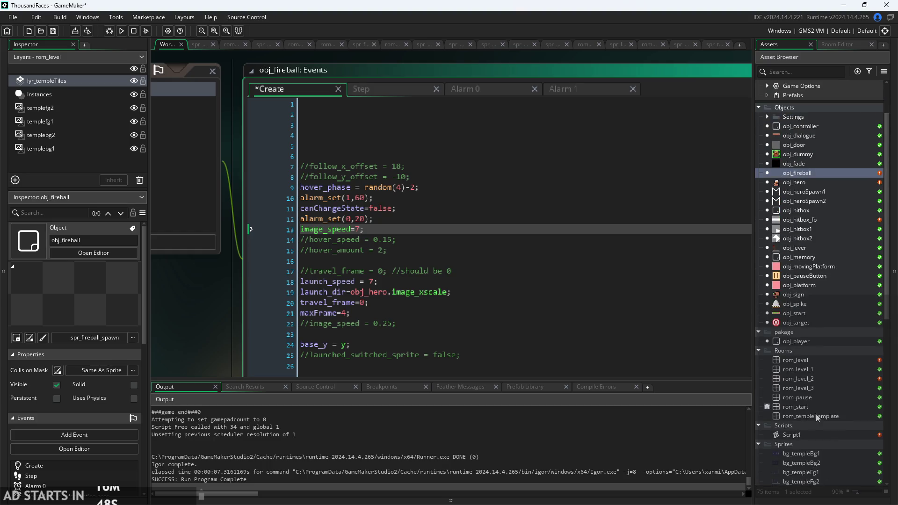
{"action": "scroll", "coordinate": [816, 414], "scroll_direction": "down", "scroll_amount": 6}
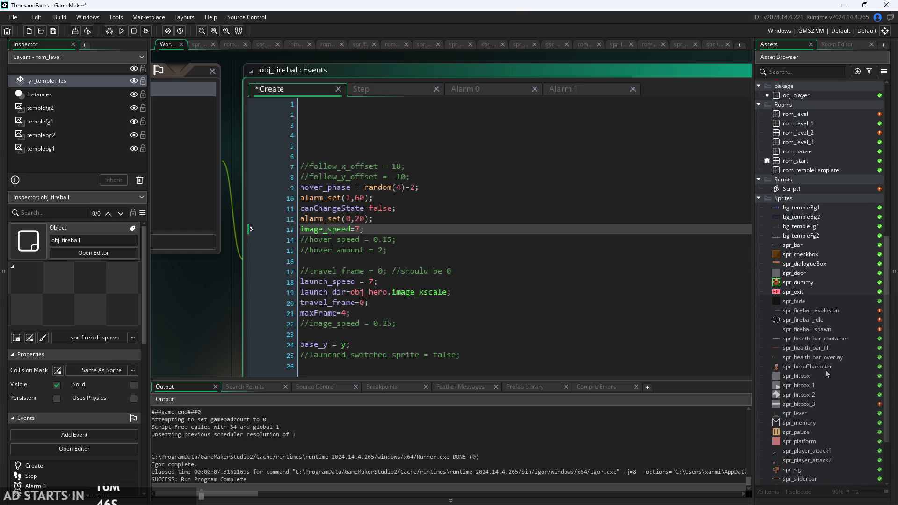
{"action": "double_click", "coordinate": [816, 331]}
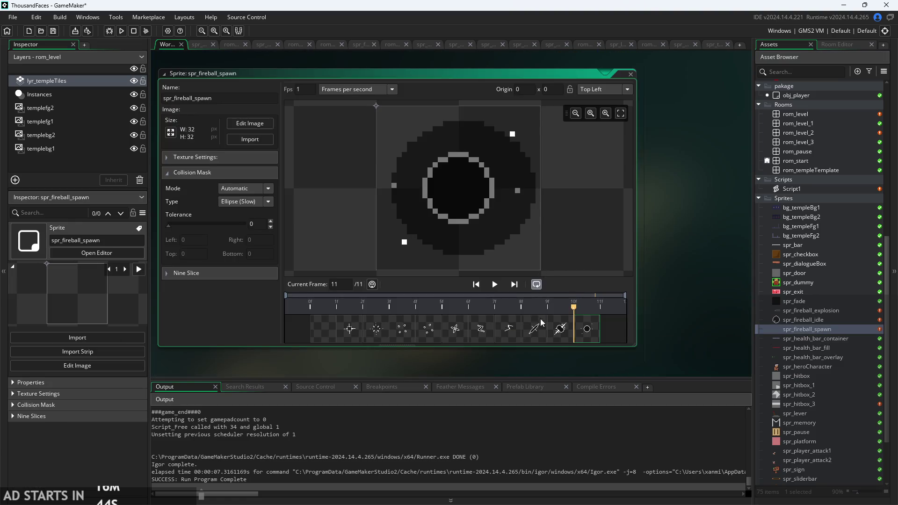
{"action": "scroll", "coordinate": [799, 283], "scroll_direction": "up", "scroll_amount": 2}
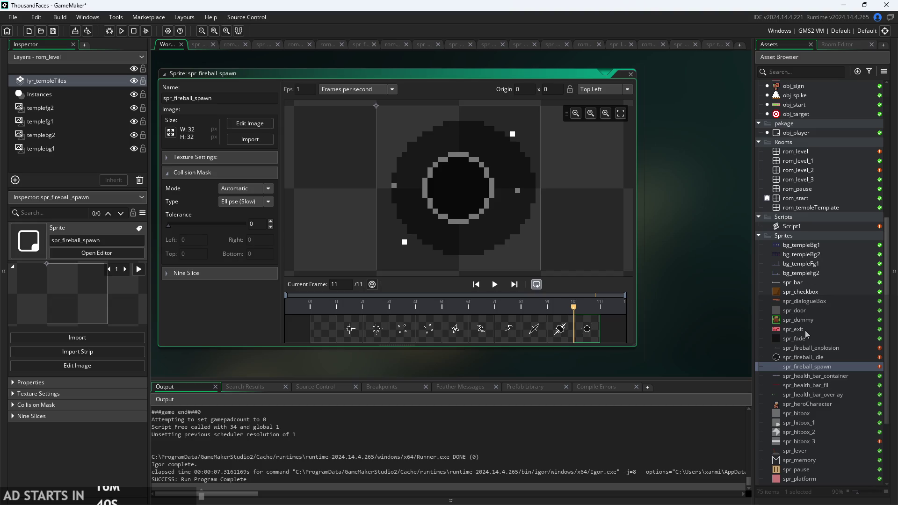
{"action": "scroll", "coordinate": [806, 336], "scroll_direction": "up", "scroll_amount": 8}
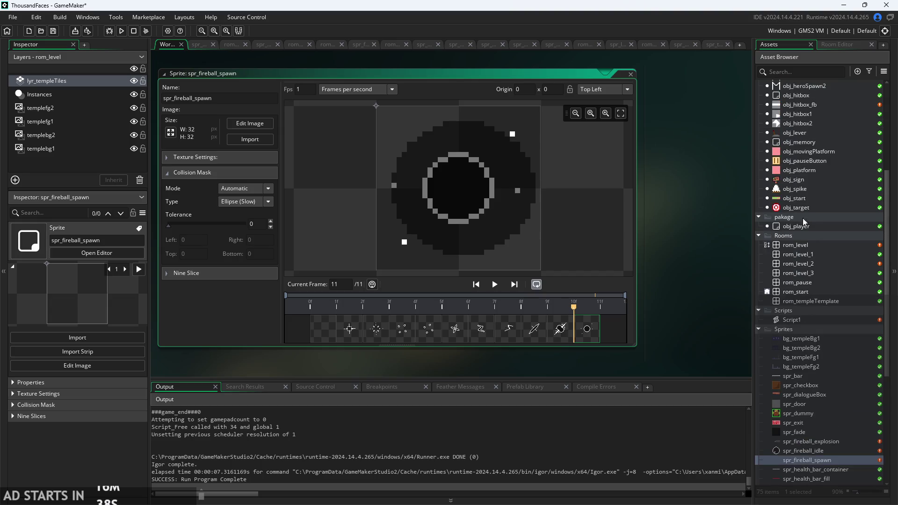
{"action": "left_click", "coordinate": [797, 124]}
{"action": "double_click", "coordinate": [798, 114]}
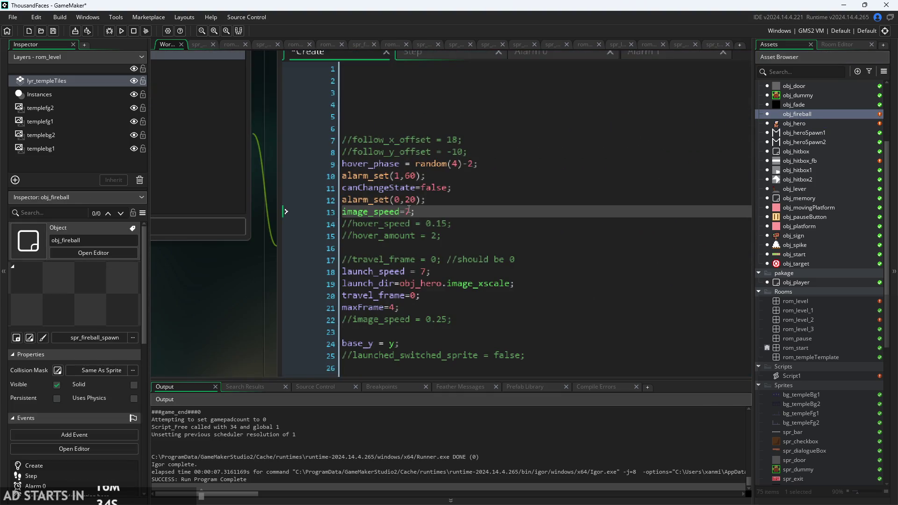
Save the project with image_speed 11 and test-run the game's first level.
{"action": "key", "text": "ctrl+s"}
{"action": "left_click", "coordinate": [121, 31]}
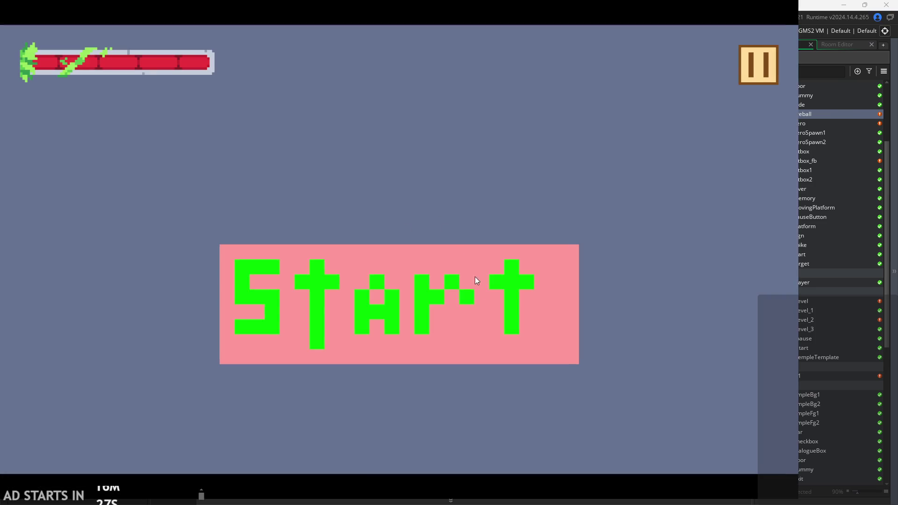
{"action": "left_click", "coordinate": [475, 278]}
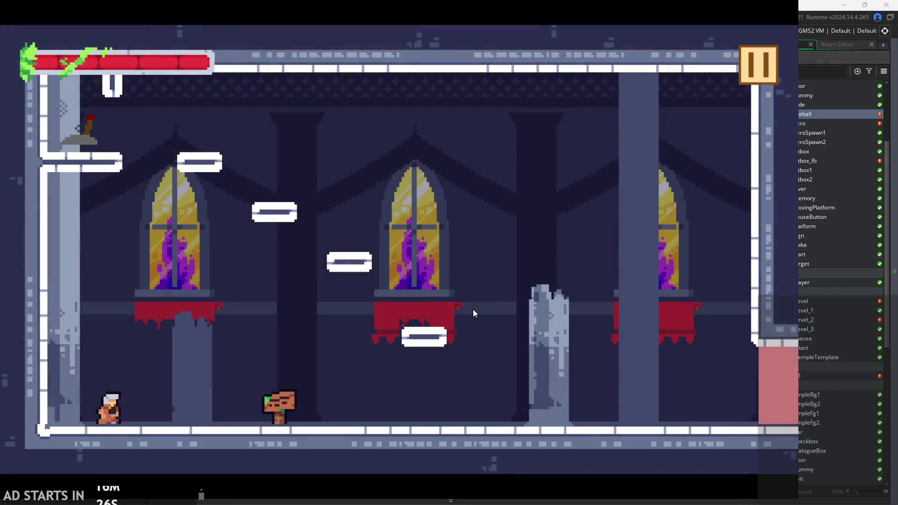
{"action": "left_click", "coordinate": [758, 64]}
{"action": "left_click", "coordinate": [662, 406]}
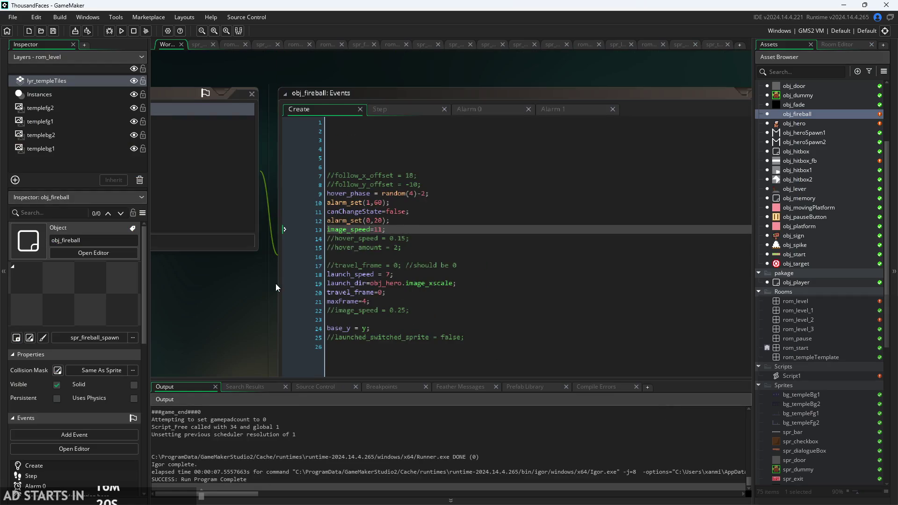
Look over obj_fireball's Step event code, then return to its Create code.
{"action": "left_click", "coordinate": [412, 91]}
{"action": "scroll", "coordinate": [426, 173], "scroll_direction": "up", "scroll_amount": 1}
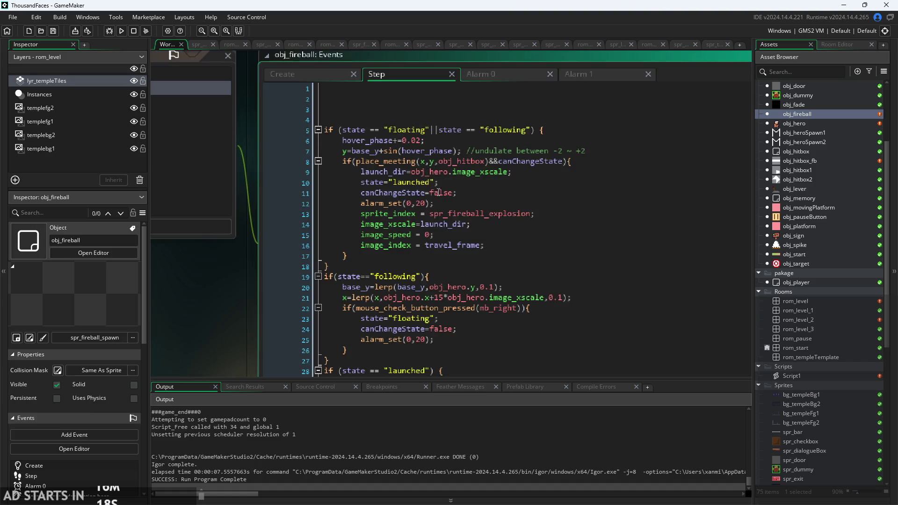
{"action": "scroll", "coordinate": [451, 184], "scroll_direction": "up", "scroll_amount": 1}
{"action": "scroll", "coordinate": [466, 158], "scroll_direction": "down", "scroll_amount": 1}
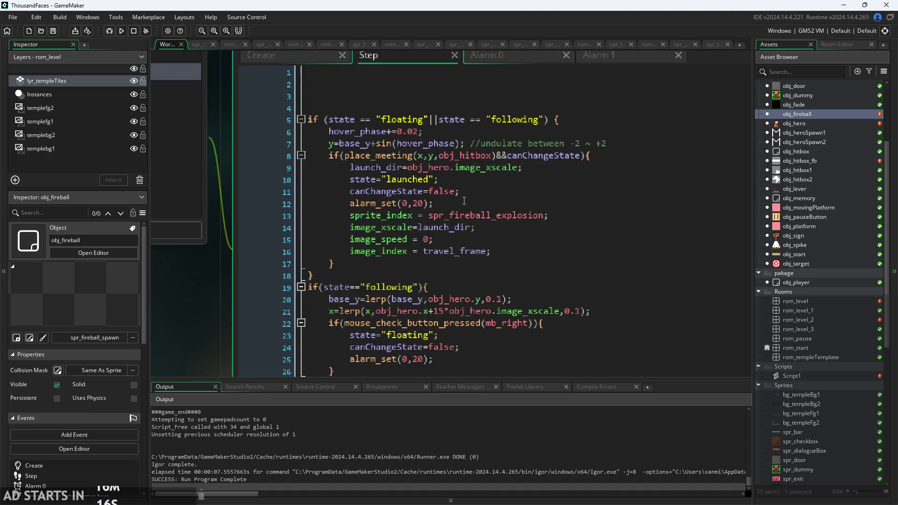
{"action": "left_click", "coordinate": [276, 55]}
{"action": "scroll", "coordinate": [776, 359], "scroll_direction": "down", "scroll_amount": 7}
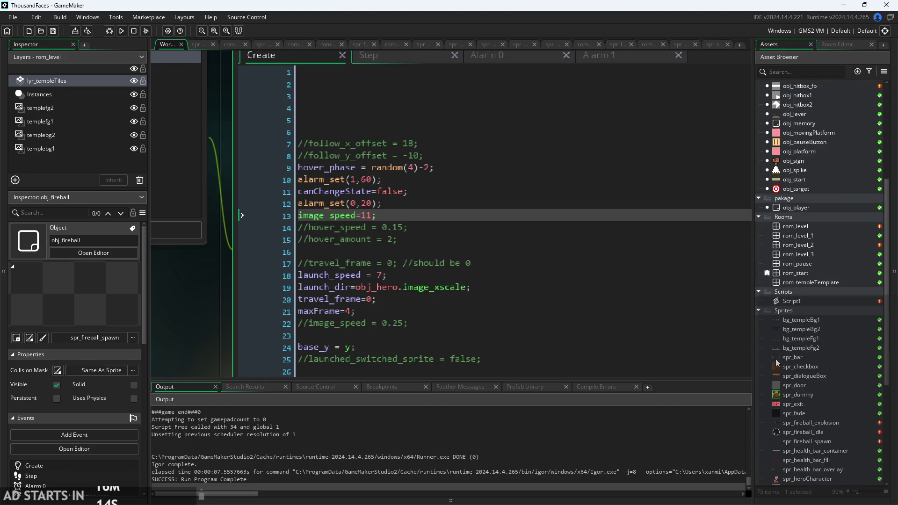
Set spr_fireball_spawn's origin to Middle Centre (16,16) like spr_fireball_idle, then run the game.
{"action": "double_click", "coordinate": [795, 320]}
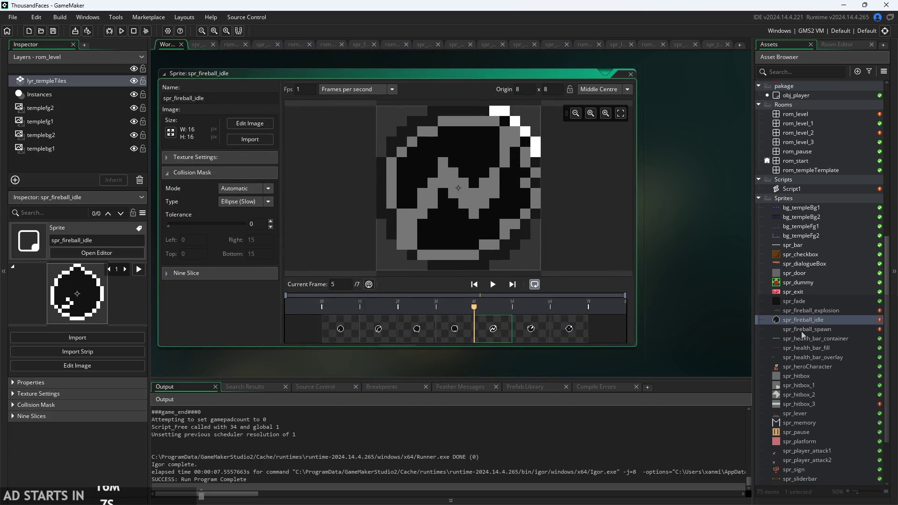
{"action": "double_click", "coordinate": [802, 329]}
{"action": "left_click", "coordinate": [615, 89]}
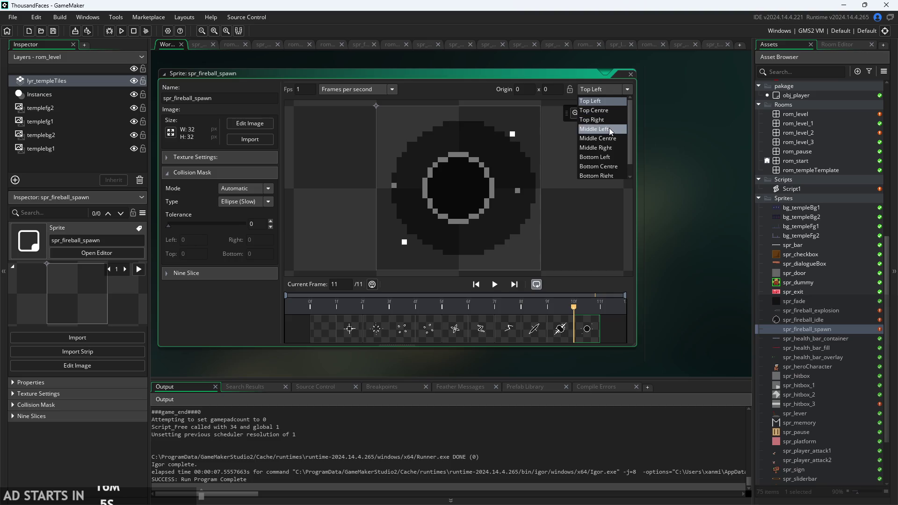
{"action": "left_click", "coordinate": [608, 135]}
{"action": "scroll", "coordinate": [702, 218], "scroll_direction": "up", "scroll_amount": 1}
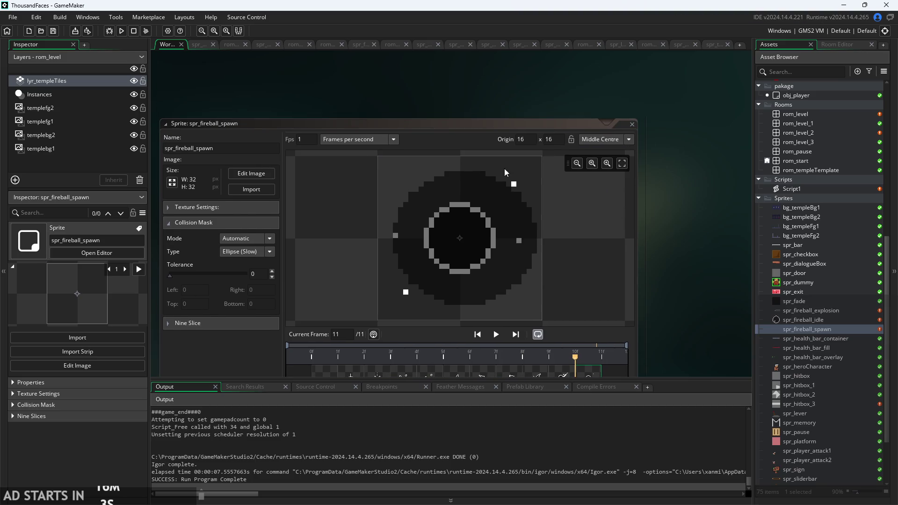
{"action": "left_click", "coordinate": [121, 30]}
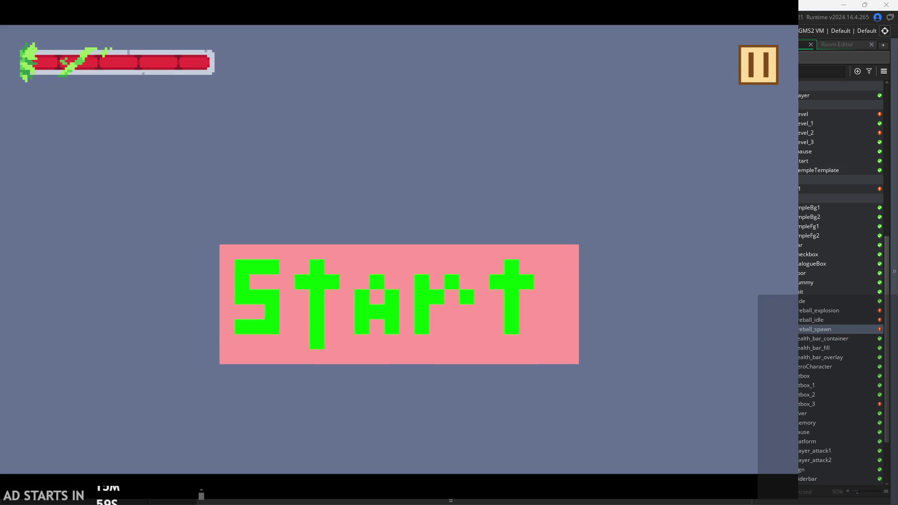
Start the first level and run left and right, attacking the fireball near the left wall.
{"action": "left_click", "coordinate": [406, 307]}
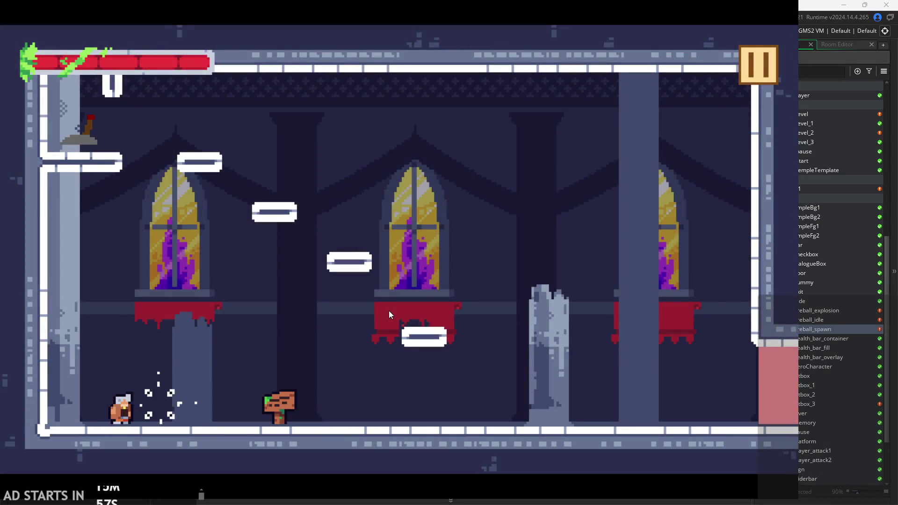
{"action": "key", "text": "Right"}
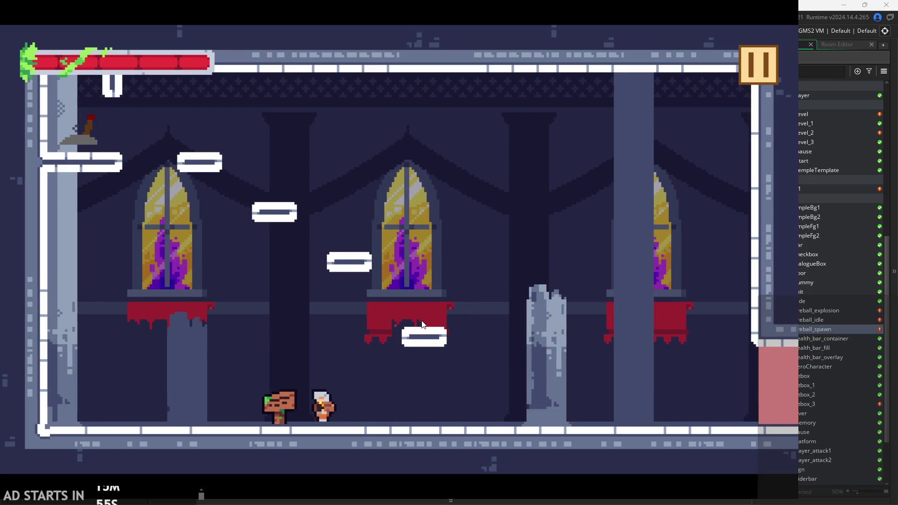
{"action": "key", "text": "Left"}
{"action": "key", "text": "Right"}
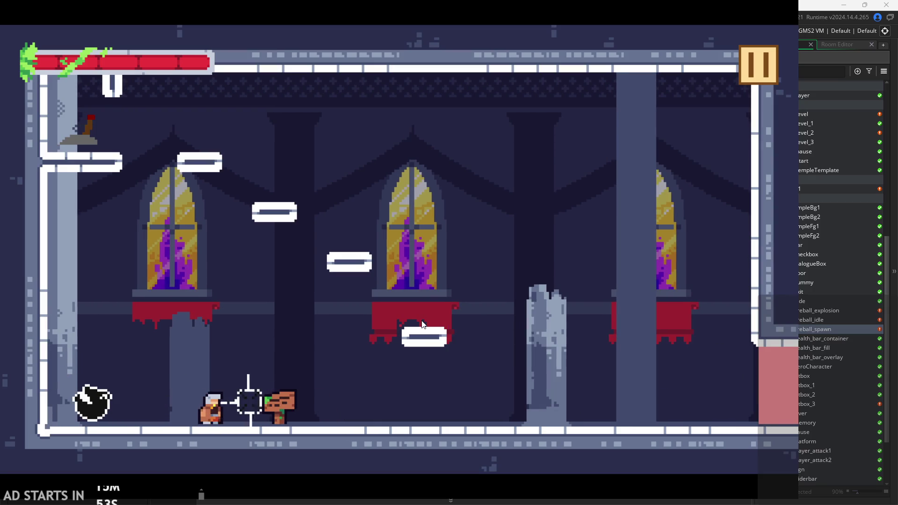
{"action": "key", "text": "Left"}
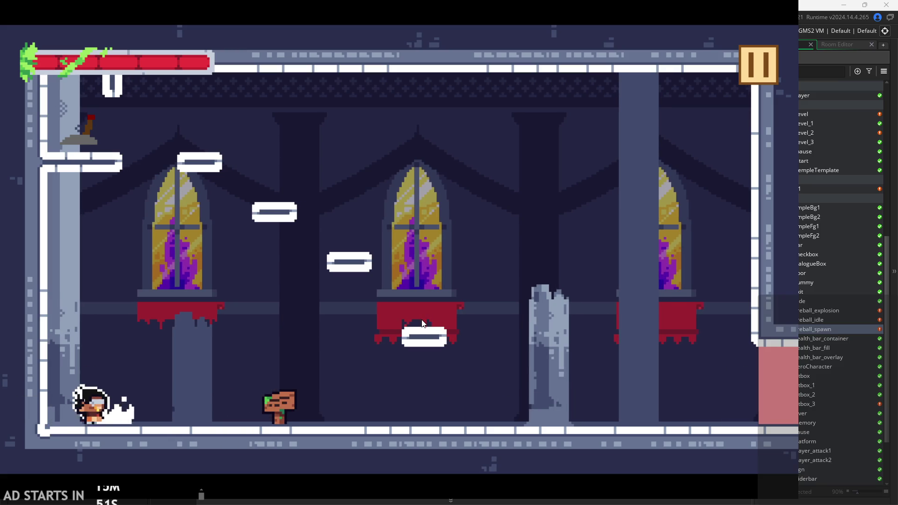
{"action": "key", "text": "Right"}
{"action": "key", "text": "Left"}
{"action": "key", "text": "Right"}
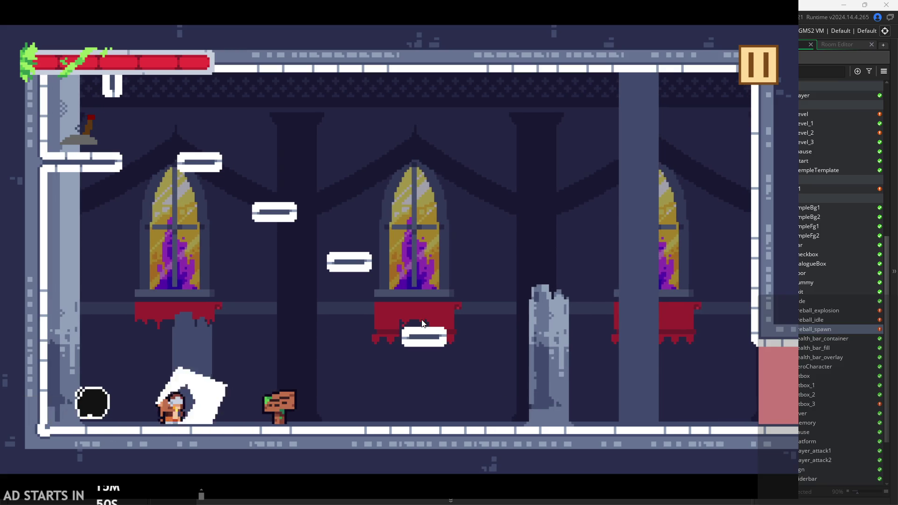
{"action": "key", "text": "Left"}
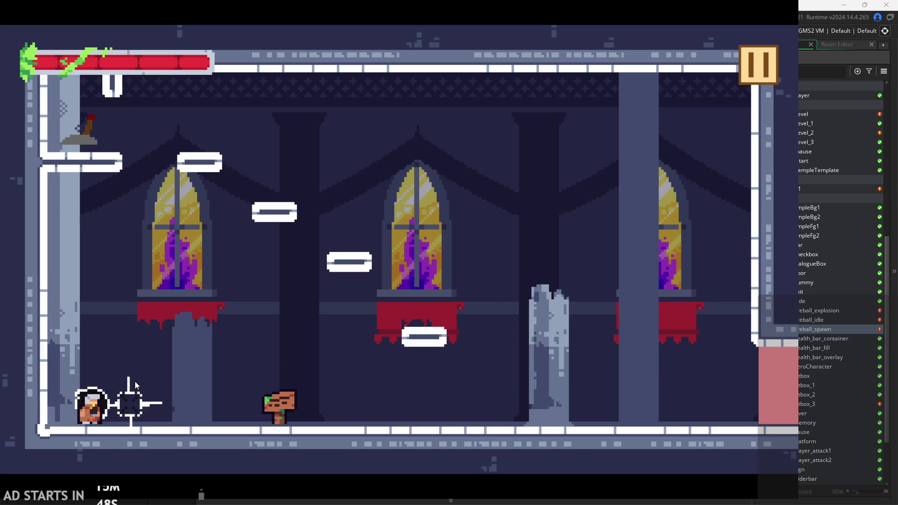
{"action": "key", "text": "Right"}
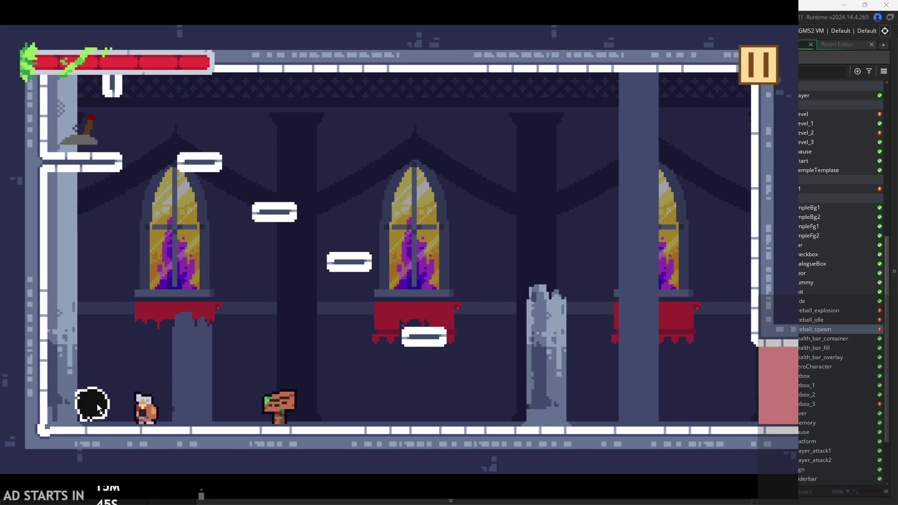
{"action": "key", "text": "Left"}
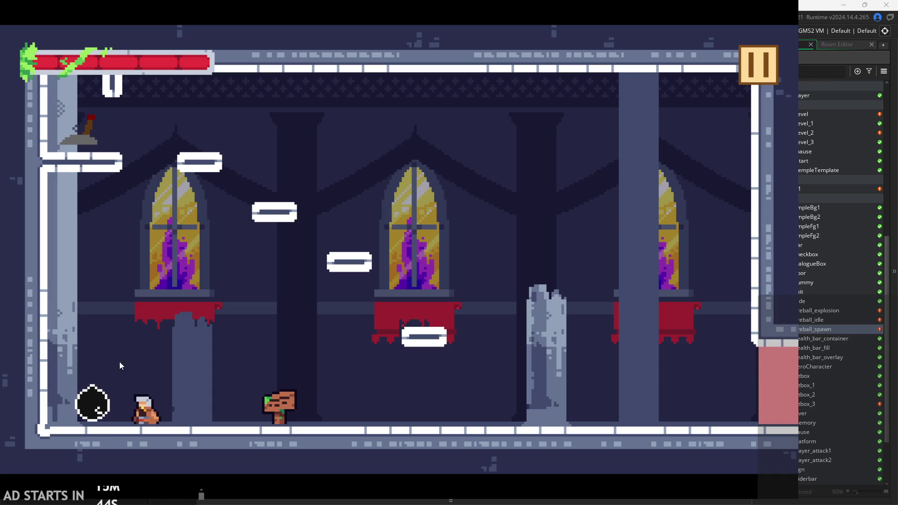
{"action": "key", "text": "Left"}
{"action": "key", "text": "Right"}
{"action": "key", "text": "Left"}
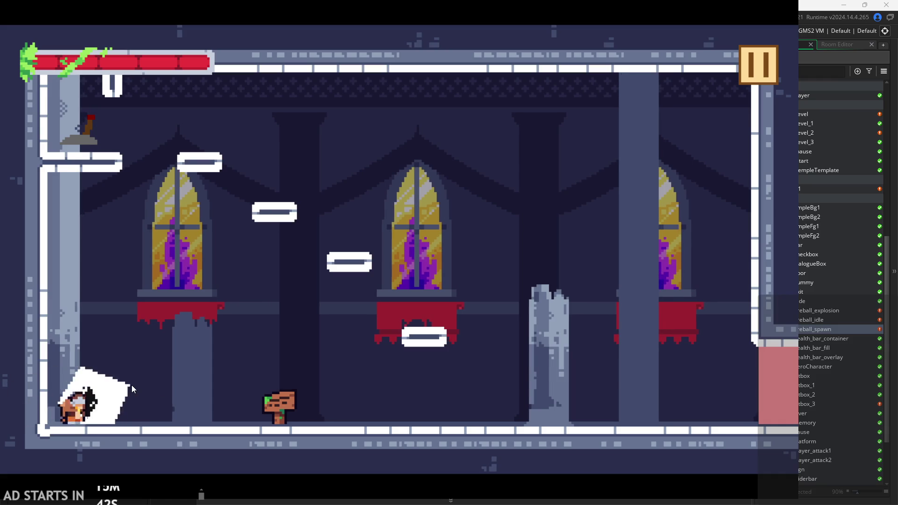
{"action": "key", "text": "Right"}
{"action": "key", "text": "Left"}
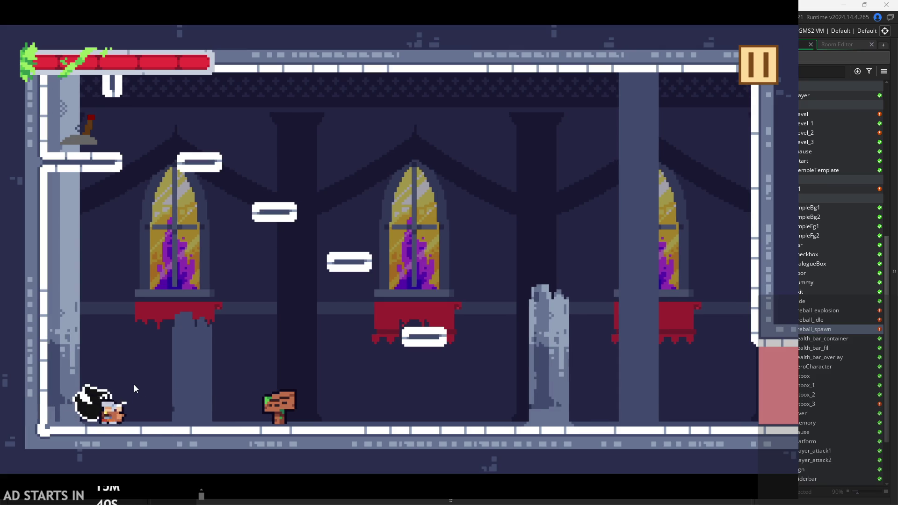
{"action": "key", "text": "Right"}
{"action": "key", "text": "Left"}
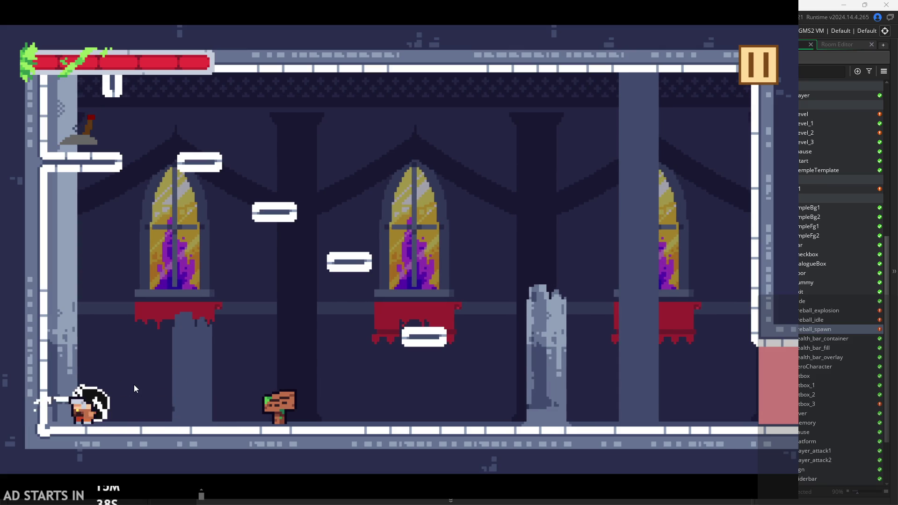
Move right through the level, dashing and attacking with Z, then pause the game.
{"action": "key", "text": "Right"}
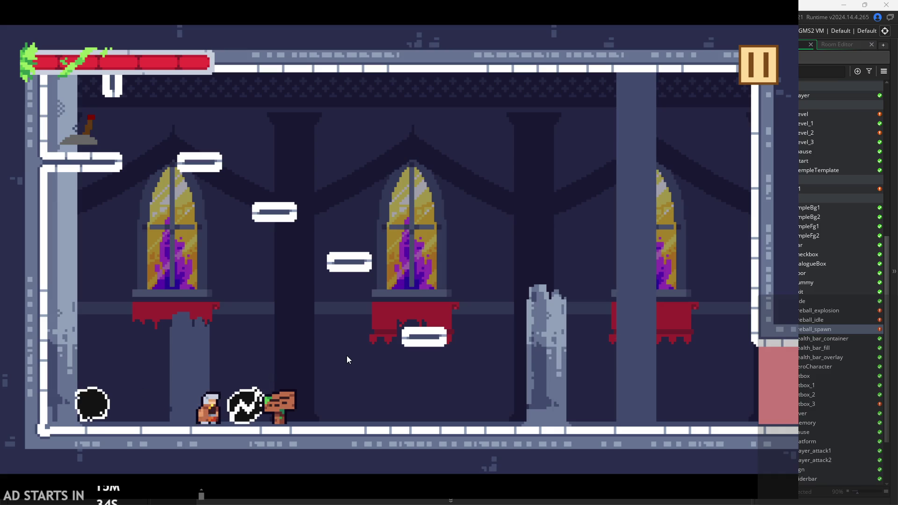
{"action": "key", "text": "Right"}
{"action": "key", "text": "z"}
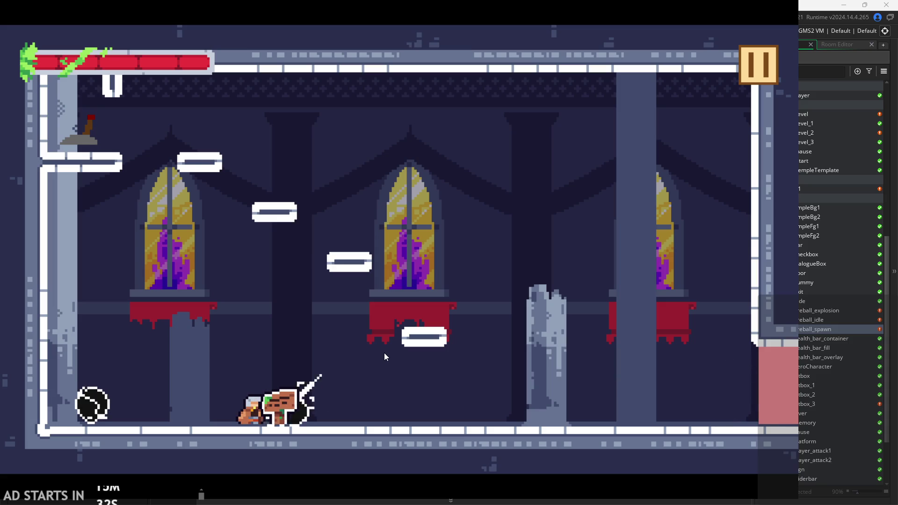
{"action": "key", "text": "Right"}
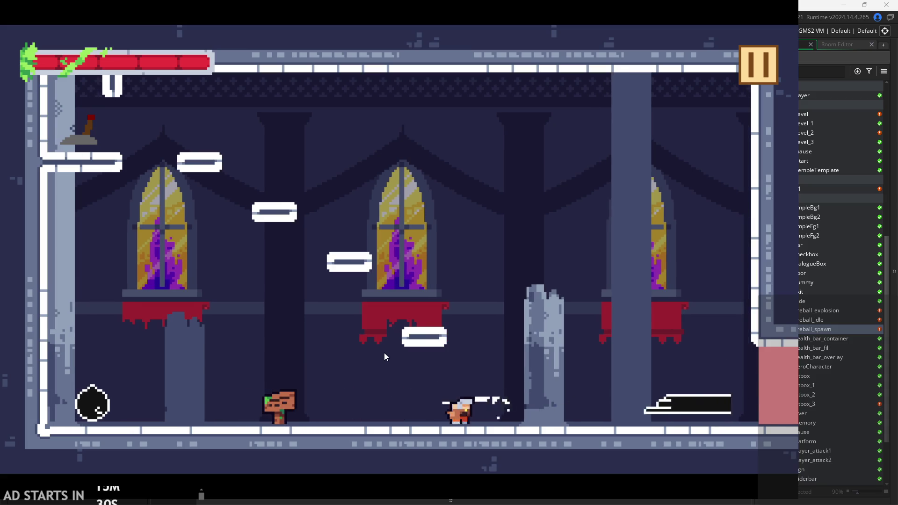
{"action": "key", "text": "Left"}
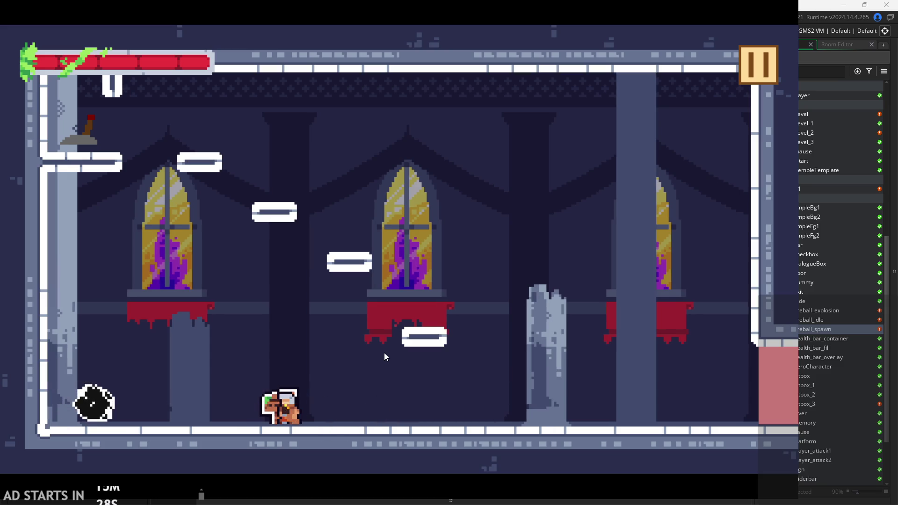
{"action": "key", "text": "Right"}
{"action": "key", "text": "z"}
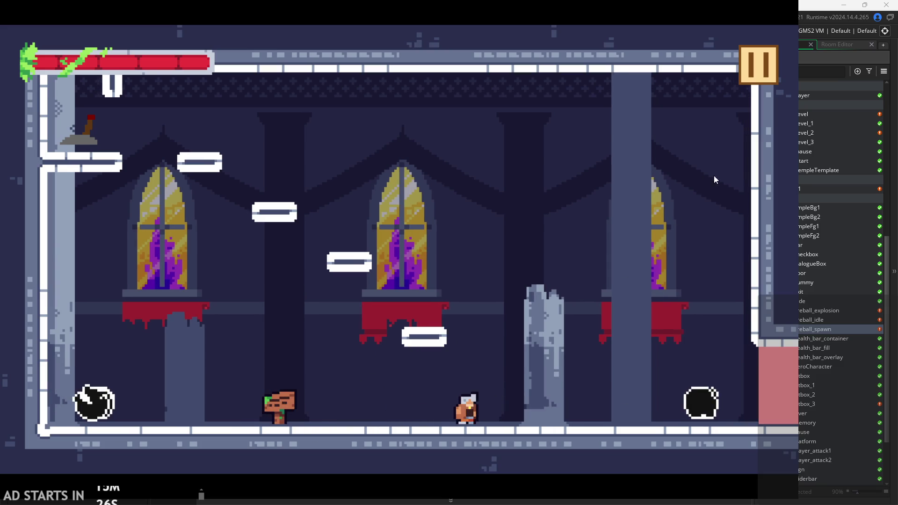
{"action": "left_click", "coordinate": [747, 67]}
Exit the game and, in obj_fireball's Alarm 1, add a blank line above the indented sprite assignment.
{"action": "left_click", "coordinate": [656, 409]}
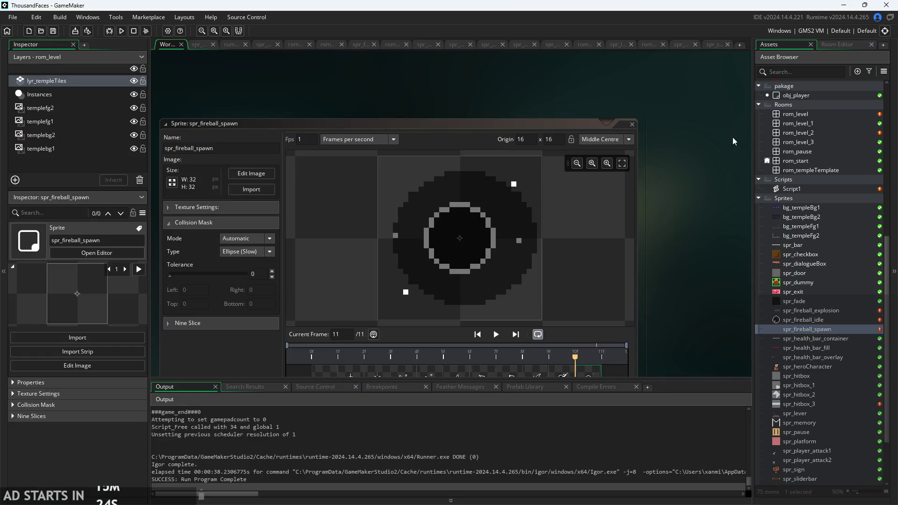
{"action": "scroll", "coordinate": [819, 310], "scroll_direction": "up", "scroll_amount": 10}
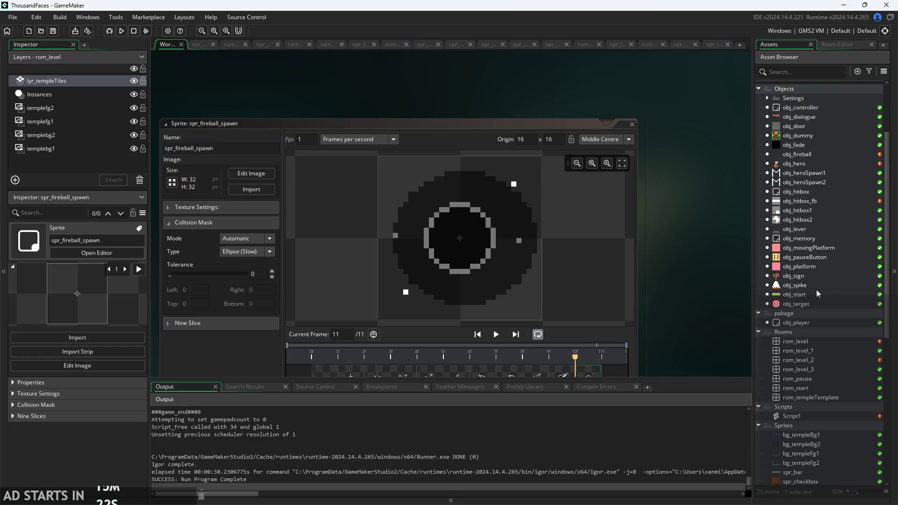
{"action": "double_click", "coordinate": [810, 208]}
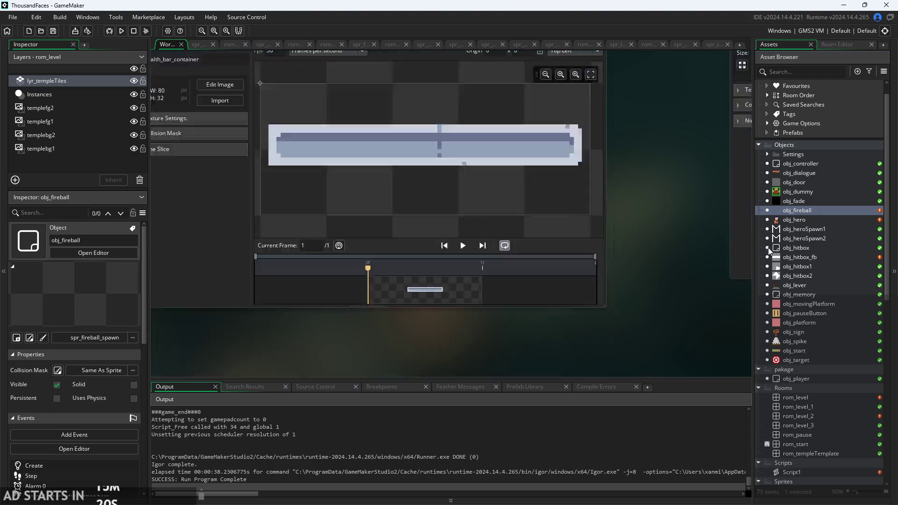
{"action": "left_click", "coordinate": [641, 78]}
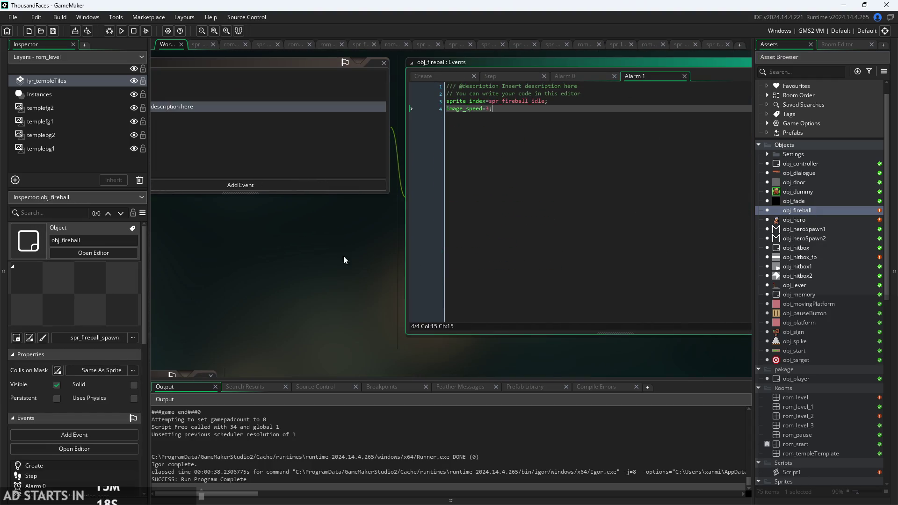
{"action": "scroll", "coordinate": [294, 288], "scroll_direction": "up", "scroll_amount": 3}
{"action": "left_click", "coordinate": [574, 105]}
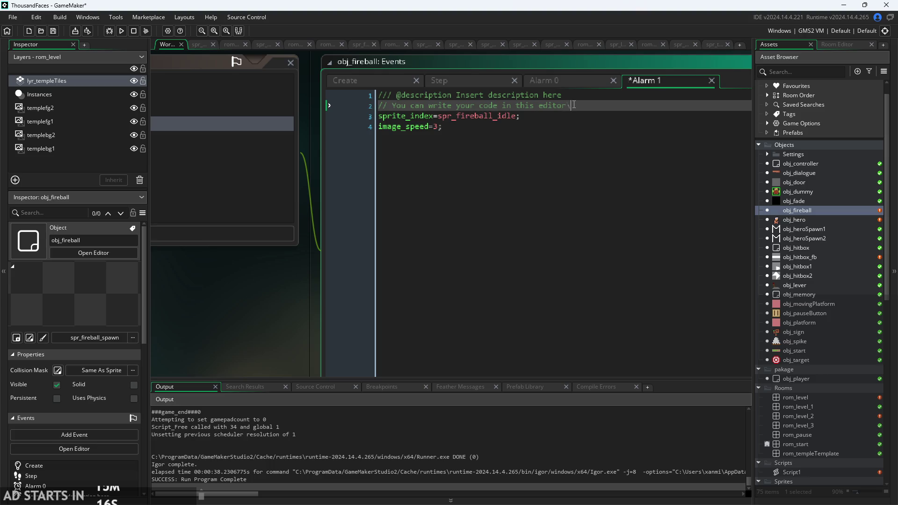
{"action": "type", "text": "\\"}
{"action": "key", "text": "Return"}
{"action": "key", "text": "Down"}
{"action": "key", "text": "Tab"}
{"action": "key", "text": "Up"}
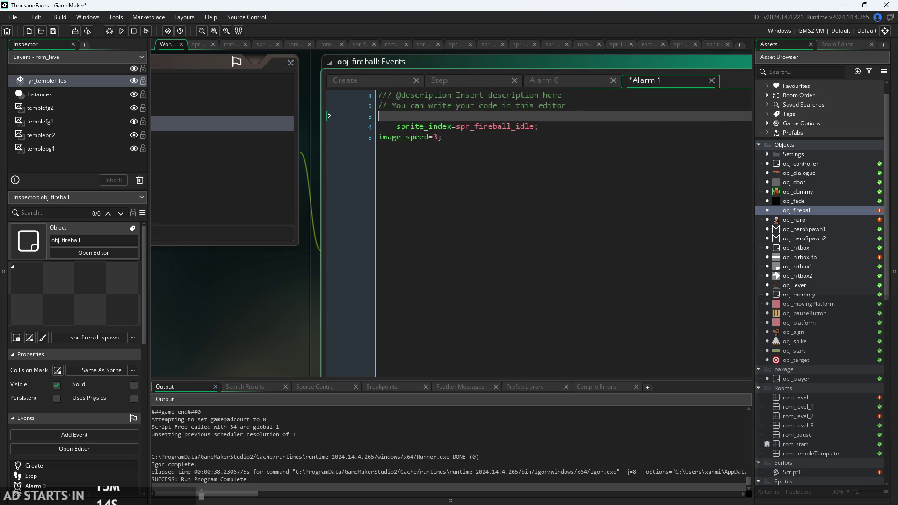
Wrap the sprite line in if(sprite_index==spr_fireball_spawn){ … }, save, and rebuild the game.
{"action": "type", "text": "id"}
{"action": "key", "text": "BackSpace"}
{"action": "type", "text": "f(spre"}
{"action": "key", "text": "BackSpace"}
{"action": "key", "text": "BackSpace"}
{"action": "type", "text": "ite"}
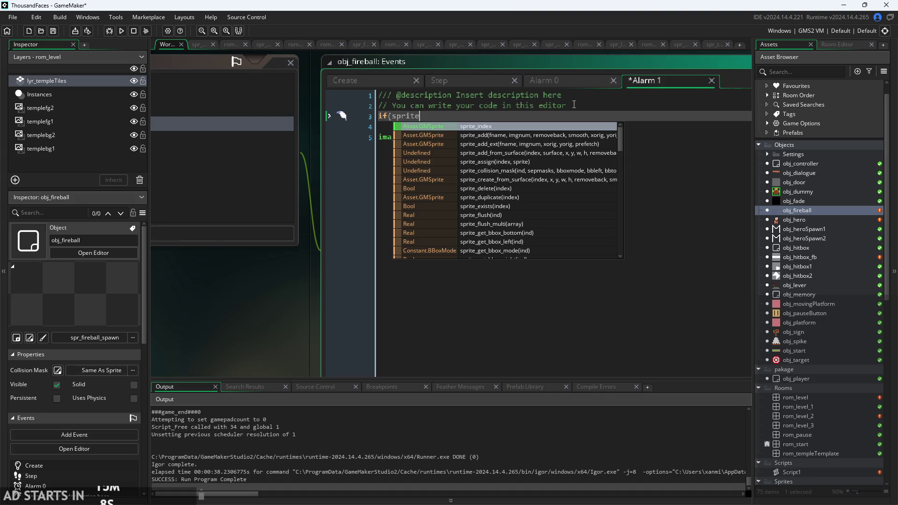
{"action": "key", "text": "Return"}
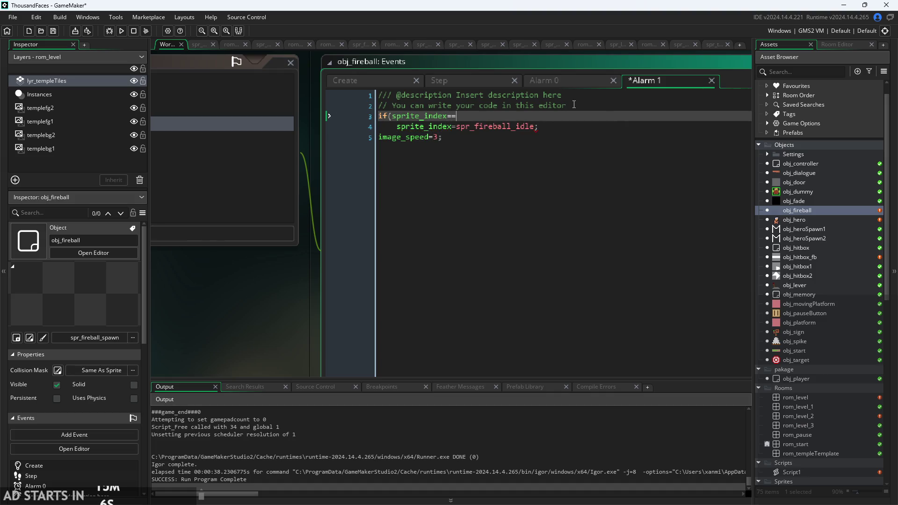
{"action": "type", "text": "spr_fire"}
{"action": "key", "text": "Down"}
{"action": "key", "text": "Down"}
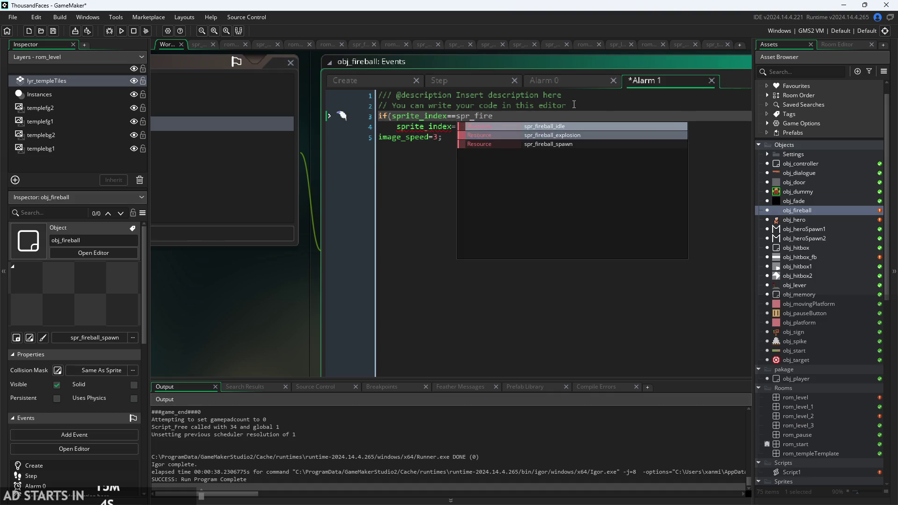
{"action": "key", "text": "Return"}
{"action": "key", "text": "Down"}
{"action": "key", "text": "Down"}
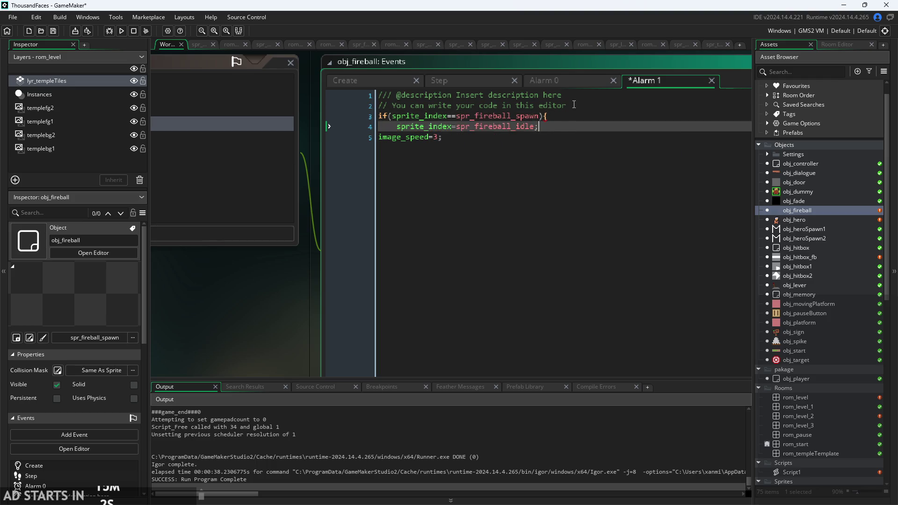
{"action": "key", "text": "Return"}
{"action": "key", "text": "ctrl+s"}
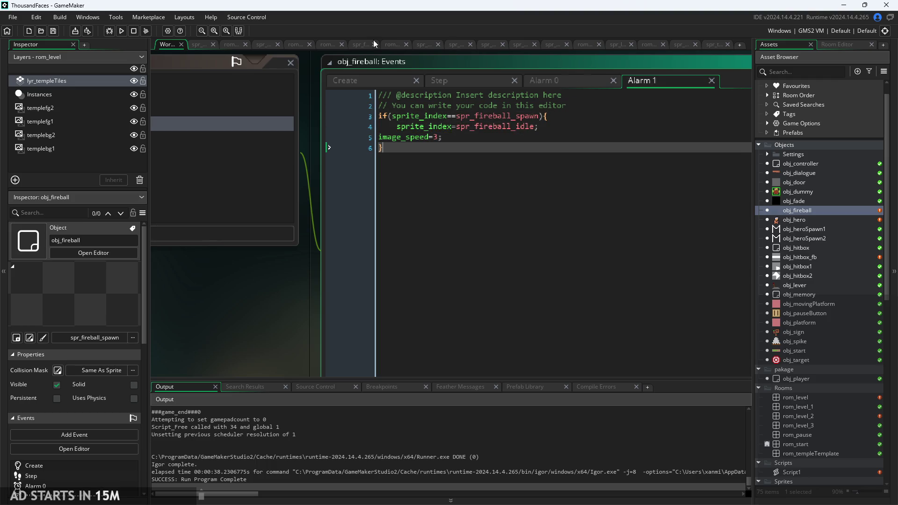
{"action": "left_click", "coordinate": [121, 31]}
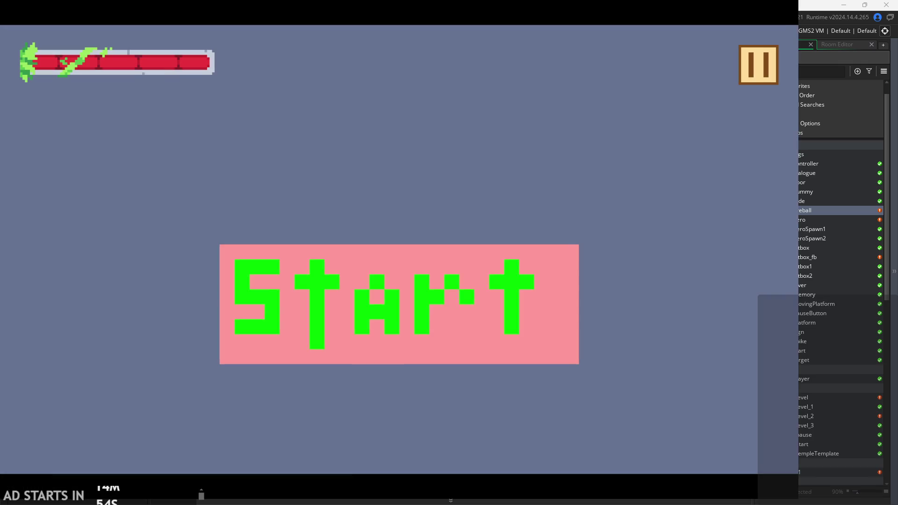
Start the game and run right past the sign while firing fireballs.
{"action": "left_click", "coordinate": [524, 283]}
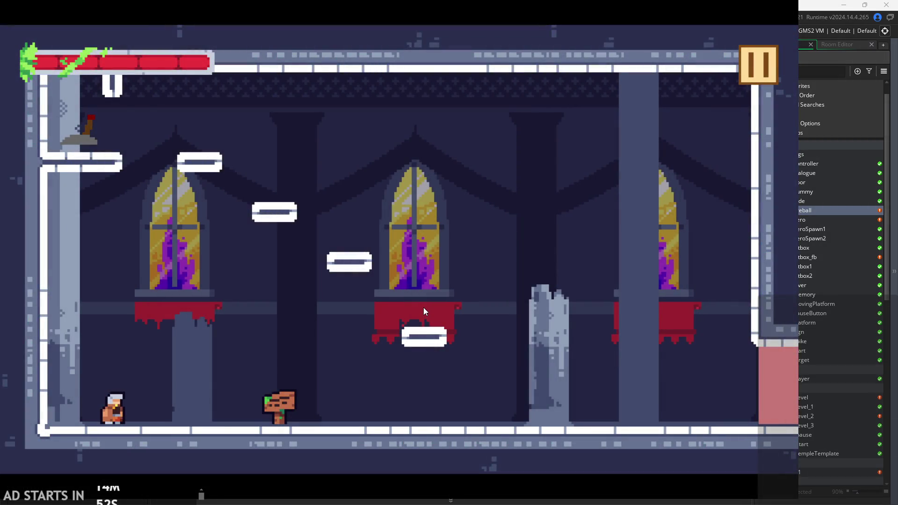
{"action": "key", "text": "Right"}
{"action": "key", "text": "x"}
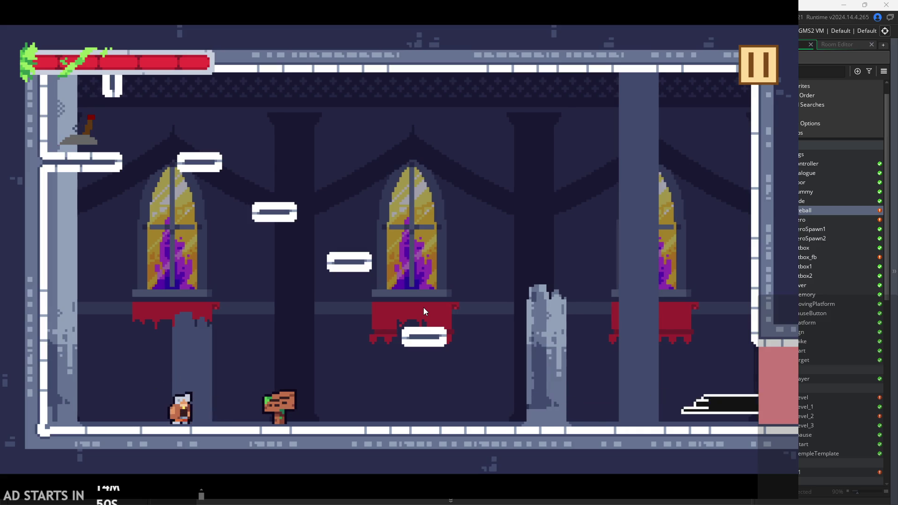
{"action": "key", "text": "x"}
{"action": "key", "text": "Right"}
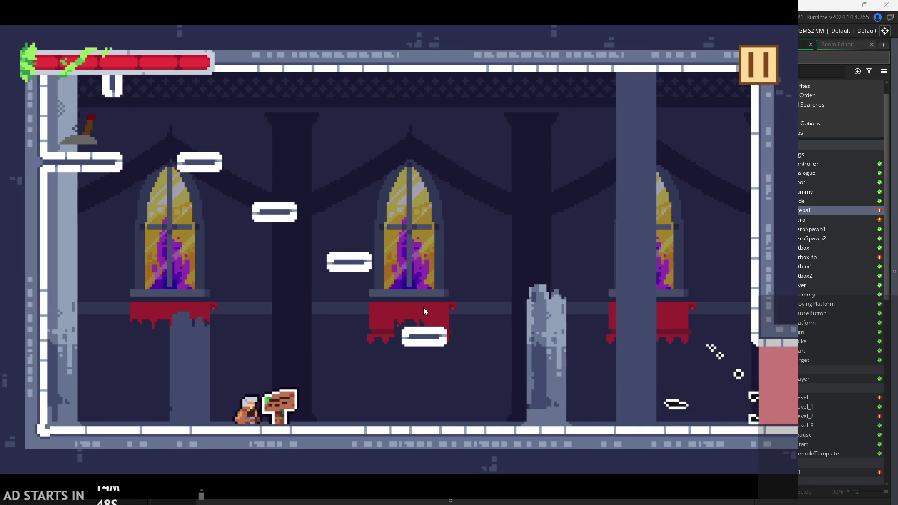
{"action": "key", "text": "Right"}
{"action": "key", "text": "x"}
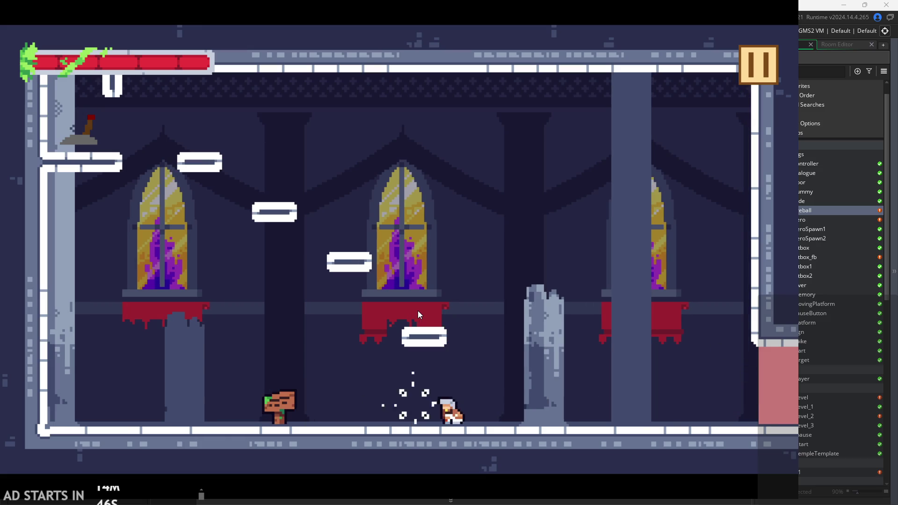
Turn left to attack, then dash right and finish with a sword slash.
{"action": "key", "text": "Left"}
{"action": "key", "text": "x"}
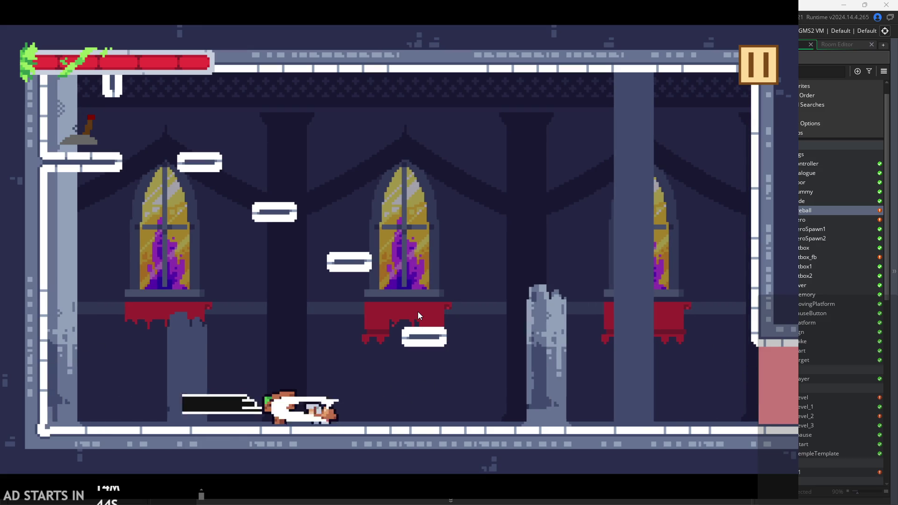
{"action": "key", "text": "Right"}
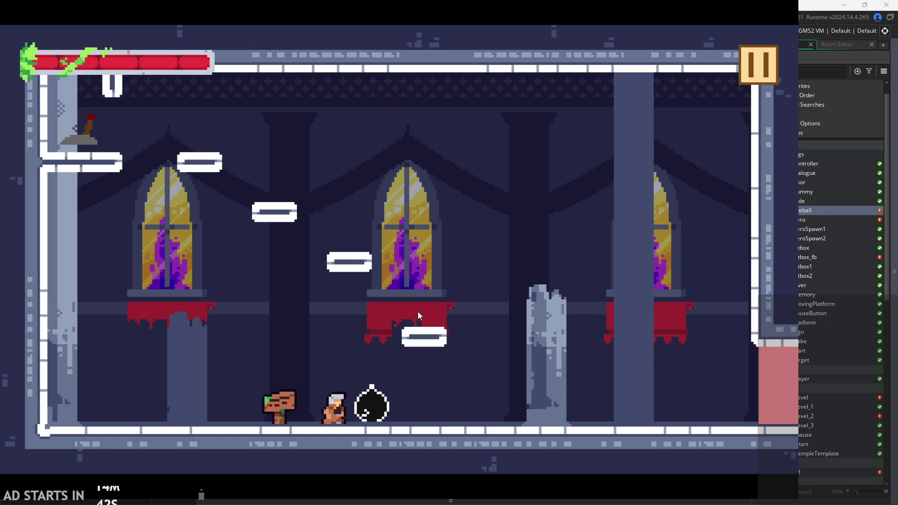
{"action": "key", "text": "z"}
{"action": "key", "text": "x"}
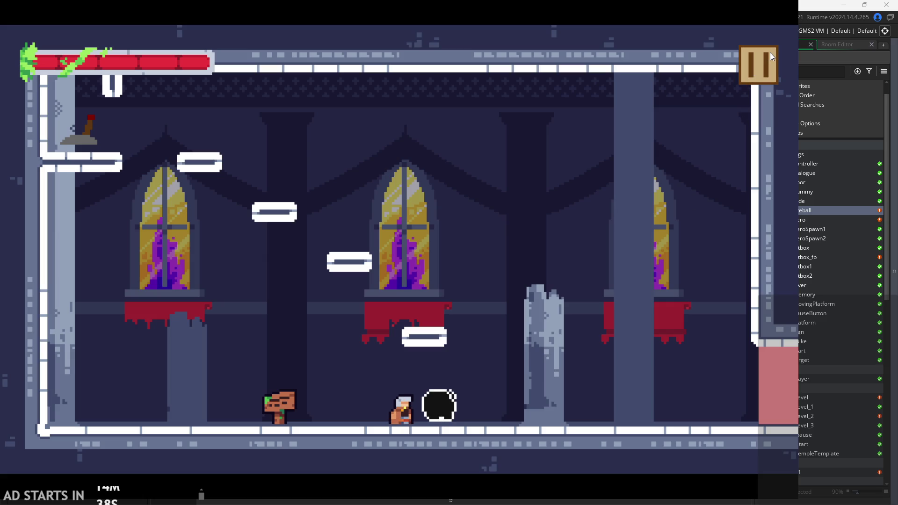
Exit the game from the pause menu and return to obj_fireball's code.
{"action": "left_click", "coordinate": [759, 75]}
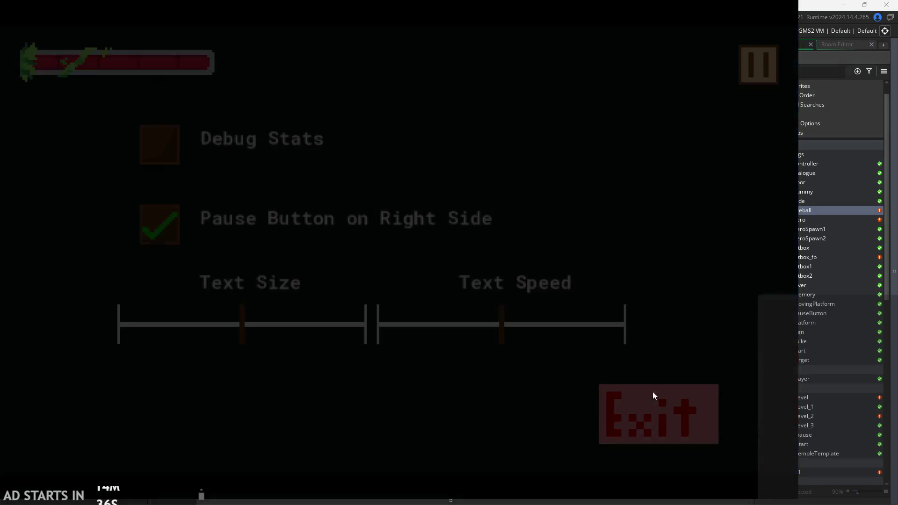
{"action": "left_click", "coordinate": [657, 411]}
{"action": "left_click", "coordinate": [371, 80]}
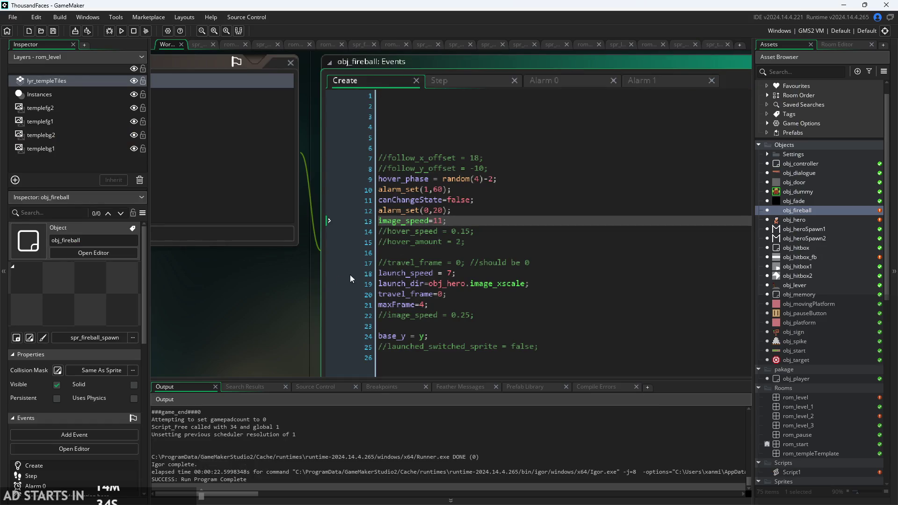
{"action": "scroll", "coordinate": [288, 282], "scroll_direction": "up", "scroll_amount": 2}
{"action": "left_click", "coordinate": [288, 282]}
{"action": "key", "text": "Up"}
{"action": "key", "text": "Up"}
{"action": "key", "text": "Up"}
{"action": "scroll", "coordinate": [461, 188], "scroll_direction": "up", "scroll_amount": 1}
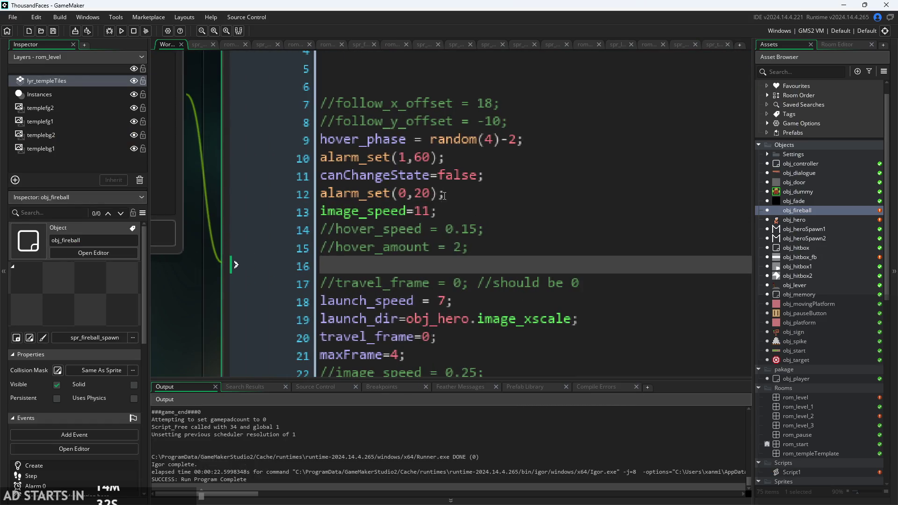
{"action": "left_click", "coordinate": [430, 211]}
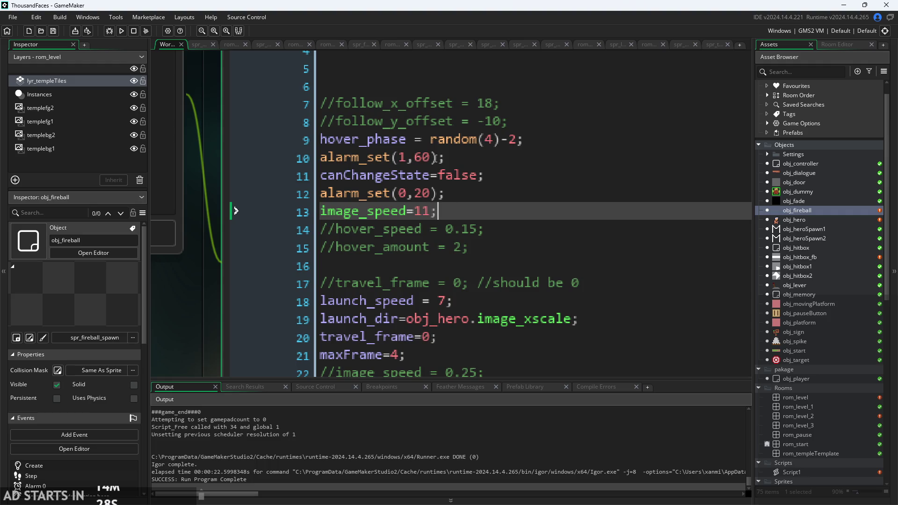
{"action": "left_click", "coordinate": [431, 157]}
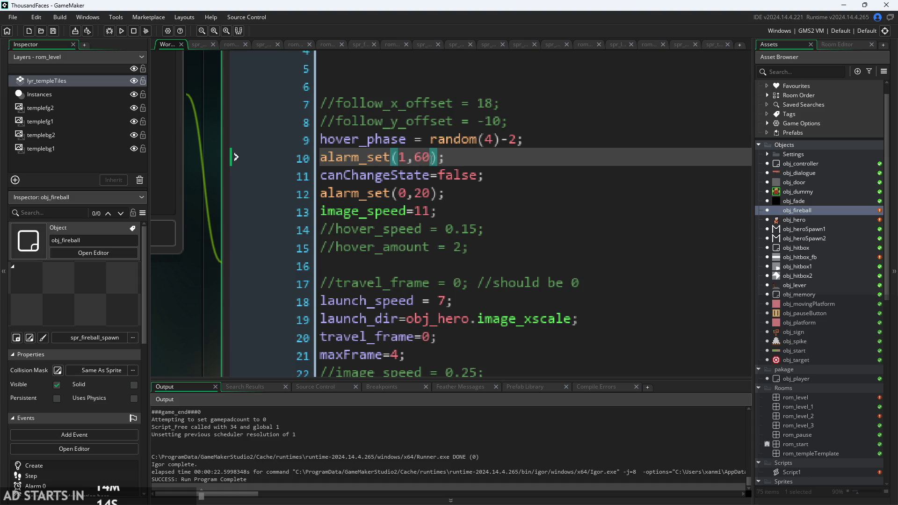
Move the alarm_set(1,60) line to just below image_speed=11.
{"action": "left_click", "coordinate": [425, 216]}
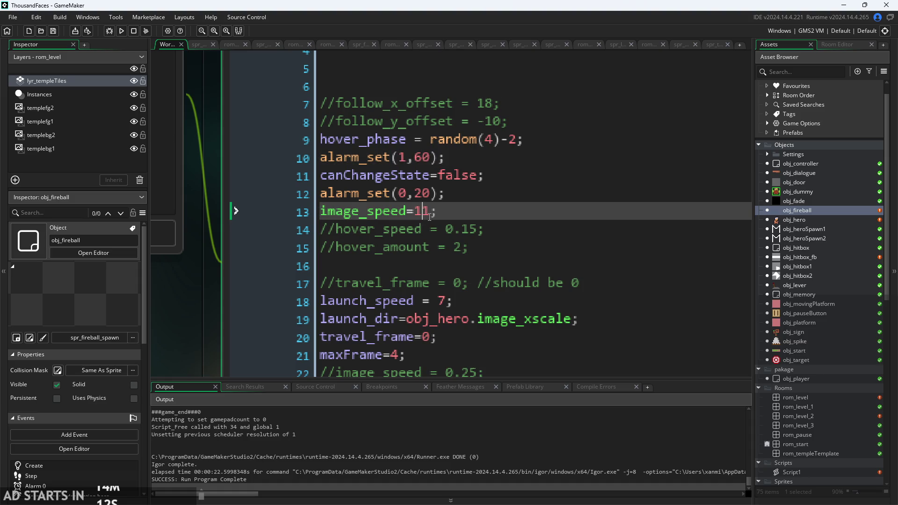
{"action": "left_click_drag", "start_coordinate": [431, 159], "coordinate": [420, 163]}
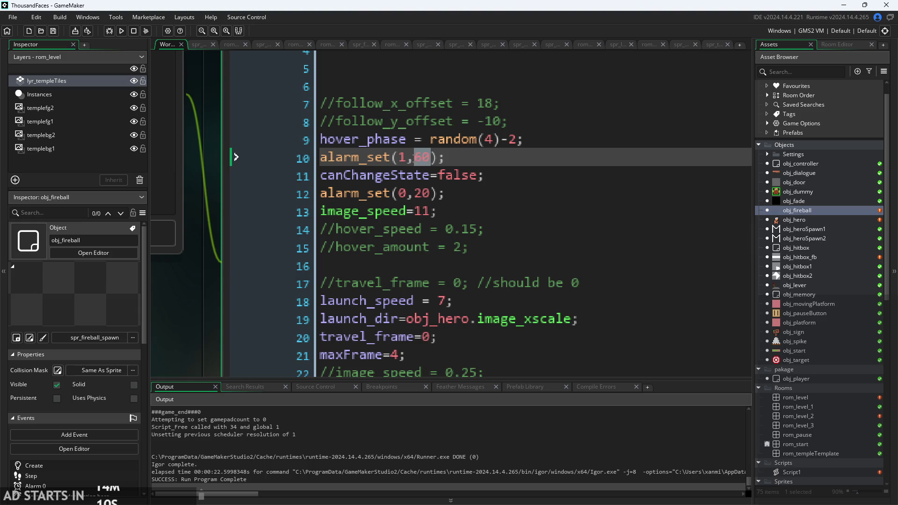
{"action": "key", "text": "End"}
{"action": "key", "text": "shift+Home"}
{"action": "key", "text": "ctrl+c"}
{"action": "key", "text": "BackSpace"}
{"action": "left_click", "coordinate": [444, 211]}
{"action": "key", "text": "Return"}
{"action": "key", "text": "ctrl+v"}
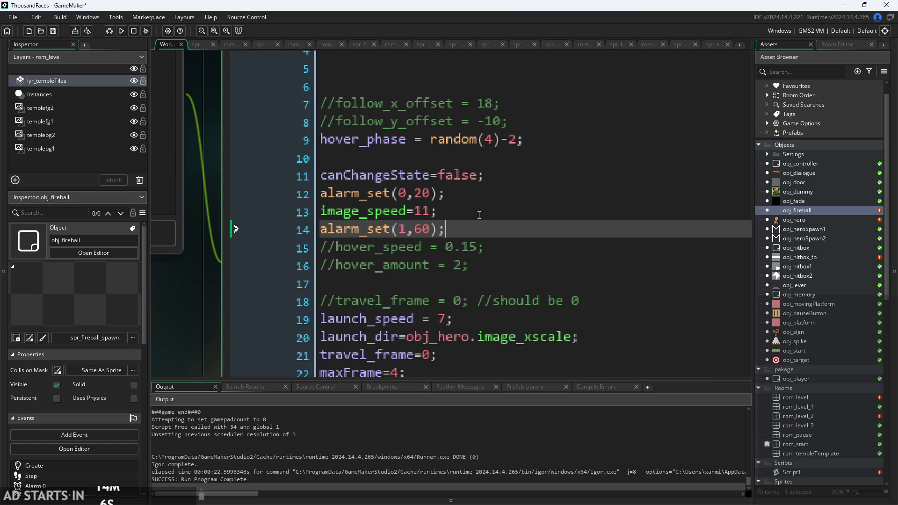
{"action": "left_click", "coordinate": [428, 157]}
{"action": "key", "text": "BackSpace"}
Change alarm 1's delay from 60 to (image_speed/11)*60.
{"action": "left_click", "coordinate": [423, 213]}
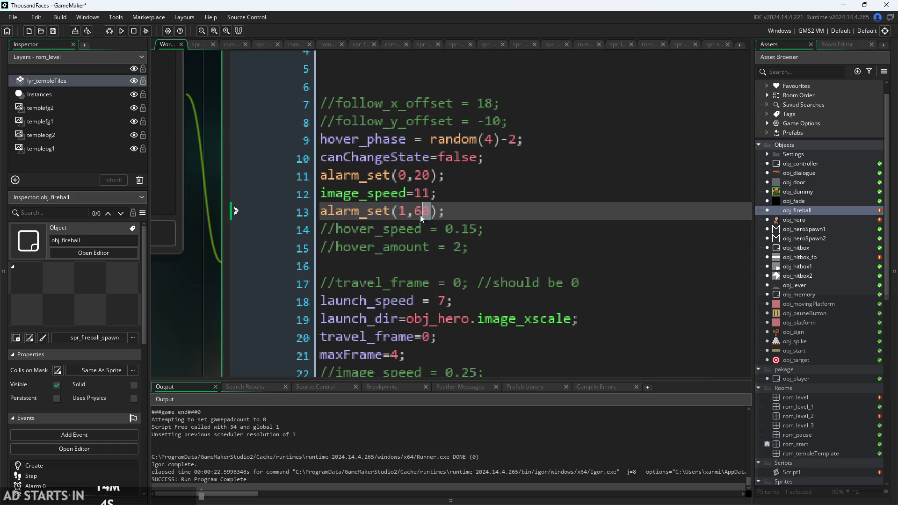
{"action": "type", "text": "image"}
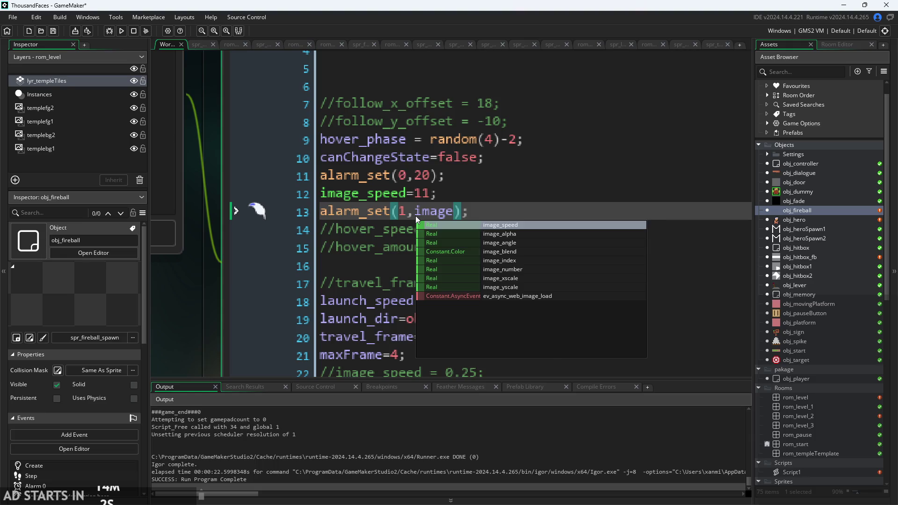
{"action": "key", "text": "Return"}
{"action": "type", "text": "/11"}
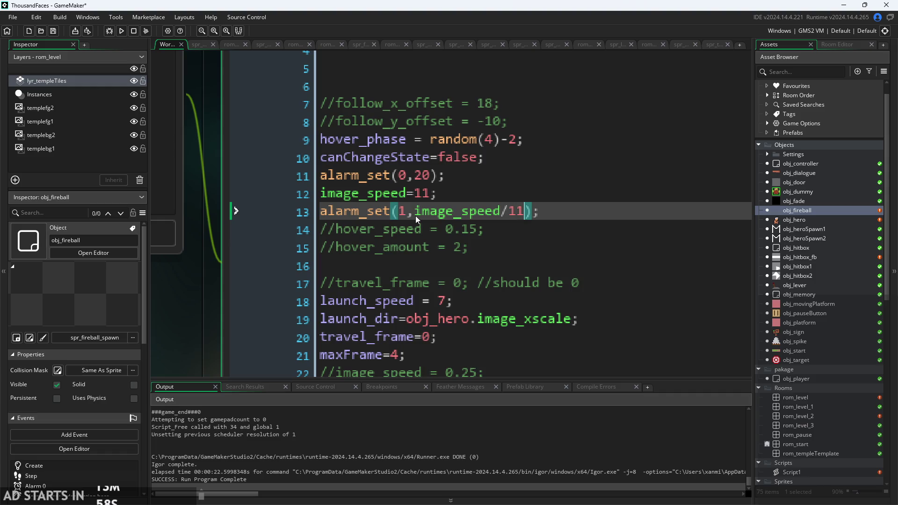
{"action": "type", "text": "*60"}
{"action": "key", "text": "Left"}
{"action": "key", "text": "Left"}
{"action": "key", "text": "Left"}
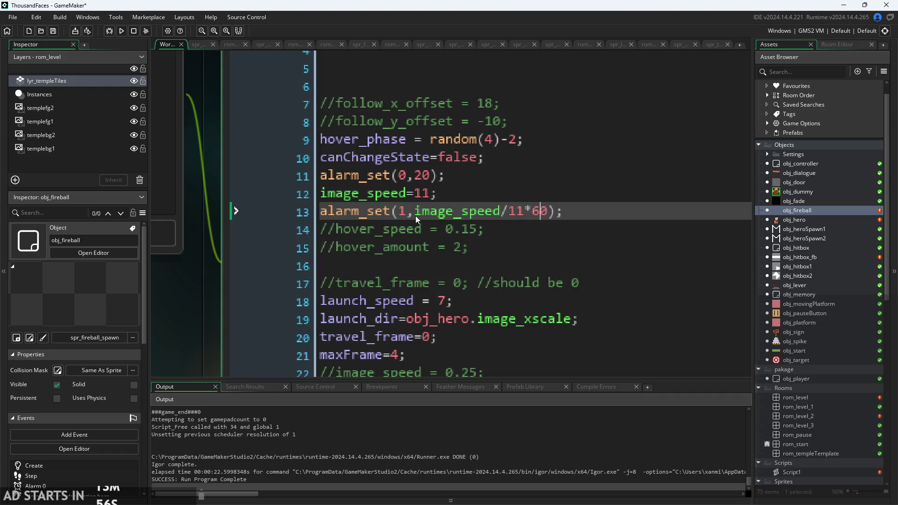
{"action": "type", "text": ")"}
{"action": "key", "text": "Left"}
{"action": "key", "text": "Left"}
{"action": "key", "text": "Left"}
{"action": "type", "text": "("}
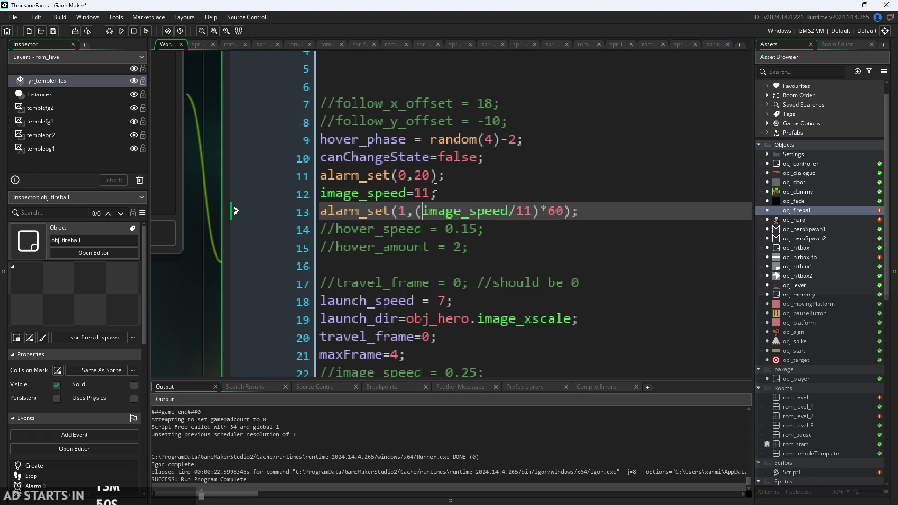
{"action": "left_click", "coordinate": [434, 192]}
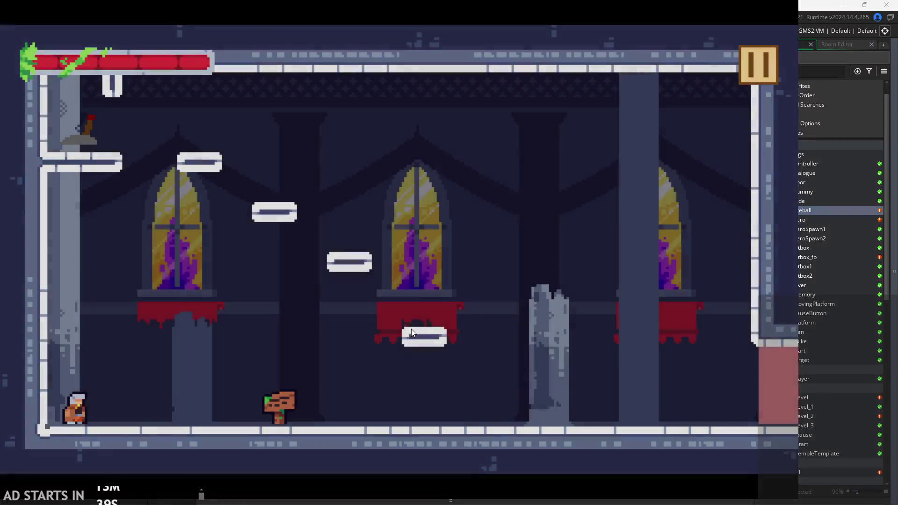
Test-play by moving right, slashing and launching a fireball, then close the game.
{"action": "key", "text": "Right"}
{"action": "key", "text": "x"}
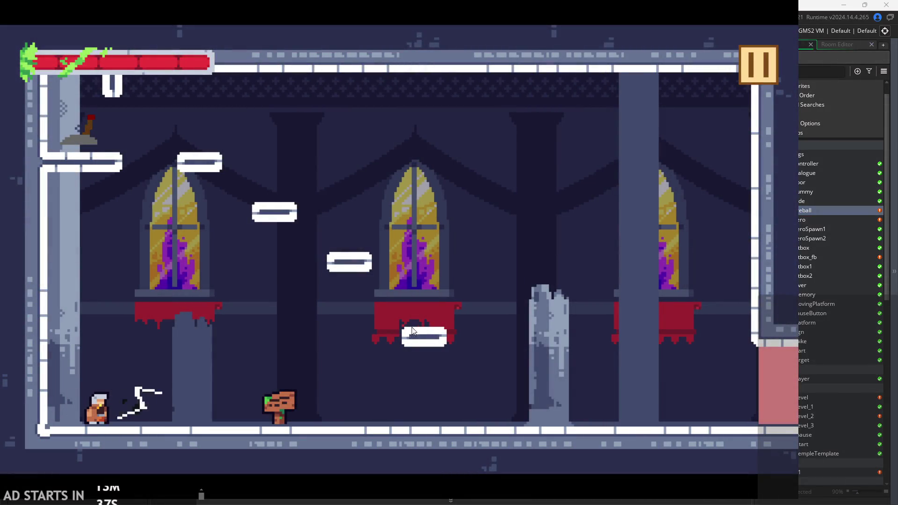
{"action": "key", "text": "c"}
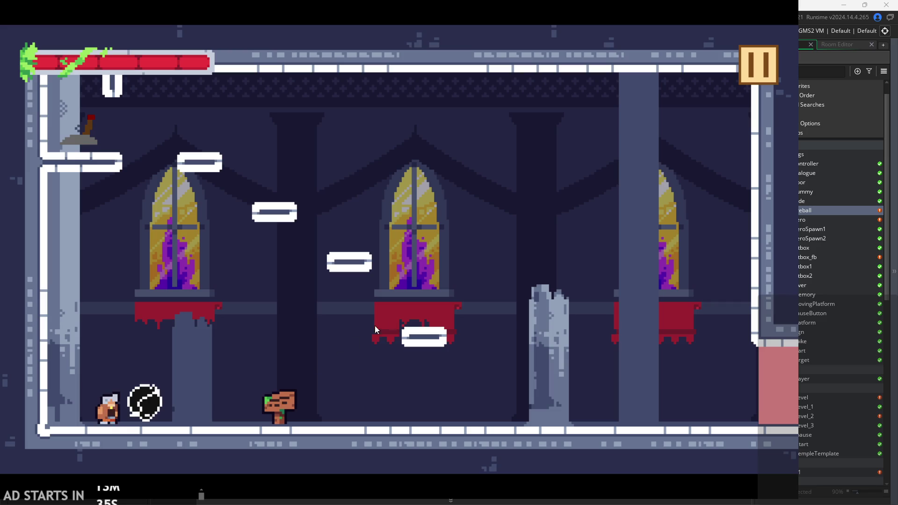
{"action": "left_click", "coordinate": [747, 72]}
{"action": "left_click", "coordinate": [659, 414]}
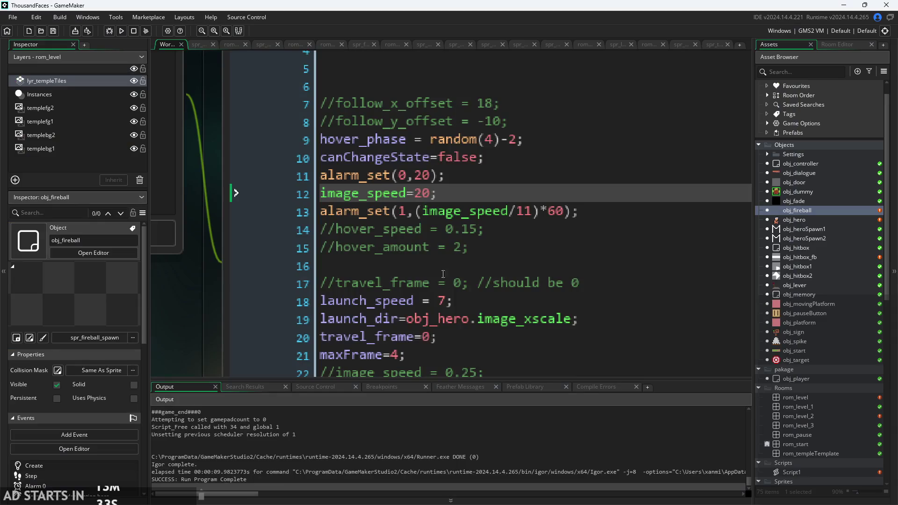
Replace alarm 1's (image_speed/11)*60 delay with a plain 60.
{"action": "left_click", "coordinate": [522, 217]}
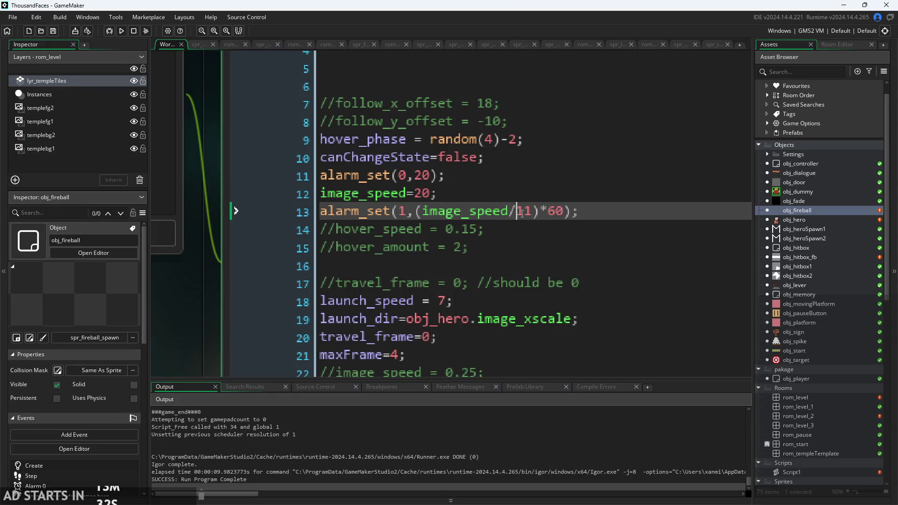
{"action": "left_click", "coordinate": [537, 216]}
{"action": "key", "text": "Right"}
{"action": "key", "text": "Right"}
{"action": "key", "text": "Right"}
{"action": "key", "text": "BackSpace"}
{"action": "key", "text": "BackSpace"}
{"action": "key", "text": "BackSpace"}
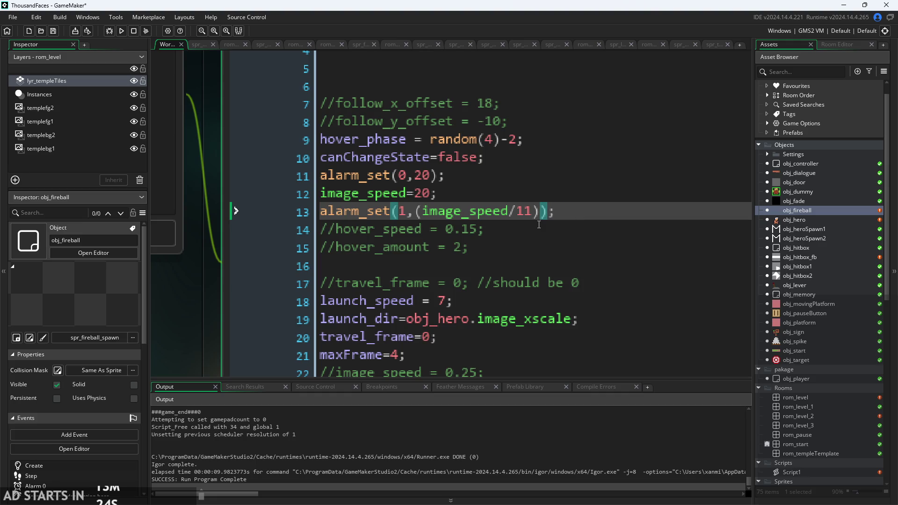
{"action": "left_click", "coordinate": [418, 213], "text": "shift"}
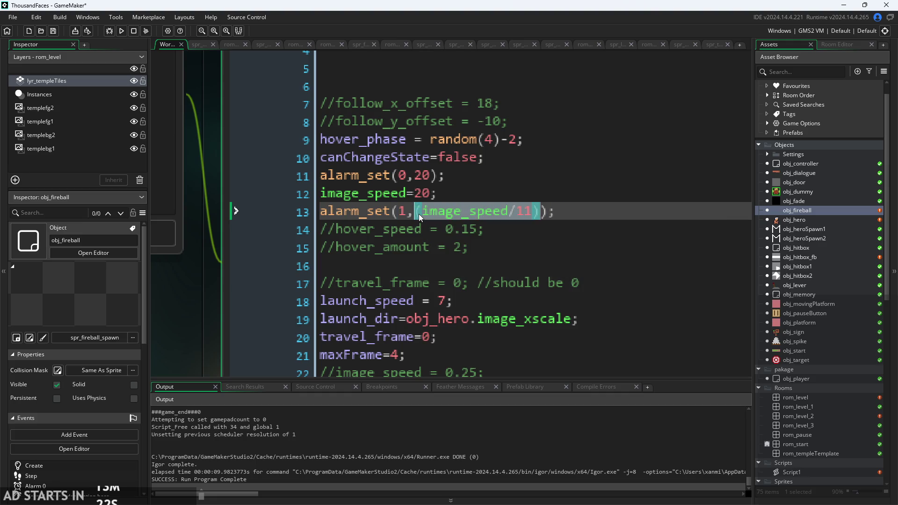
{"action": "key", "text": "BackSpace"}
{"action": "type", "text": "60"}
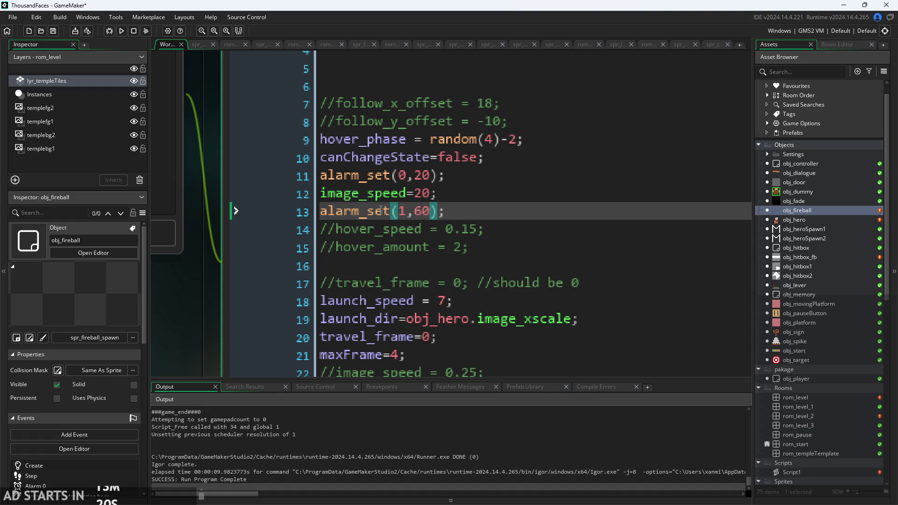
Set image_speed and alarm 1's delay to 20, then save and rebuild with F5.
{"action": "left_click", "coordinate": [438, 193]}
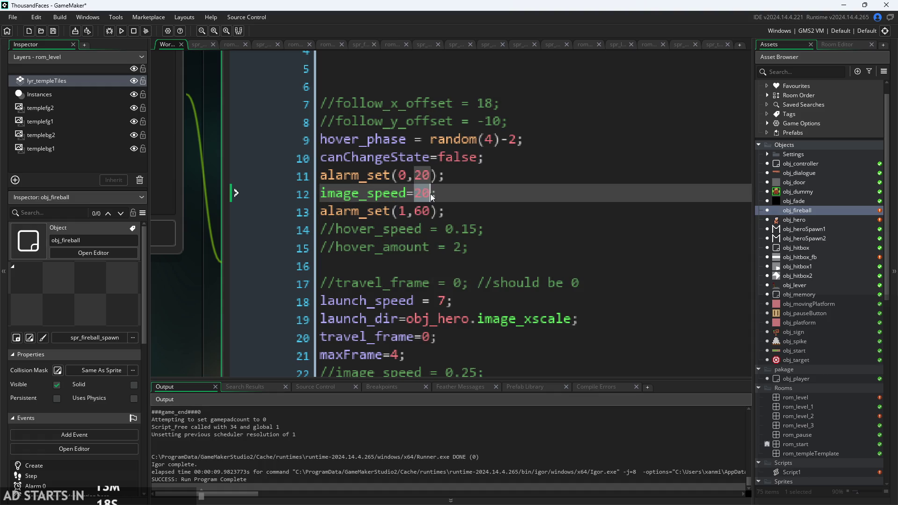
{"action": "left_click_drag", "start_coordinate": [431, 213], "coordinate": [414, 213]}
{"action": "type", "text": "2"}
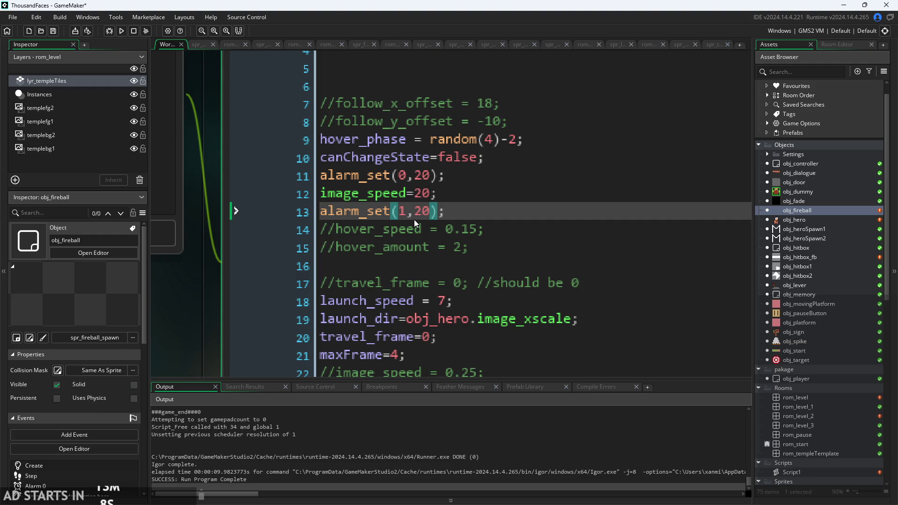
{"action": "key", "text": "Up"}
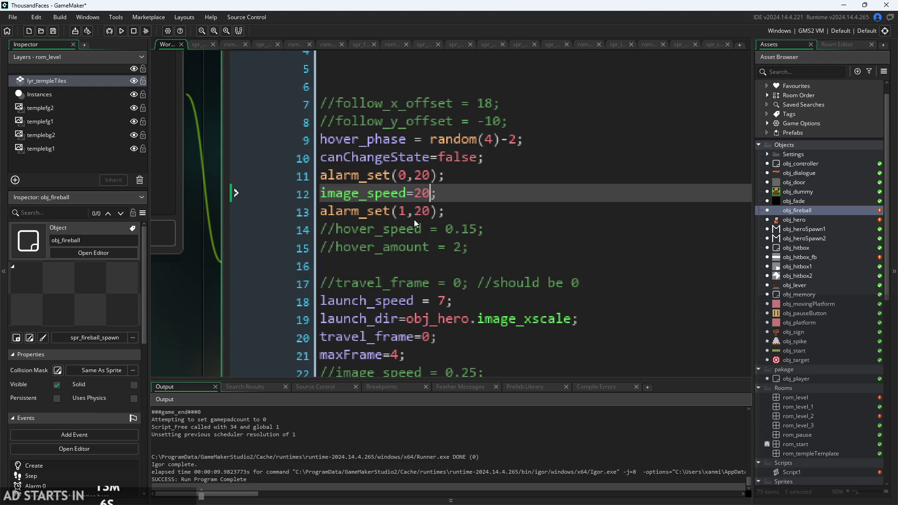
{"action": "key", "text": "F5"}
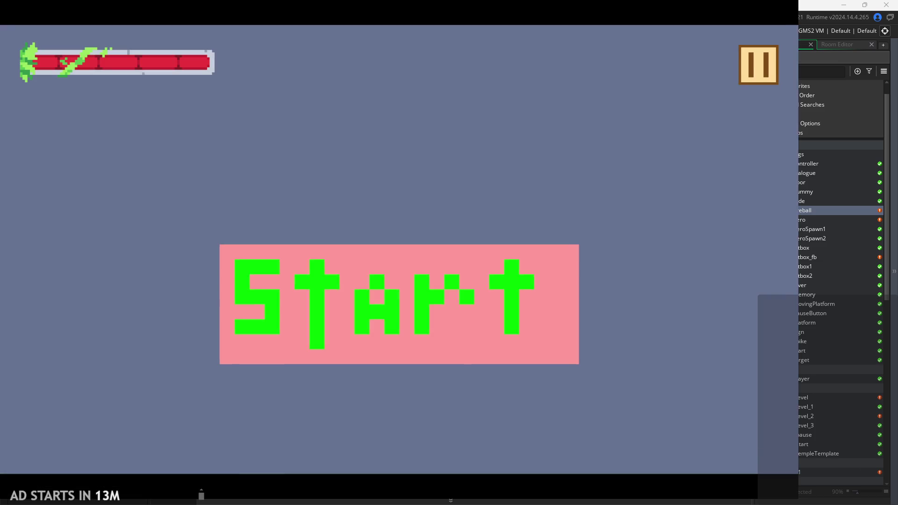
Start the game and run the player back and forth, launching a fireball and slashing.
{"action": "left_click", "coordinate": [492, 288]}
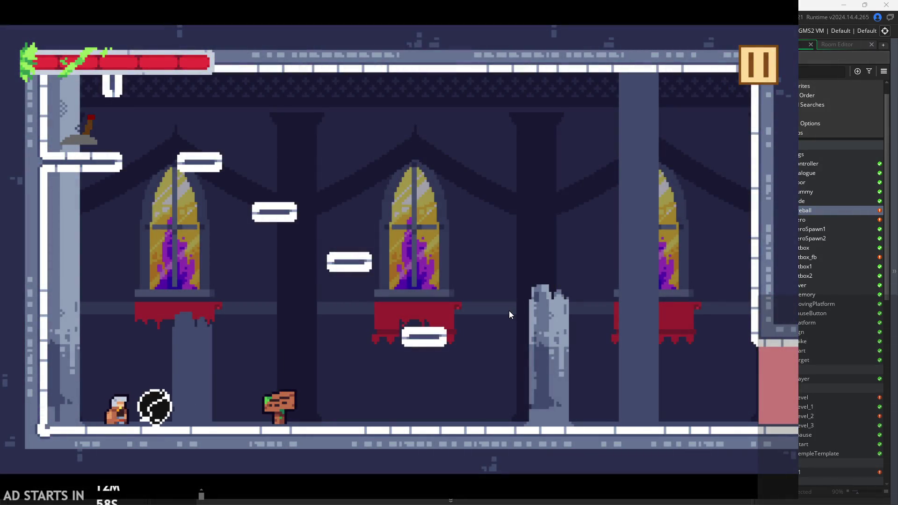
{"action": "key", "text": "Right"}
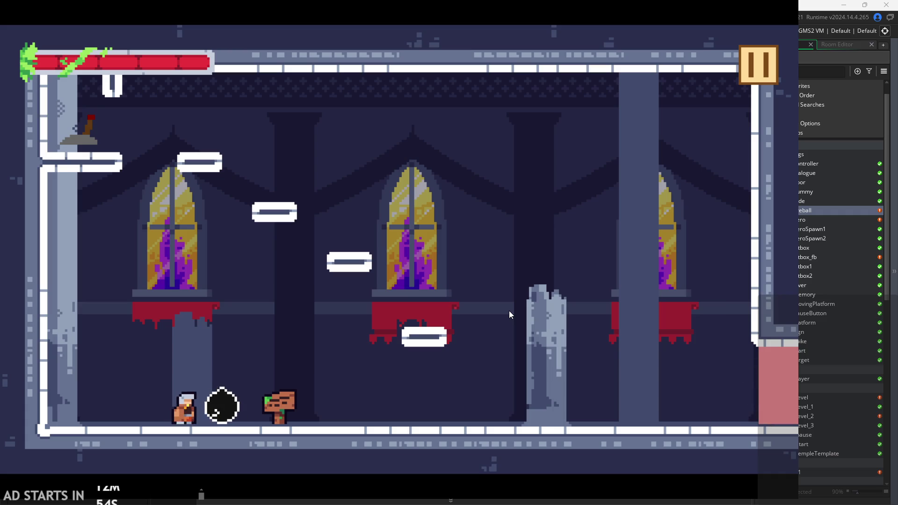
{"action": "key", "text": "Right"}
{"action": "key", "text": "Right"}
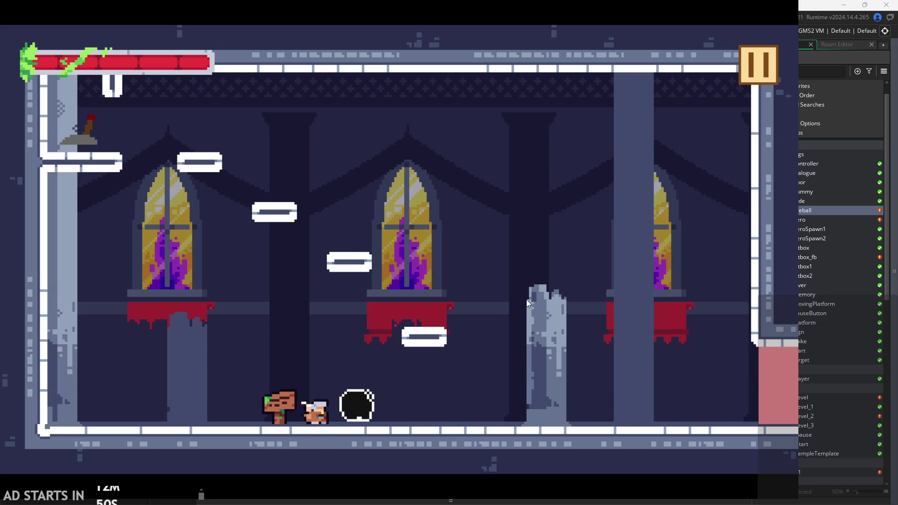
{"action": "key", "text": "Right"}
{"action": "key", "text": "Right"}
{"action": "key", "text": "Left"}
{"action": "key", "text": "Left"}
{"action": "key", "text": "Right"}
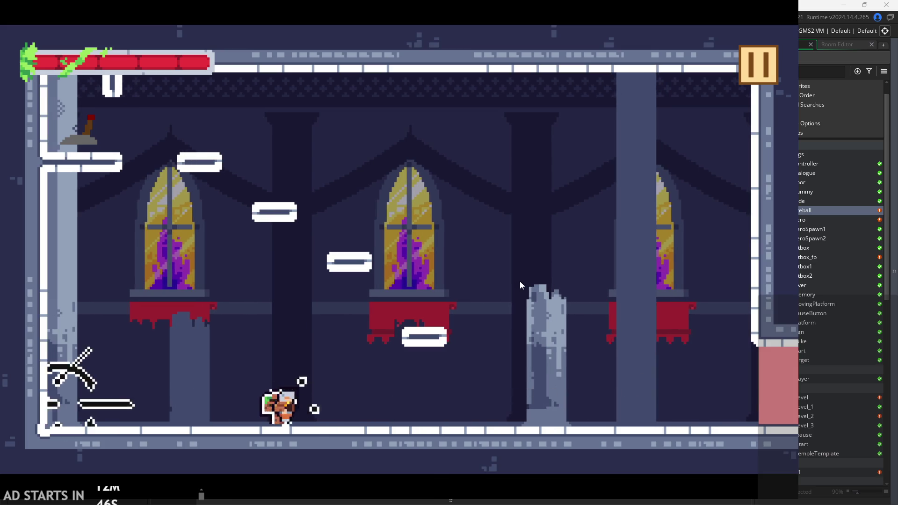
{"action": "key", "text": "Left"}
{"action": "key", "text": "Right"}
{"action": "key", "text": "Right"}
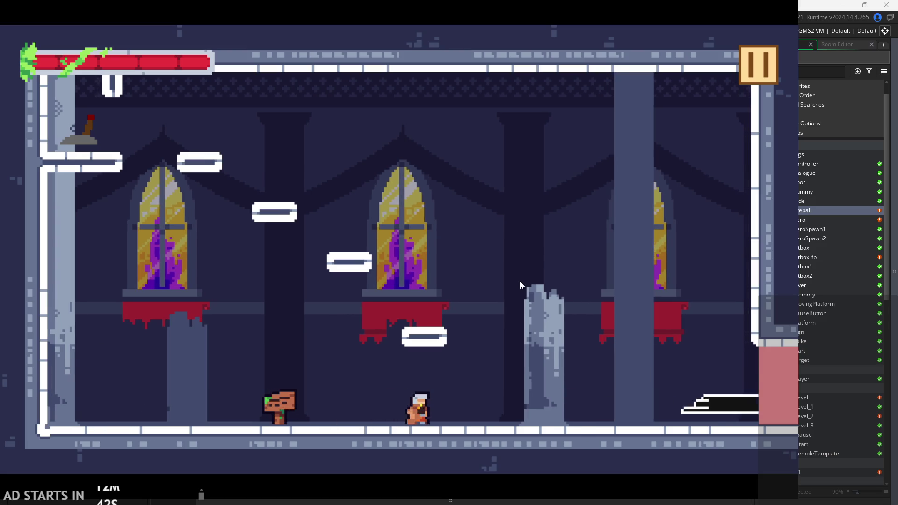
{"action": "key", "text": "Left"}
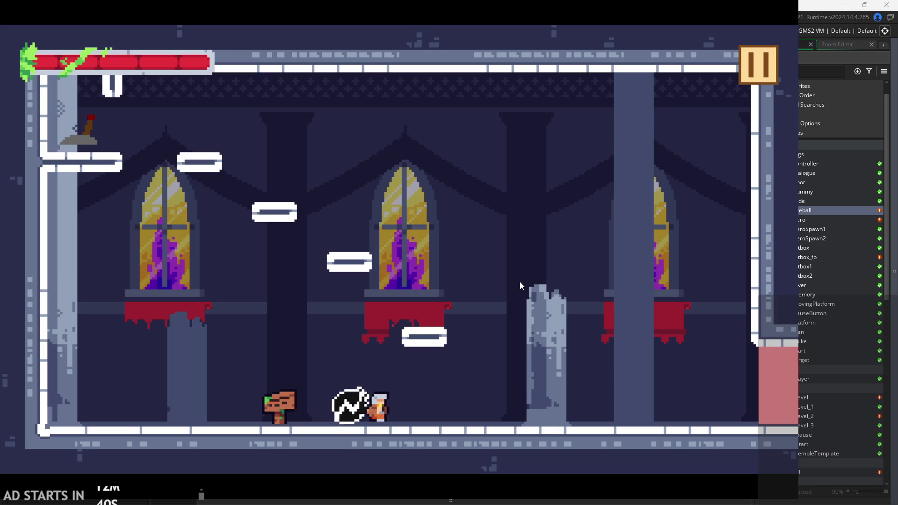
{"action": "key", "text": "Right"}
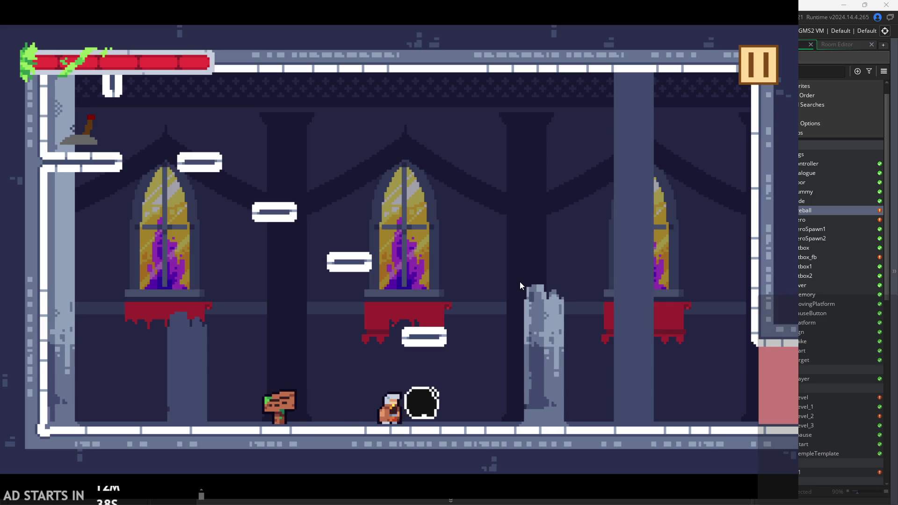
{"action": "key", "text": "Right"}
{"action": "key", "text": "Left"}
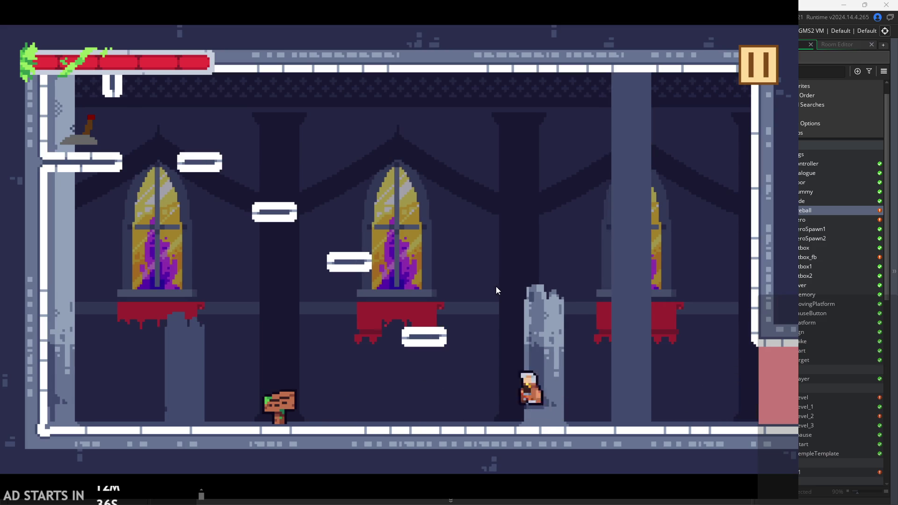
{"action": "key", "text": "Right"}
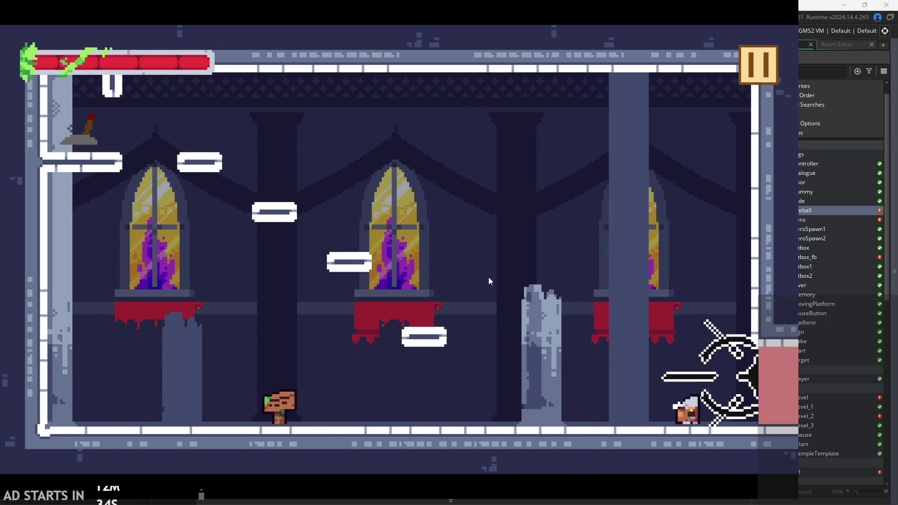
{"action": "key", "text": "Left"}
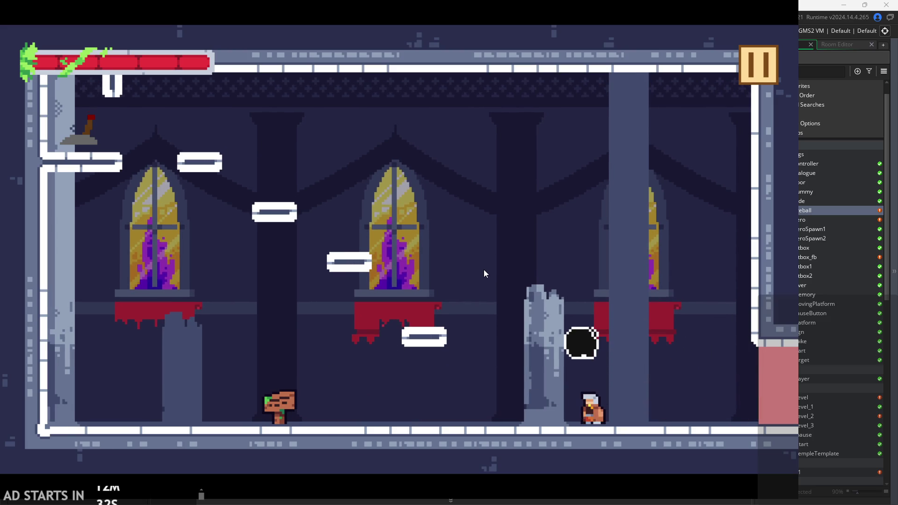
{"action": "key", "text": "Left"}
{"action": "key", "text": "Right"}
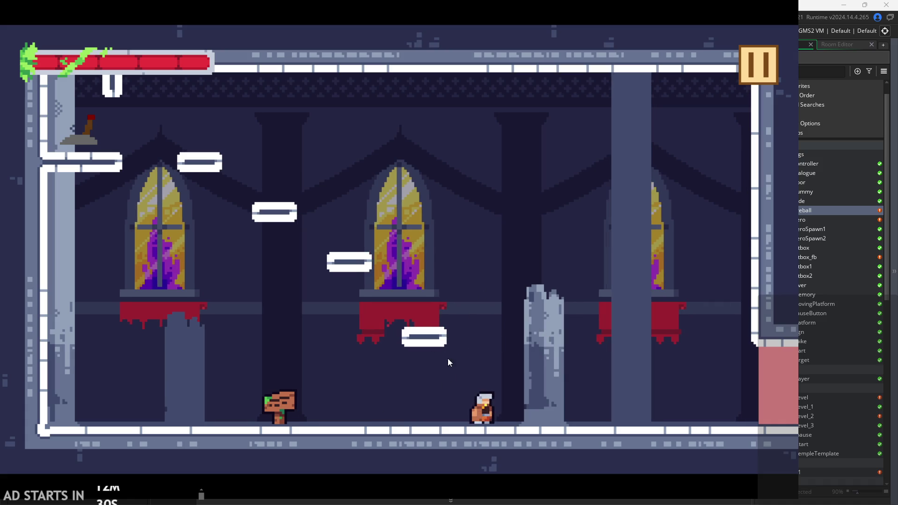
Jump the hero onto the broken pillar and dash-attack around it.
{"action": "key", "text": "space"}
{"action": "left_click", "coordinate": [464, 370]}
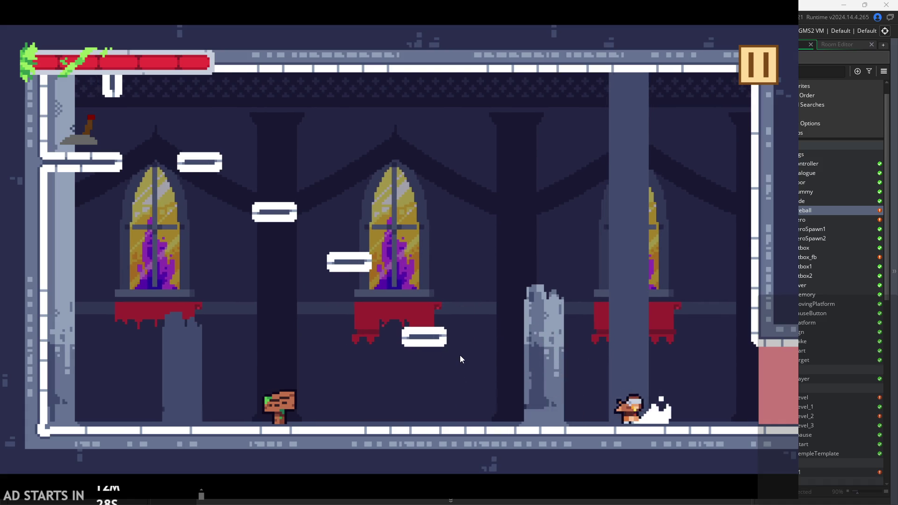
{"action": "left_click", "coordinate": [456, 346]}
{"action": "key", "text": "Right"}
{"action": "key", "text": "space"}
{"action": "key", "text": "Left"}
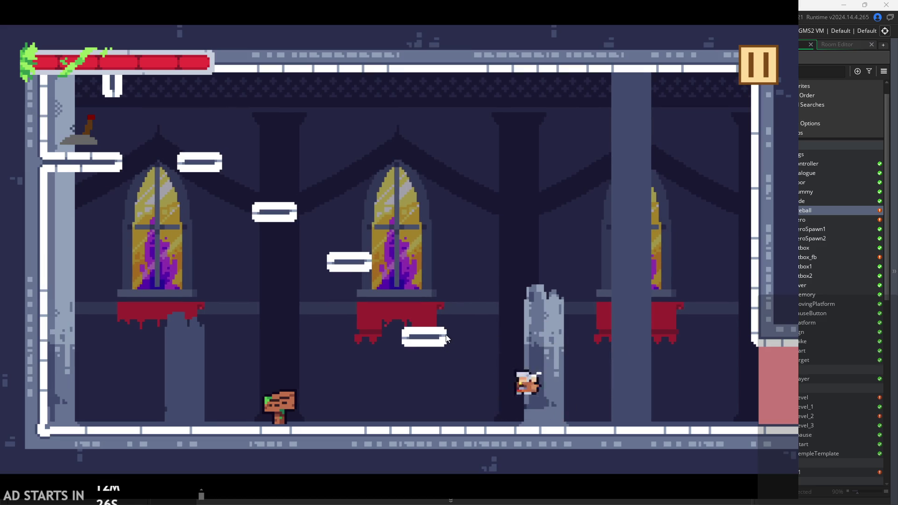
{"action": "key", "text": "Right"}
{"action": "key", "text": "space"}
{"action": "left_click", "coordinate": [447, 338]}
{"action": "key", "text": "Left"}
{"action": "key", "text": "Right"}
{"action": "key", "text": "space"}
Fire projectiles at the left wall while jumping on and off the pillar.
{"action": "left_click", "coordinate": [439, 353]}
{"action": "key", "text": "Right"}
{"action": "key", "text": "space"}
{"action": "left_click", "coordinate": [438, 346]}
{"action": "key", "text": "space"}
{"action": "left_click", "coordinate": [438, 346]}
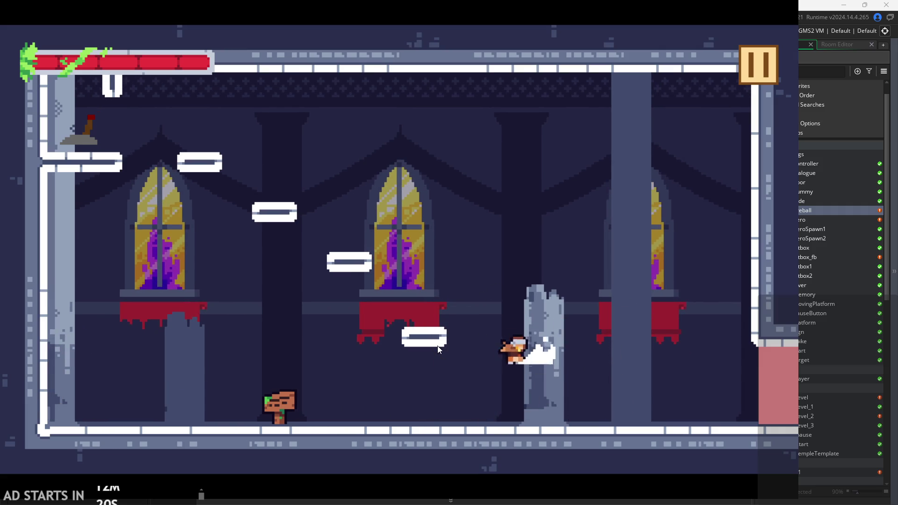
{"action": "key", "text": "Right"}
{"action": "left_click", "coordinate": [437, 347]}
{"action": "key", "text": "Right"}
{"action": "key", "text": "space"}
{"action": "key", "text": "space"}
{"action": "left_click", "coordinate": [437, 347]}
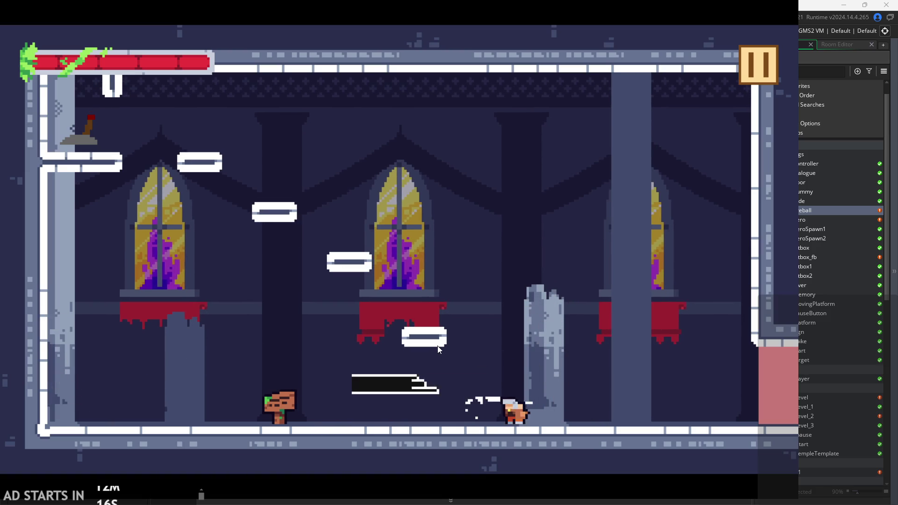
{"action": "key", "text": "space"}
{"action": "left_click", "coordinate": [437, 346]}
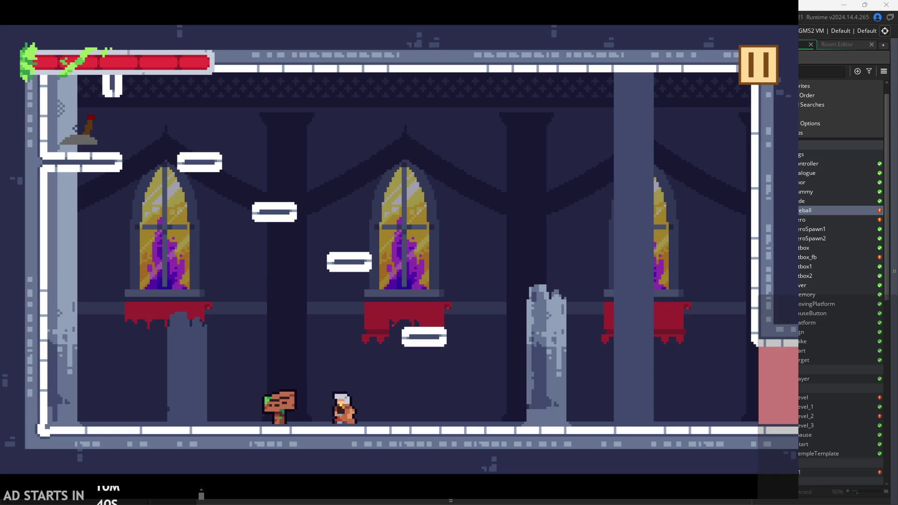
Slash and dash the hero left past the signpost to the room's left edge.
{"action": "key", "text": "x"}
{"action": "key", "text": "Left"}
{"action": "key", "text": "Left"}
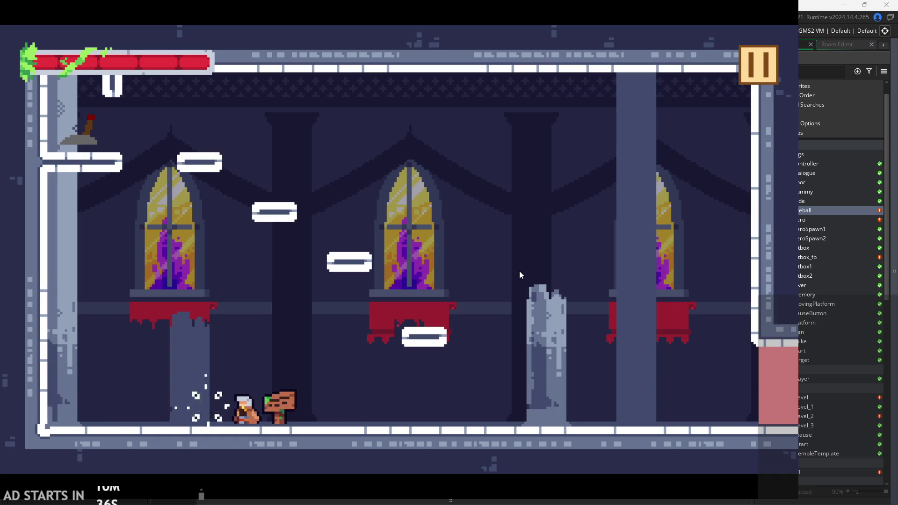
{"action": "key", "text": "x"}
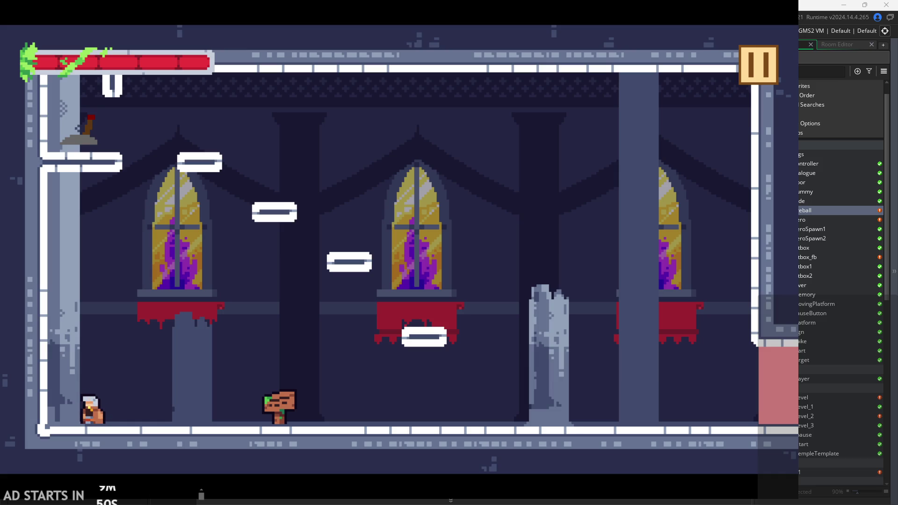
Exit the running game from its pause menu and open the obj_hitbox2 object.
{"action": "left_click", "coordinate": [748, 66]}
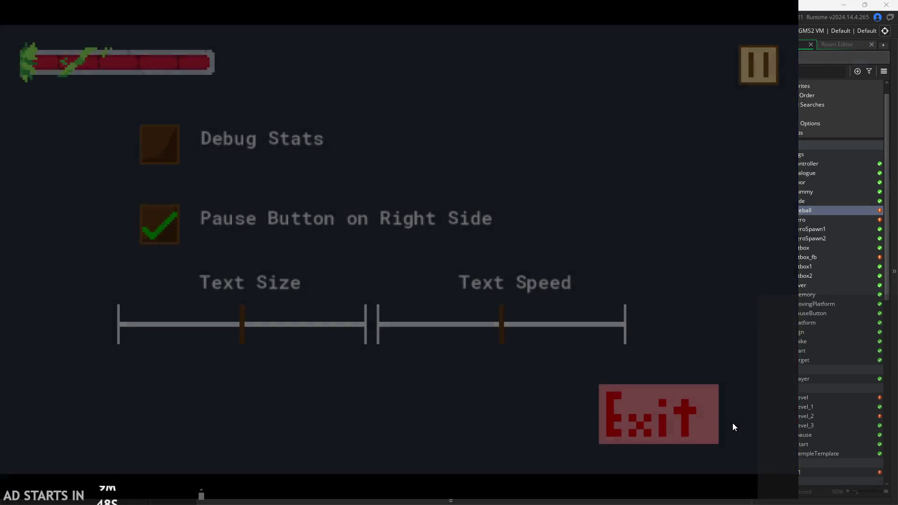
{"action": "left_click", "coordinate": [702, 424]}
{"action": "left_click", "coordinate": [796, 341]}
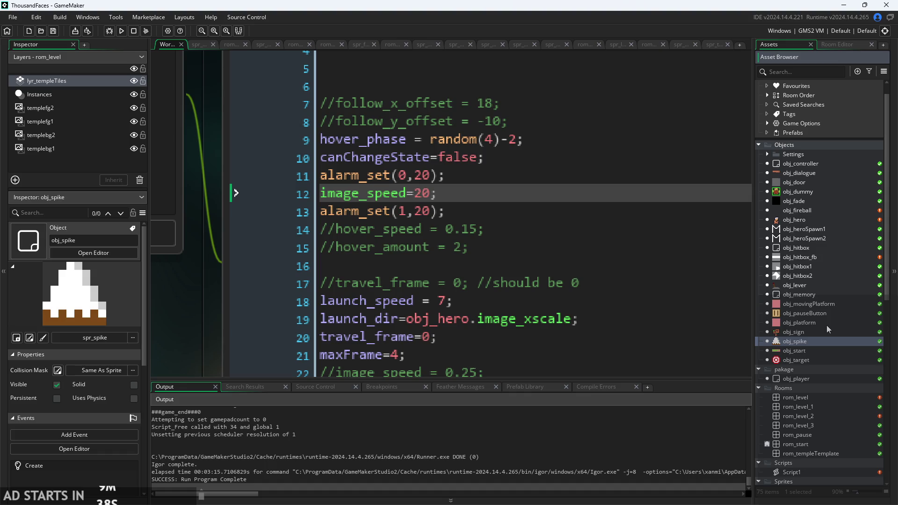
{"action": "double_click", "coordinate": [825, 276]}
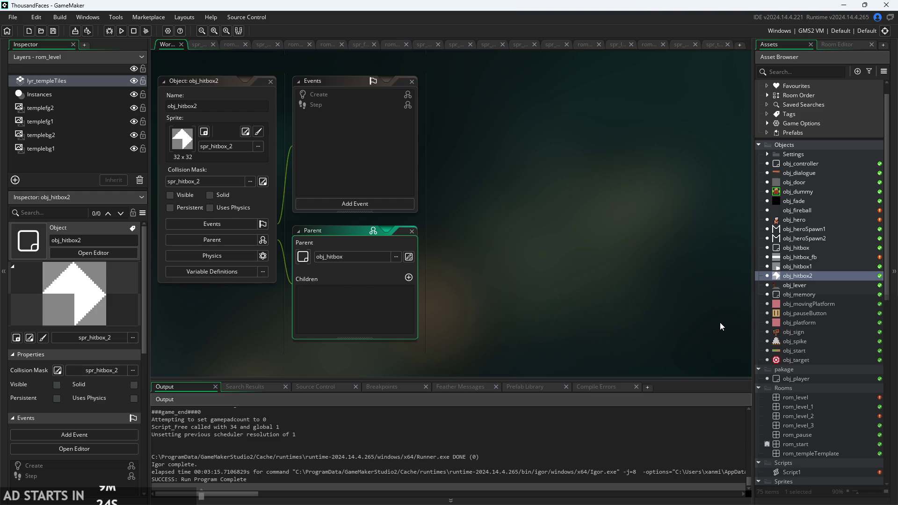
Review obj_lever's Step event code, then open the Script1 script.
{"action": "double_click", "coordinate": [788, 285]}
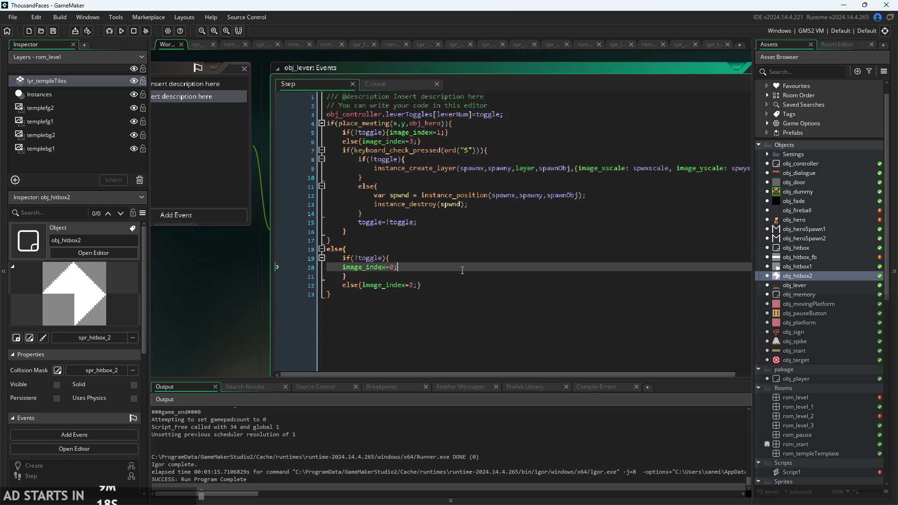
{"action": "left_click", "coordinate": [490, 294]}
{"action": "left_click", "coordinate": [489, 257]}
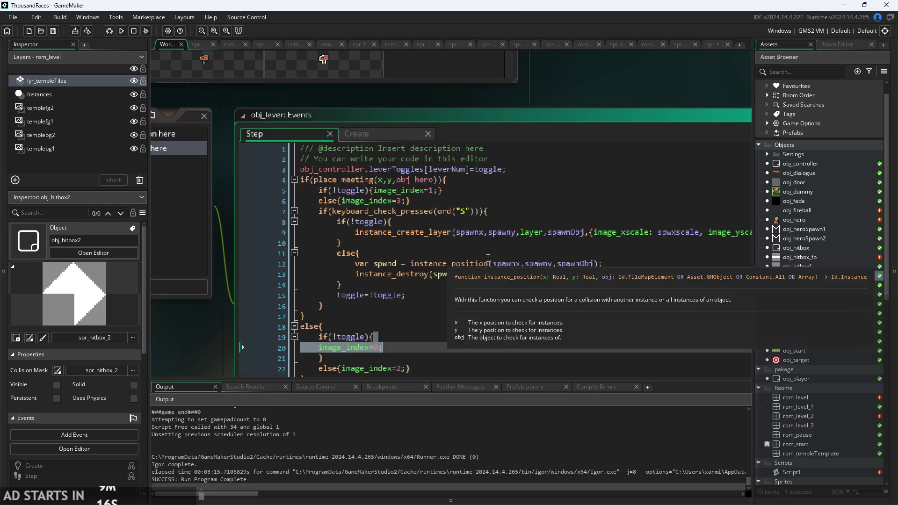
{"action": "left_click", "coordinate": [592, 264]}
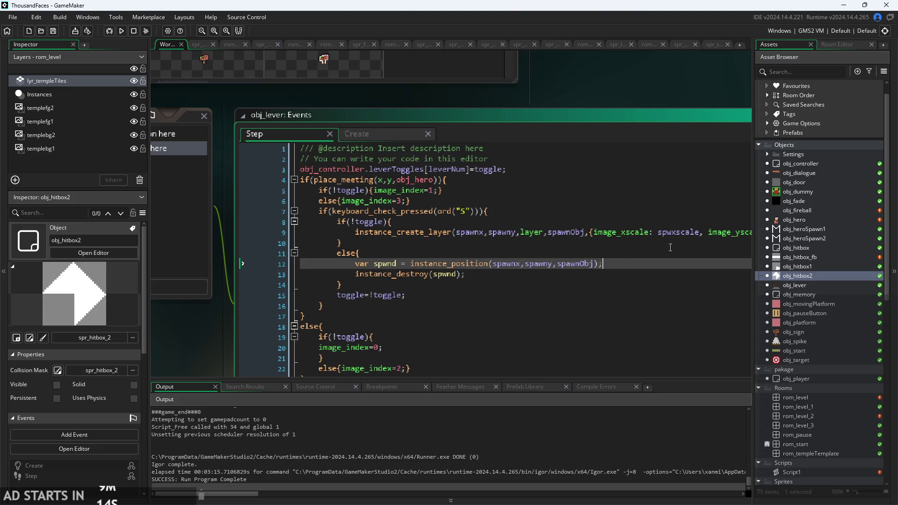
{"action": "scroll", "coordinate": [824, 384], "scroll_direction": "down", "scroll_amount": 3}
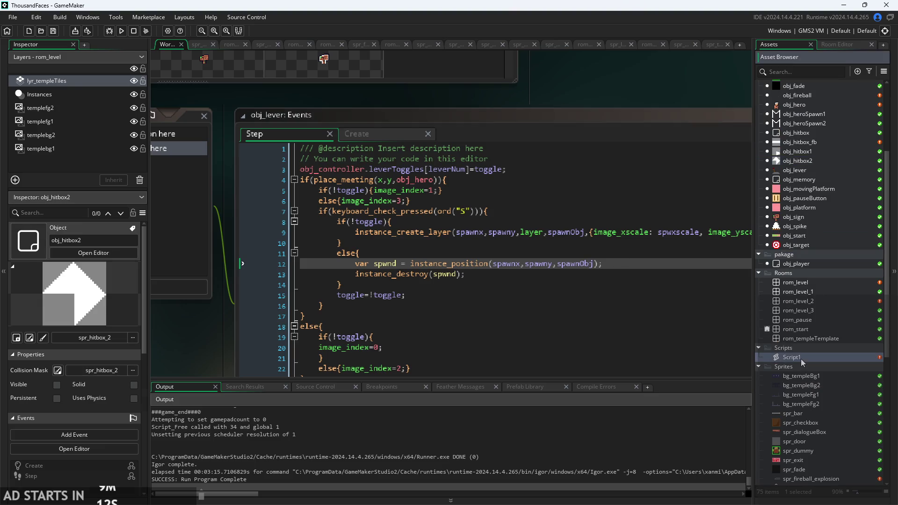
{"action": "double_click", "coordinate": [801, 359]}
{"action": "scroll", "coordinate": [513, 214], "scroll_direction": "down", "scroll_amount": 15}
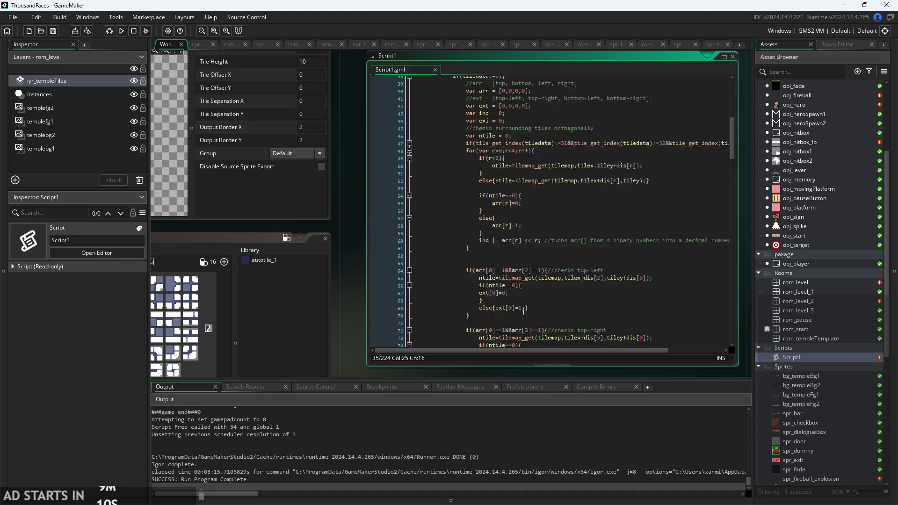
Paste the raycast collision code block at the end of Script1.
{"action": "left_click_drag", "start_coordinate": [734, 178], "coordinate": [735, 327]}
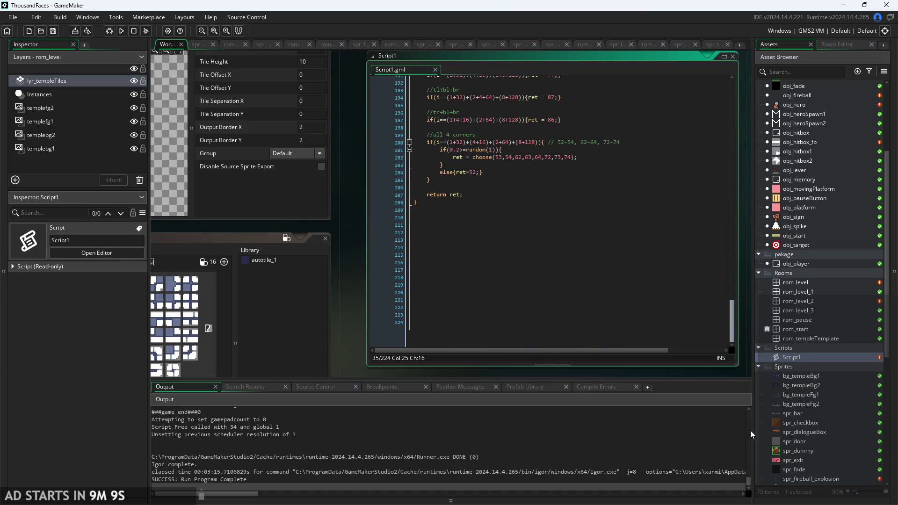
{"action": "left_click", "coordinate": [591, 247]}
{"action": "key", "text": "Up"}
{"action": "key", "text": "Up"}
{"action": "key", "text": "Up"}
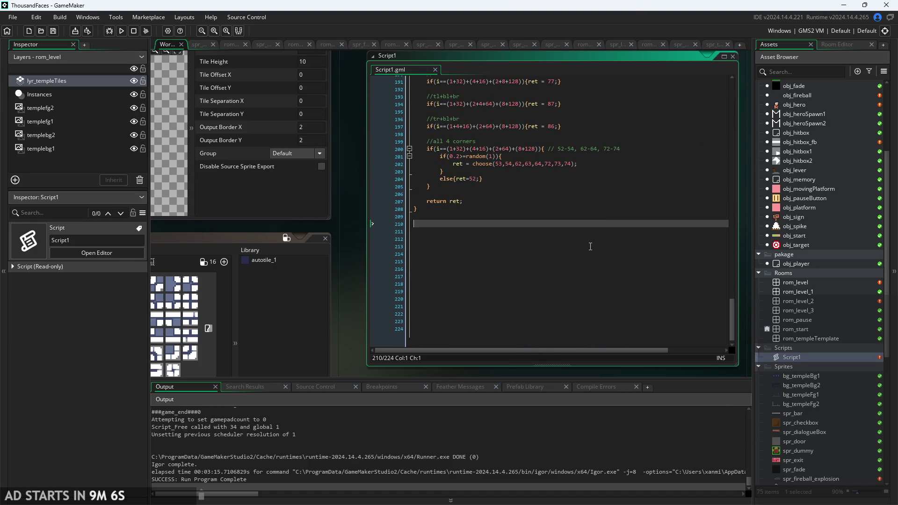
{"action": "type", "text": "// Internals var xfrom = argument0; var yfrom = argument1; var xto = argument2; var yto = argument3; var obj = argument4;  // Probing distance var dx = 0; var dy = 0;  // Get the first hit var first_instance = collision_line(xfrom, yfrom, xto, yto, obj, true, true);  // If hit, find the exact hit point if (first_instance != noone) {     // Init probing distance     dx = xto - xfrom;     dy = yto - yfrom;     // Start the search algorithm down to the pixel level     while ( (abs(dx) >= 1) || (abs(dy) >= 1) )     {         // Bisect the probing distance         dx /= 2;         dy /= 2;         // Check along the new collision line         var instance = collision_line(xfrom, yfrom, xto - dx, yto - dy, obj, true, true);         // If something is hit, keep track of it and reduce the total distance to check for         if (instance != noone)         {             first_instance = instance;             xto -= dx;             yto -= dy;         }     } }  // Set return array var return_array = array_create(3, -1); return_array[0] = first_instance; return_array[1] = xto - dx; return_array[2] = yto - (dy * 2); return return_array;"}
{"action": "scroll", "coordinate": [466, 147], "scroll_direction": "up", "scroll_amount": 6}
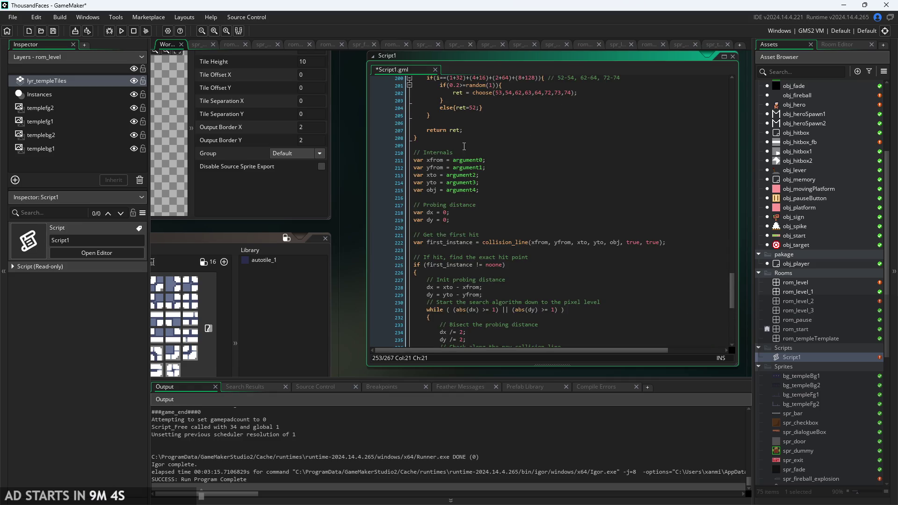
Add a function raycast(){ header above the pasted code.
{"action": "left_click", "coordinate": [452, 148]}
{"action": "key", "text": "Return"}
{"action": "type", "text": "fu"}
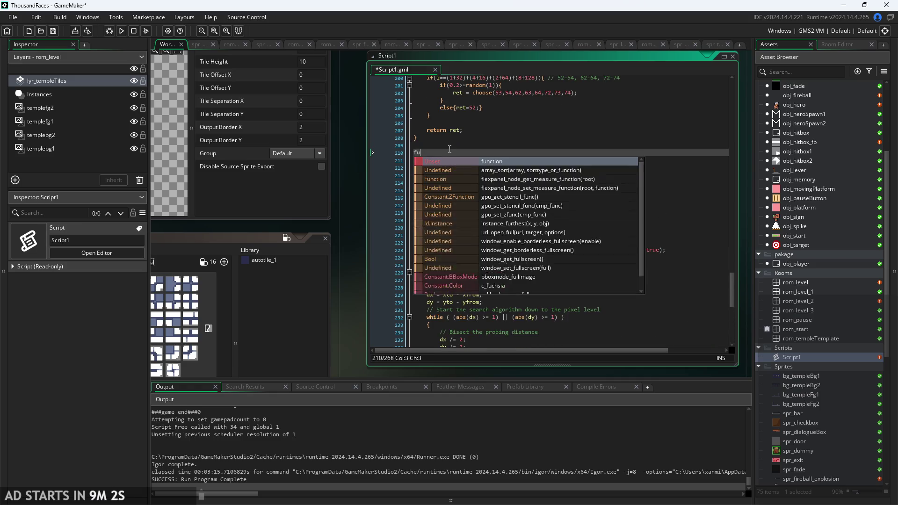
{"action": "type", "text": "nction raycast"}
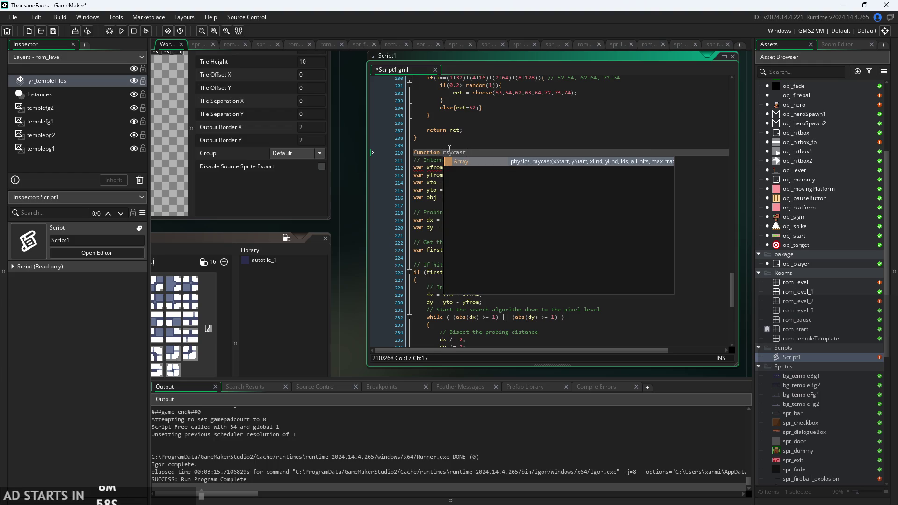
{"action": "type", "text": "(){"}
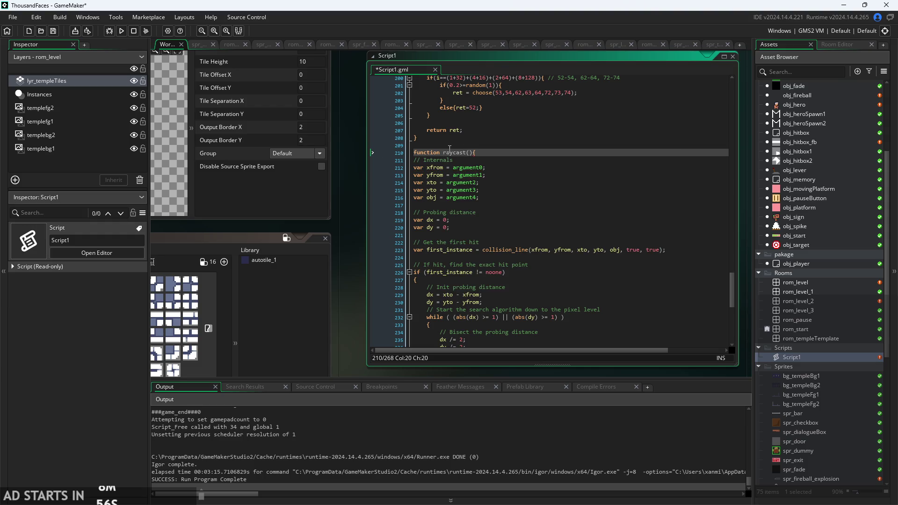
{"action": "mouse_move", "coordinate": [475, 167]}
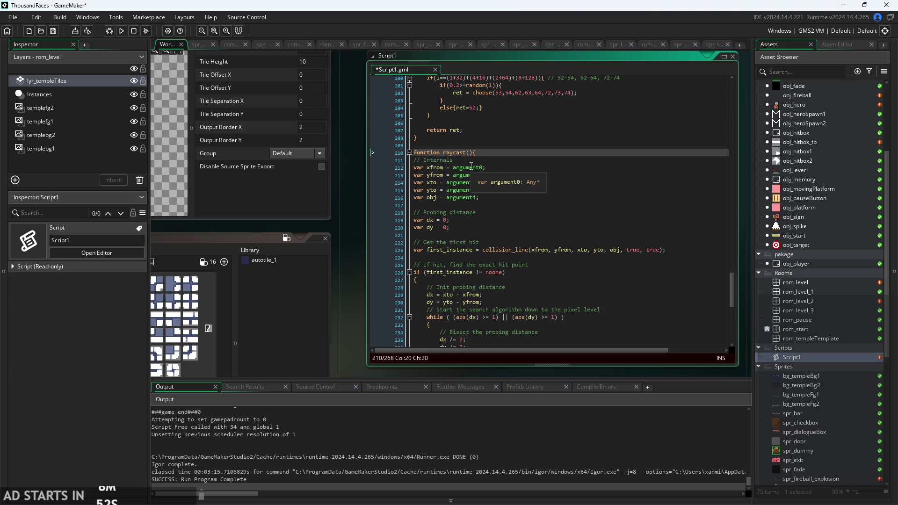
{"action": "scroll", "coordinate": [474, 167], "scroll_direction": "up", "scroll_amount": 2, "text": "ctrl"}
{"action": "scroll", "coordinate": [471, 164], "scroll_direction": "up", "scroll_amount": 1, "text": "ctrl"}
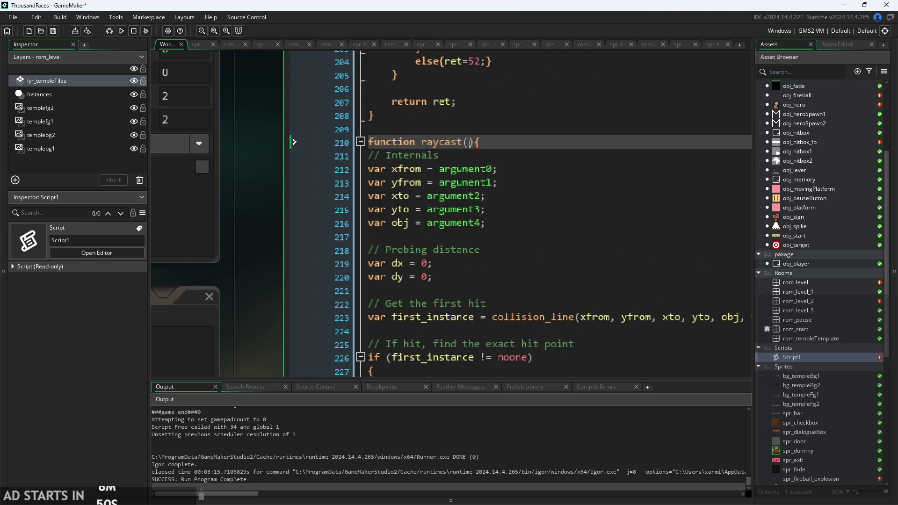
Try argument0 as raycast's parameter, then remove it from the header again.
{"action": "double_click", "coordinate": [492, 170]}
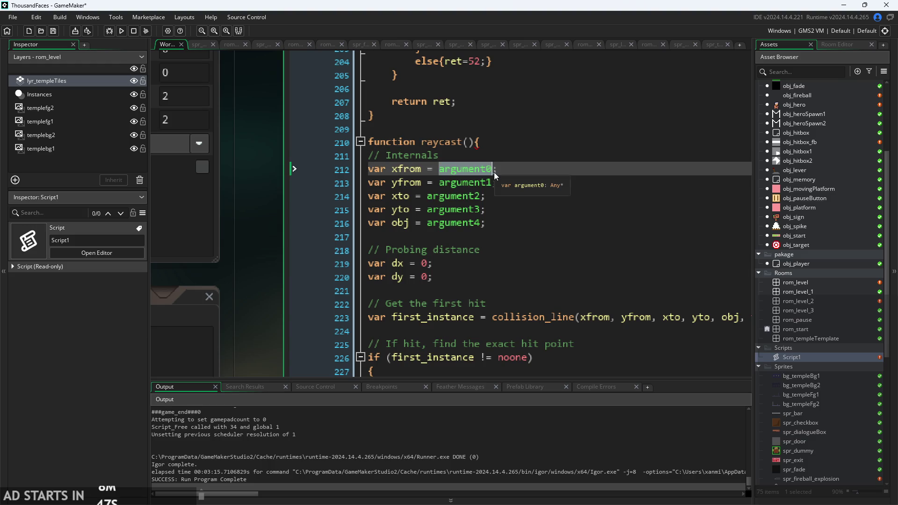
{"action": "key", "text": "ctrl+c"}
{"action": "left_click", "coordinate": [469, 142]}
{"action": "key", "text": "ctrl+v"}
{"action": "double_click", "coordinate": [489, 186]}
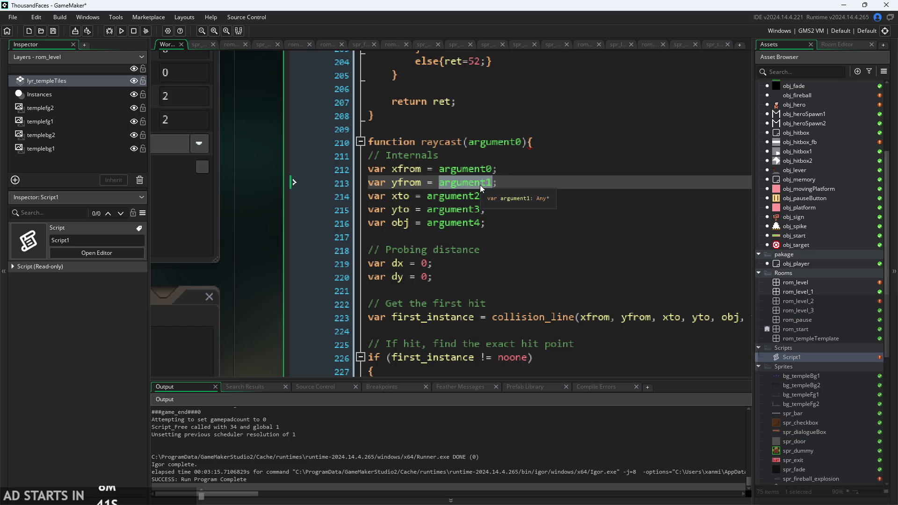
{"action": "left_click_drag", "start_coordinate": [522, 142], "coordinate": [469, 143]}
{"action": "key", "text": "BackSpace"}
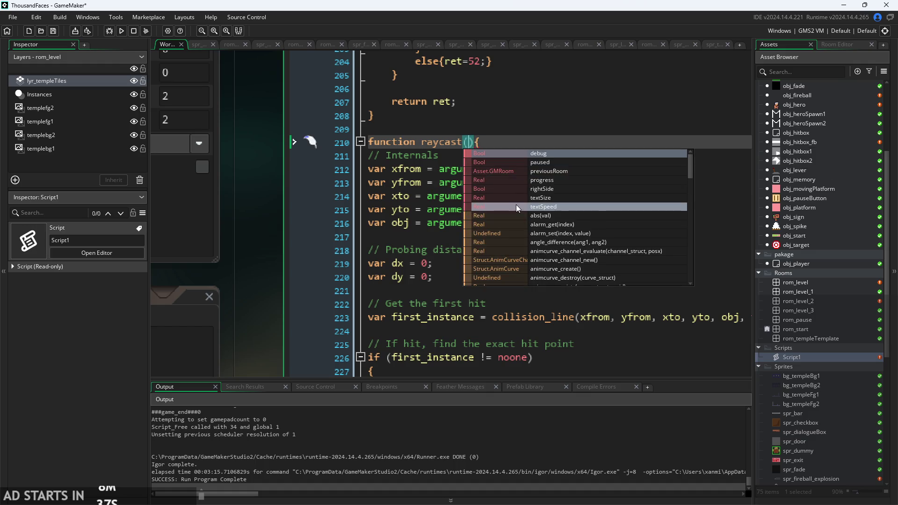
{"action": "key", "text": "Escape"}
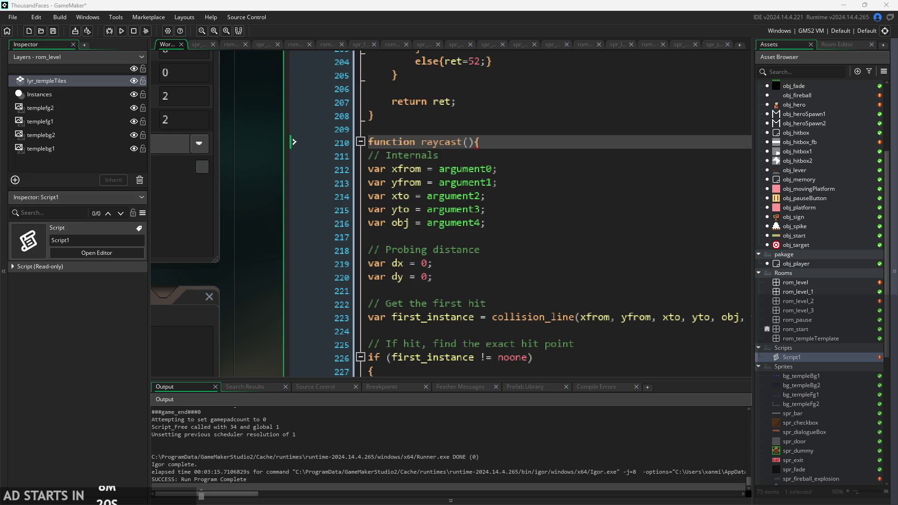
Scroll through Script1 to review the raycast() function and its argument0–argument4 lines.
{"action": "left_click", "coordinate": [467, 142]}
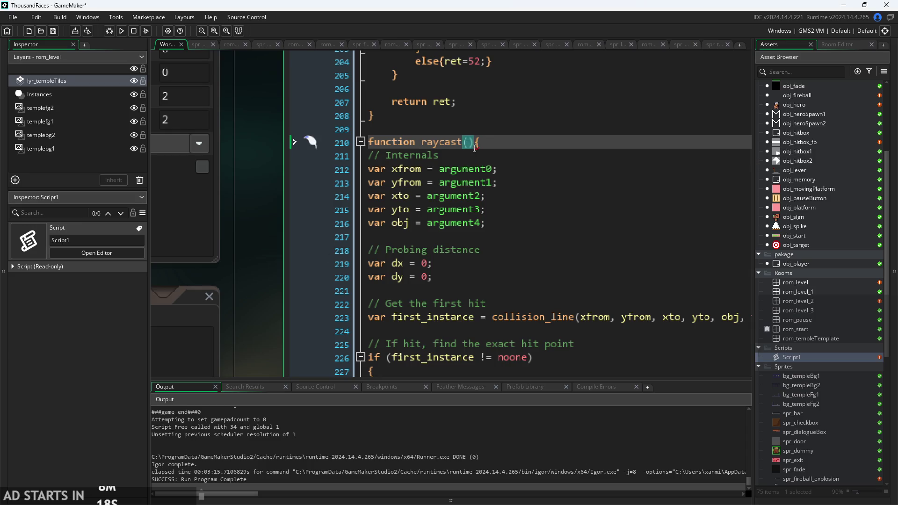
{"action": "scroll", "coordinate": [509, 305], "scroll_direction": "up", "scroll_amount": 15}
{"action": "scroll", "coordinate": [509, 304], "scroll_direction": "up", "scroll_amount": 20}
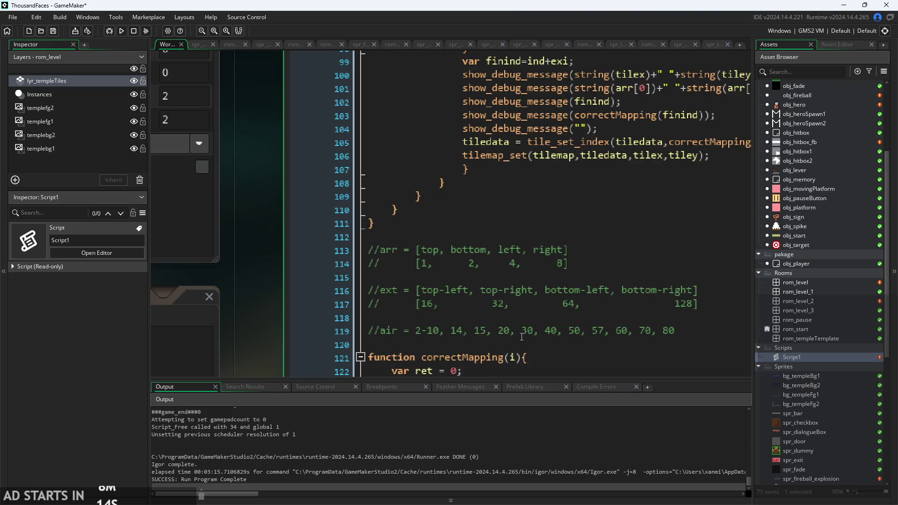
{"action": "scroll", "coordinate": [521, 336], "scroll_direction": "down", "scroll_amount": 2}
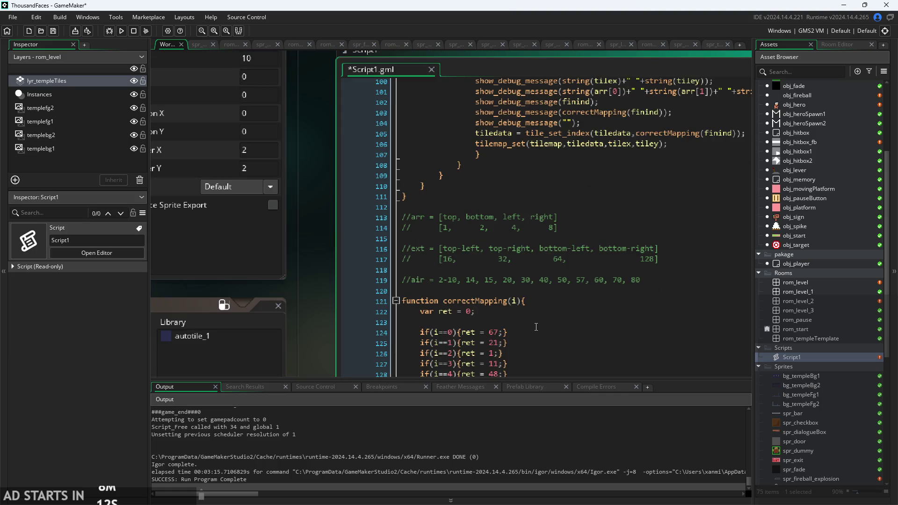
{"action": "scroll", "coordinate": [532, 324], "scroll_direction": "up", "scroll_amount": 10}
{"action": "scroll", "coordinate": [469, 338], "scroll_direction": "down", "scroll_amount": 10}
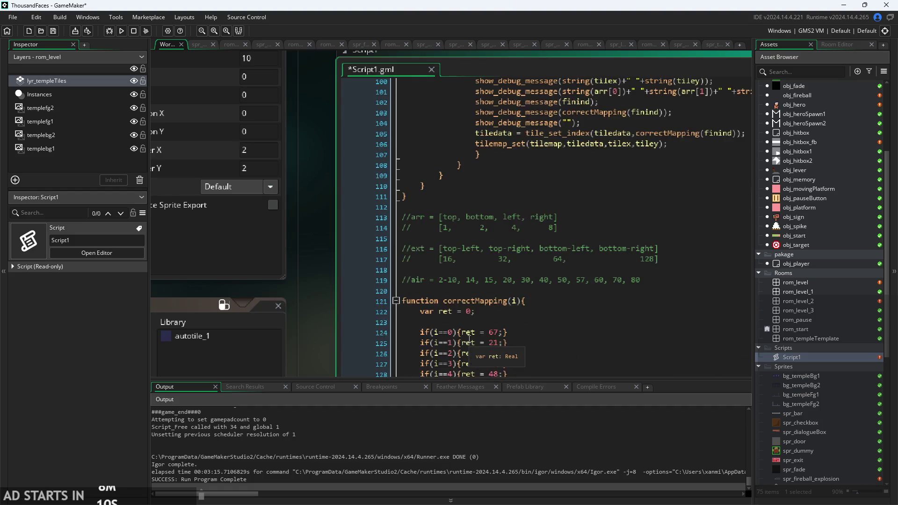
{"action": "scroll", "coordinate": [470, 338], "scroll_direction": "down", "scroll_amount": 20}
{"action": "scroll", "coordinate": [452, 323], "scroll_direction": "down", "scroll_amount": 5}
{"action": "scroll", "coordinate": [465, 200], "scroll_direction": "up", "scroll_amount": 2}
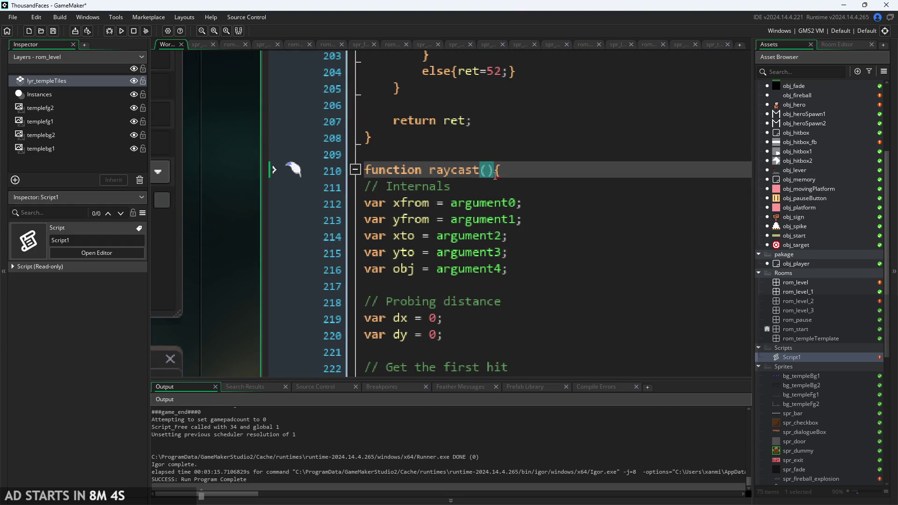
Enter a draft parameter list x, y, dx… ending with ob in raycast's header.
{"action": "type", "text": "xfrom"}
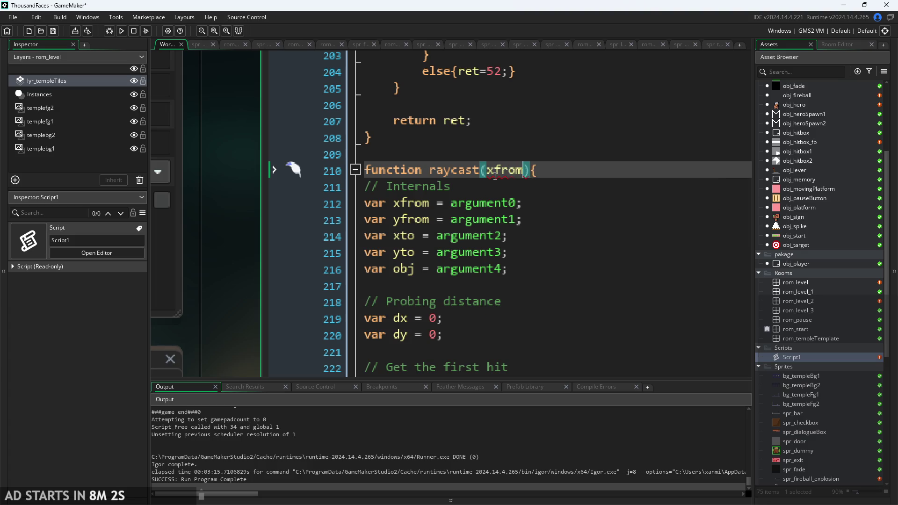
{"action": "key", "text": "BackSpace"}
{"action": "key", "text": "BackSpace"}
{"action": "key", "text": "BackSpace"}
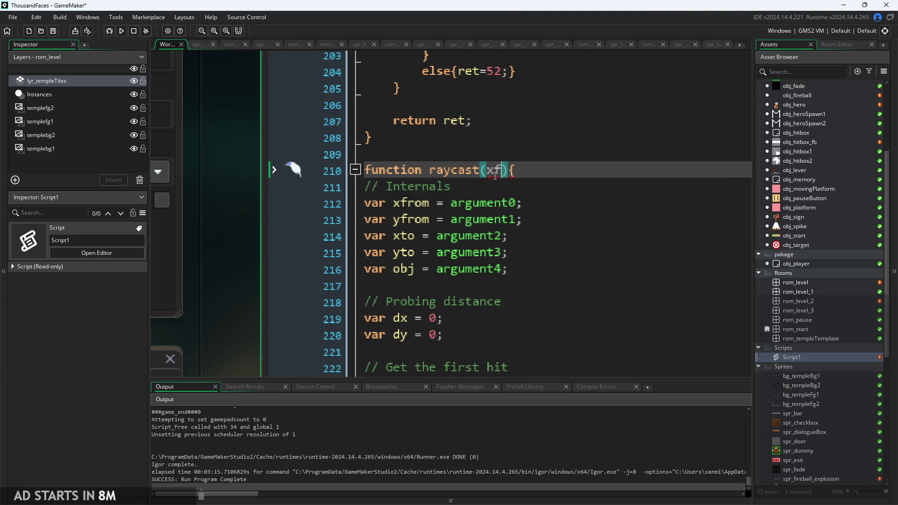
{"action": "key", "text": "BackSpace"}
{"action": "key", "text": "BackSpace"}
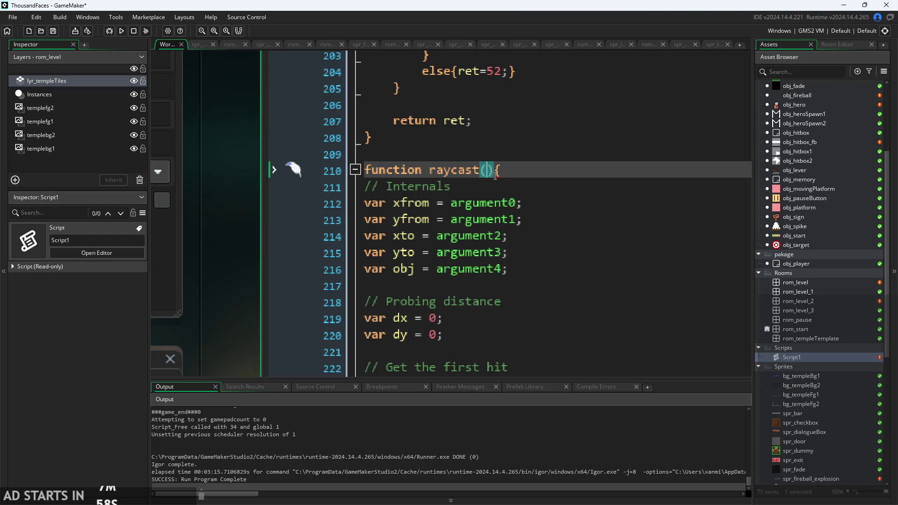
{"action": "type", "text": "x,y,dx,"}
{"action": "type", "text": ","}
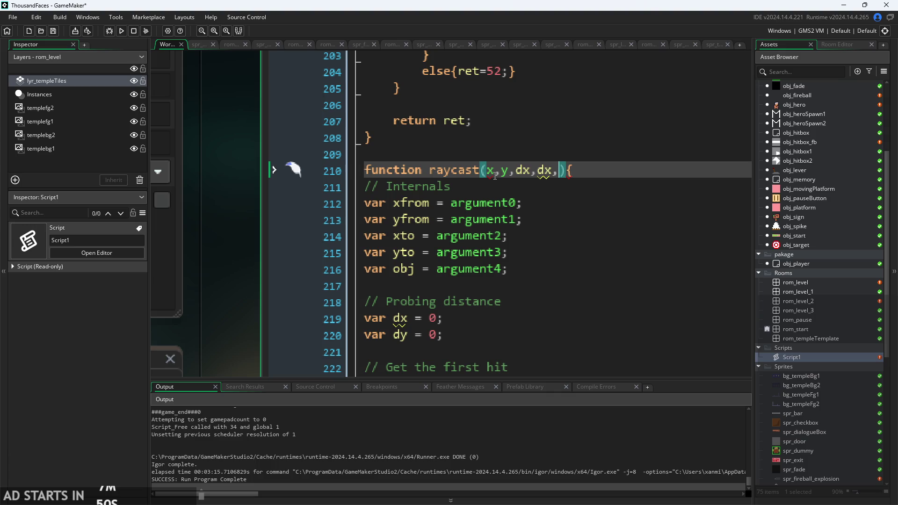
{"action": "type", "text": "asse"}
{"action": "key", "text": "BackSpace"}
{"action": "key", "text": "BackSpace"}
{"action": "key", "text": "BackSpace"}
{"action": "key", "text": "BackSpace"}
{"action": "type", "text": "ob"}
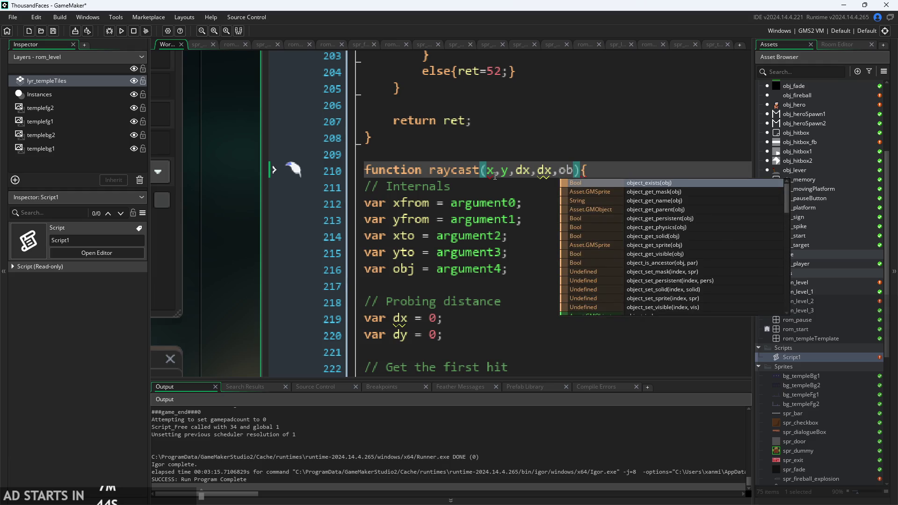
Correct the raycast parameters to read sx, sy, tx, ty, ob.
{"action": "left_click", "coordinate": [495, 175]}
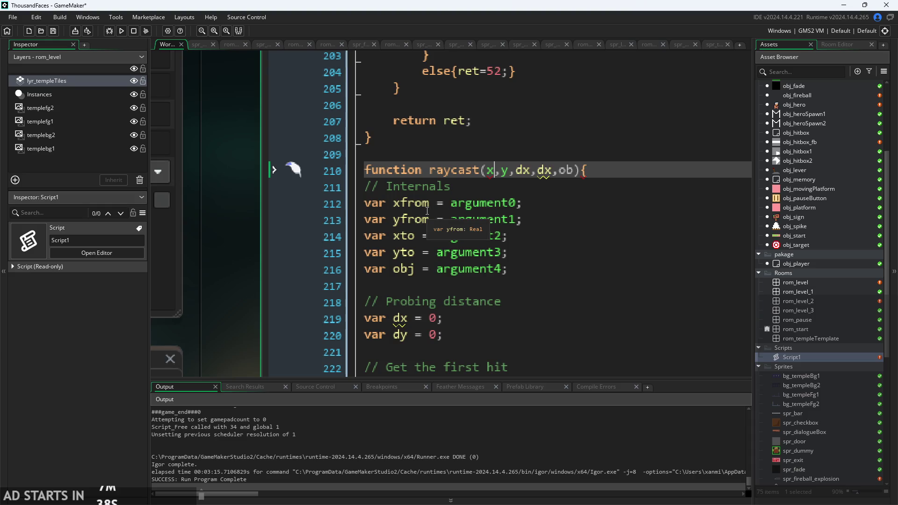
{"action": "left_click_drag", "start_coordinate": [553, 172], "coordinate": [512, 176]}
{"action": "type", "text": ","}
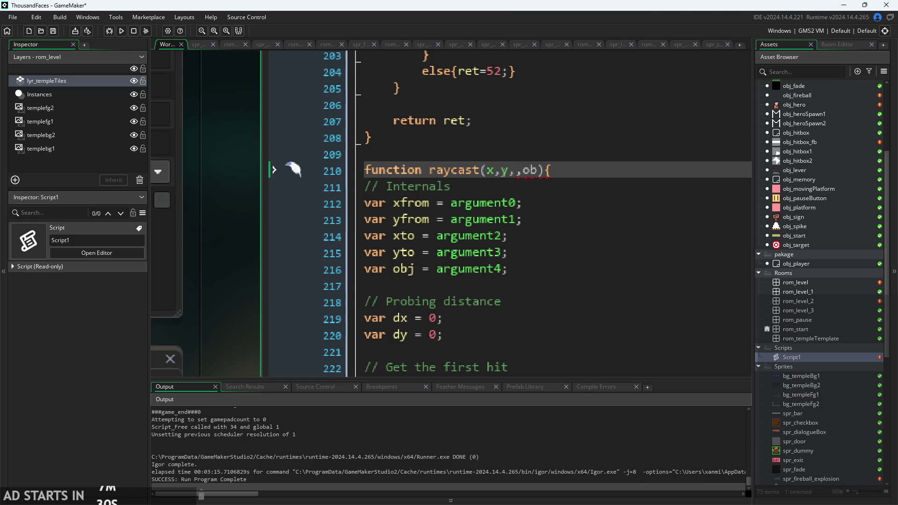
{"action": "type", "text": "tx"}
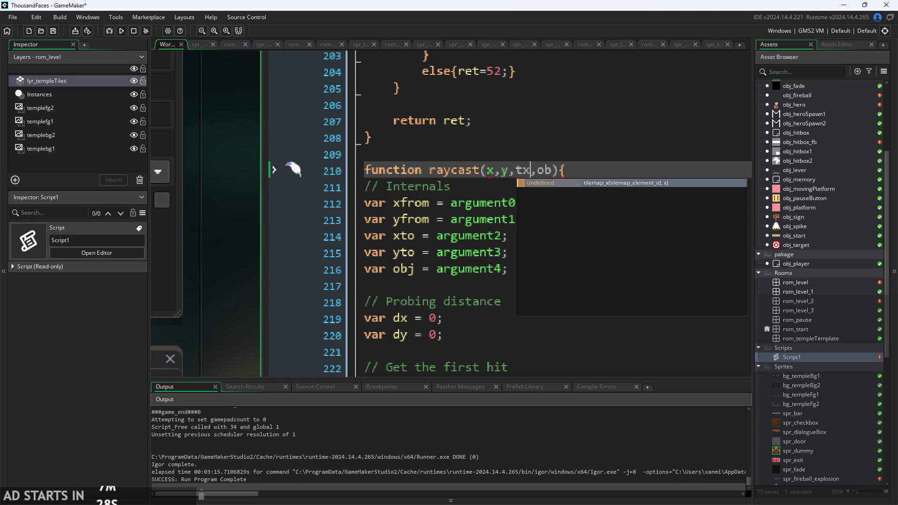
{"action": "type", "text": ",ty,"}
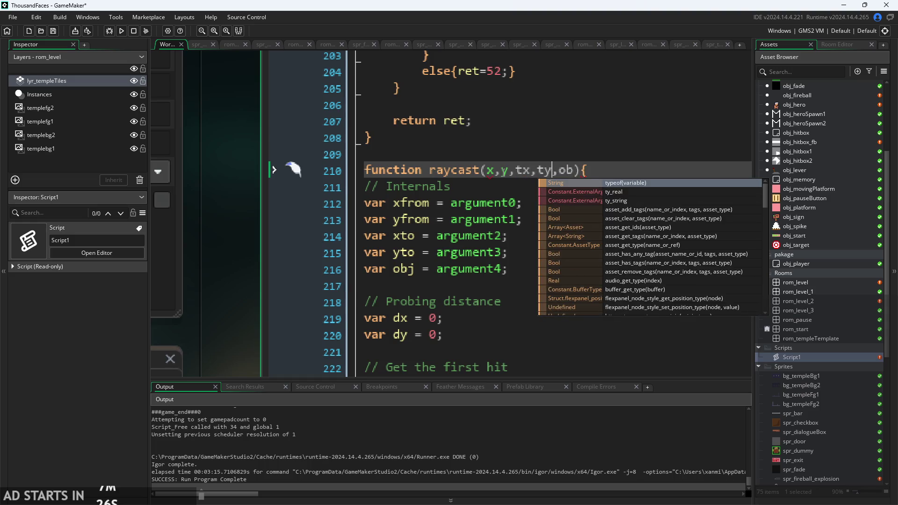
{"action": "left_click", "coordinate": [495, 170]}
{"action": "key", "text": "Left"}
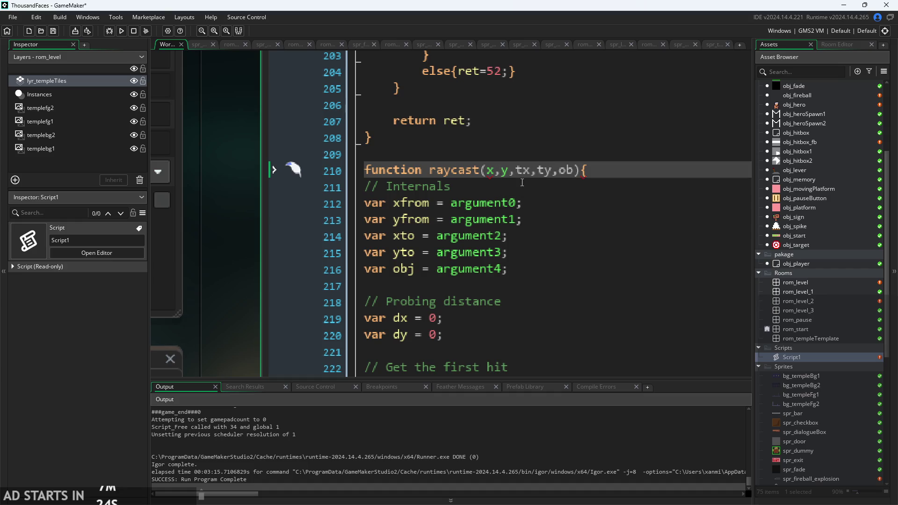
{"action": "type", "text": "s"}
{"action": "left_click", "coordinate": [510, 175]}
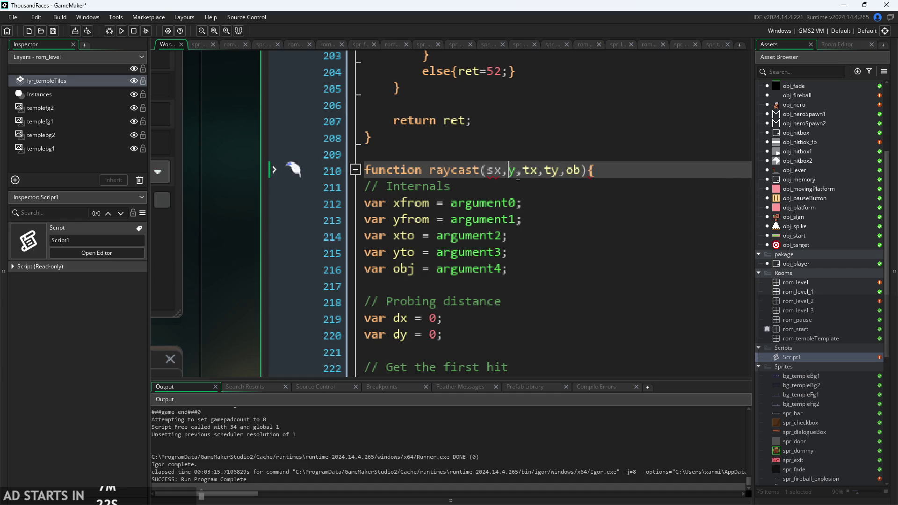
{"action": "type", "text": "s"}
{"action": "key", "text": "Right"}
{"action": "key", "text": "Right"}
{"action": "key", "text": "Right"}
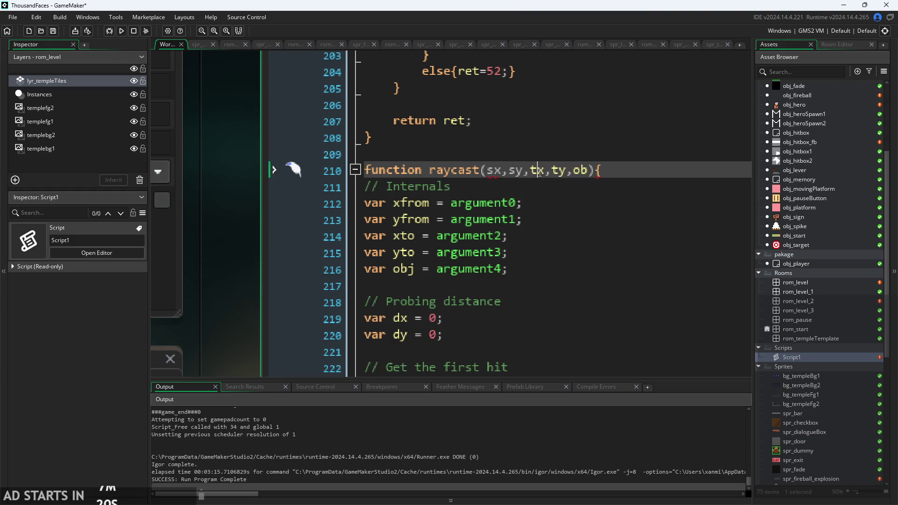
{"action": "key", "text": "Right"}
{"action": "key", "text": "Right"}
{"action": "key", "text": "Right"}
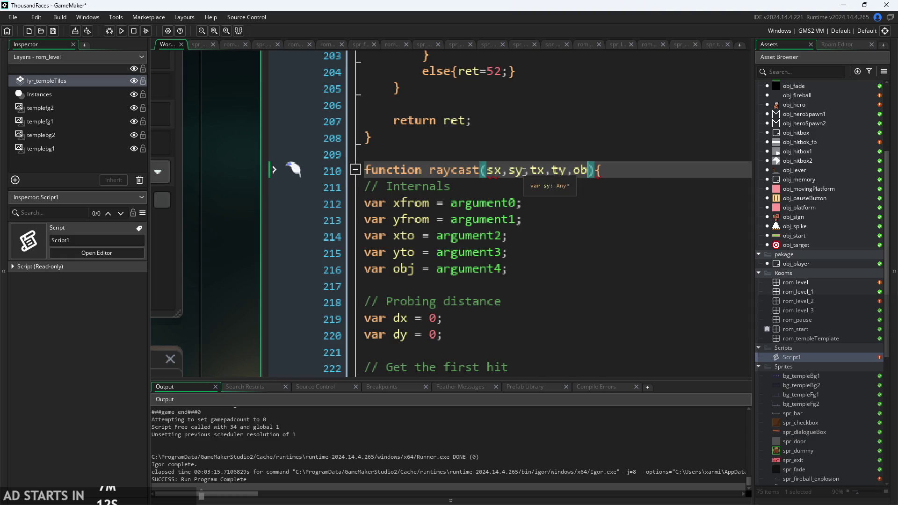
{"action": "scroll", "coordinate": [524, 171], "scroll_direction": "down", "scroll_amount": 2, "text": "ctrl"}
{"action": "key", "text": "Down"}
{"action": "key", "text": "Down"}
{"action": "key", "text": "Down"}
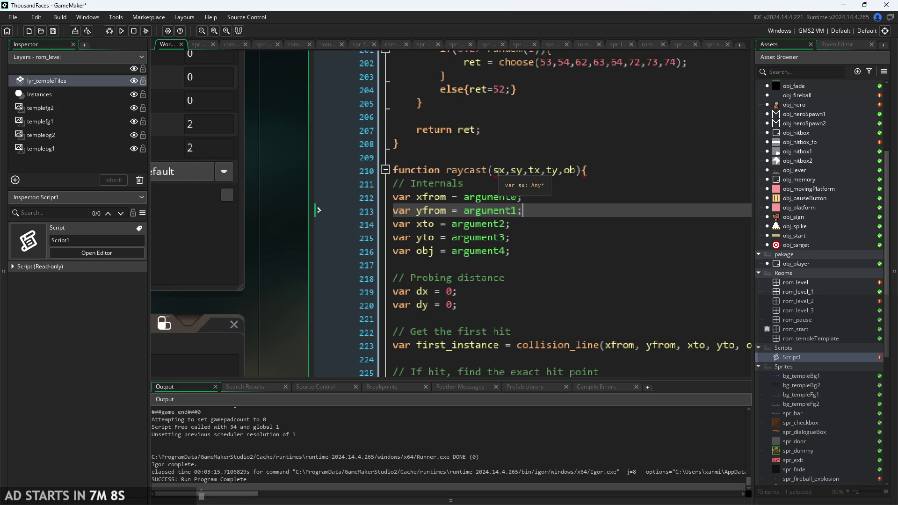
Refocus the Script1 code window and scroll back up to raycast's signature on line 210.
{"action": "left_click", "coordinate": [585, 173]}
{"action": "scroll", "coordinate": [579, 189], "scroll_direction": "down", "scroll_amount": 3, "text": "ctrl"}
{"action": "scroll", "coordinate": [578, 188], "scroll_direction": "up", "scroll_amount": 3}
{"action": "mouse_move", "coordinate": [461, 387]}
{"action": "left_mouse_down"}
{"action": "mouse_move", "coordinate": [367, 372]}
{"action": "mouse_move", "coordinate": [487, 397]}
{"action": "left_mouse_up"}
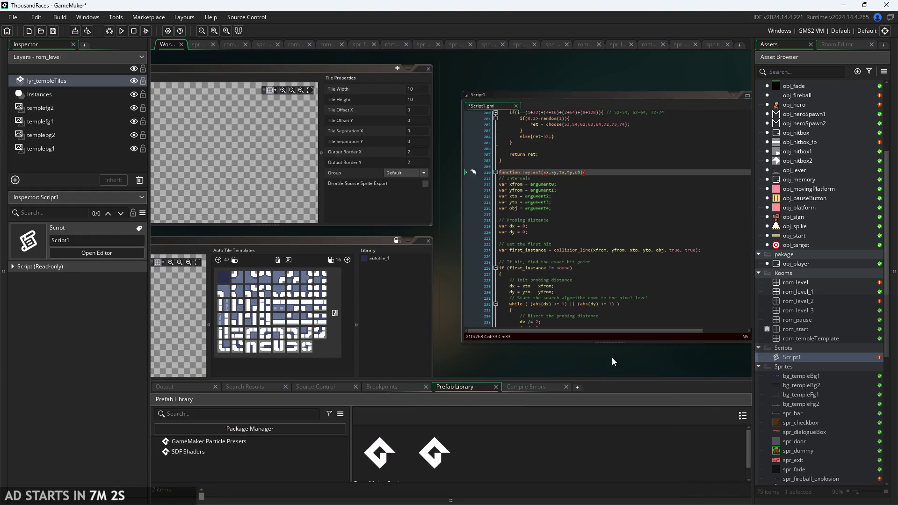
{"action": "left_click", "coordinate": [611, 339]}
{"action": "scroll", "coordinate": [625, 287], "scroll_direction": "down", "scroll_amount": 5}
{"action": "scroll", "coordinate": [626, 286], "scroll_direction": "down", "scroll_amount": 5}
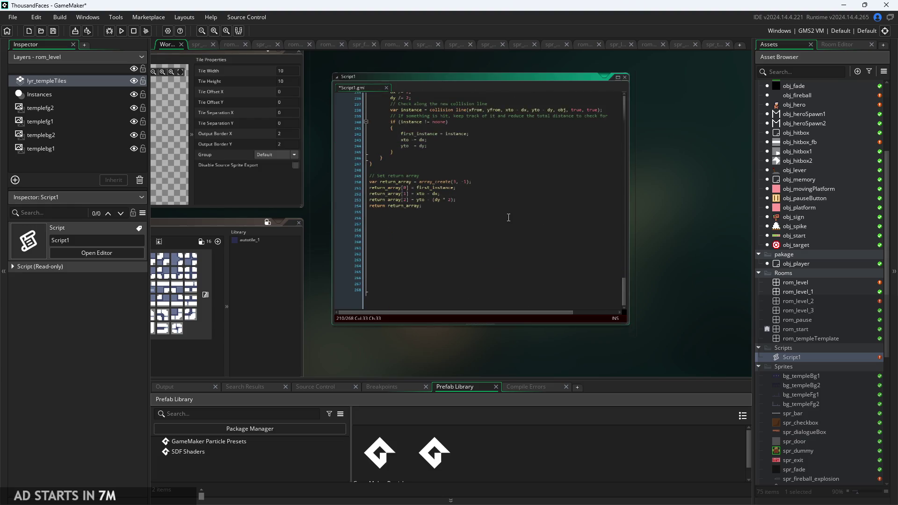
{"action": "left_click", "coordinate": [509, 222]}
{"action": "left_click", "coordinate": [510, 210]}
{"action": "scroll", "coordinate": [482, 196], "scroll_direction": "up", "scroll_amount": 13}
{"action": "scroll", "coordinate": [456, 187], "scroll_direction": "up", "scroll_amount": 3, "text": "ctrl"}
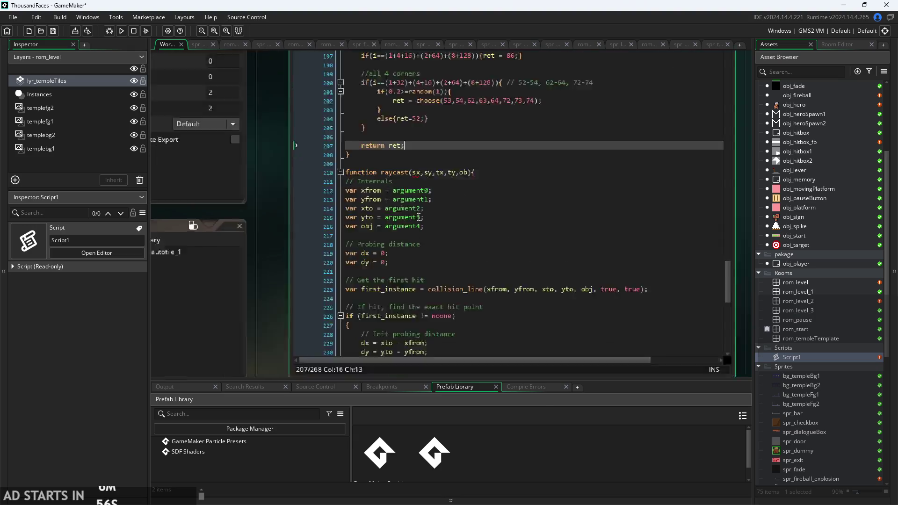
Put the caret on the sx parameter in raycast's signature and check the argument lines below.
{"action": "left_click", "coordinate": [416, 151]}
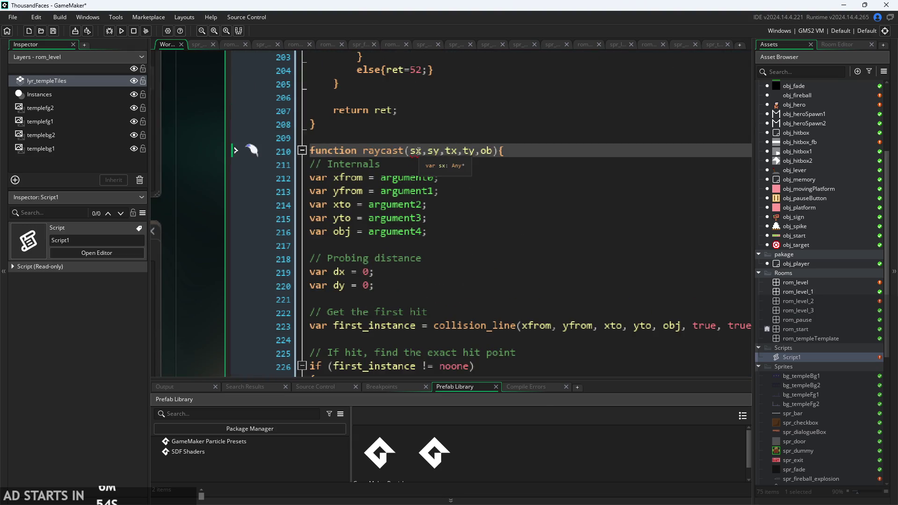
{"action": "right_click", "coordinate": [416, 151]}
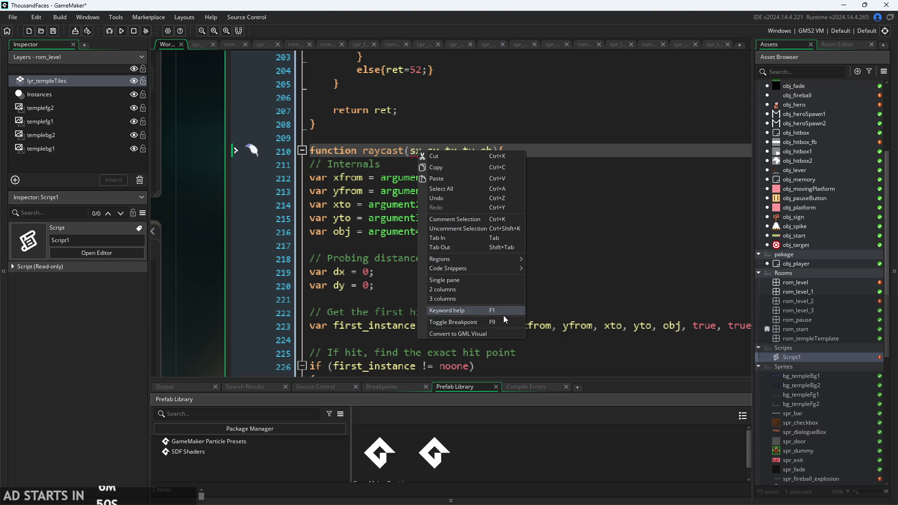
{"action": "left_click", "coordinate": [487, 165]}
{"action": "scroll", "coordinate": [405, 173], "scroll_direction": "up", "scroll_amount": 2, "text": "ctrl"}
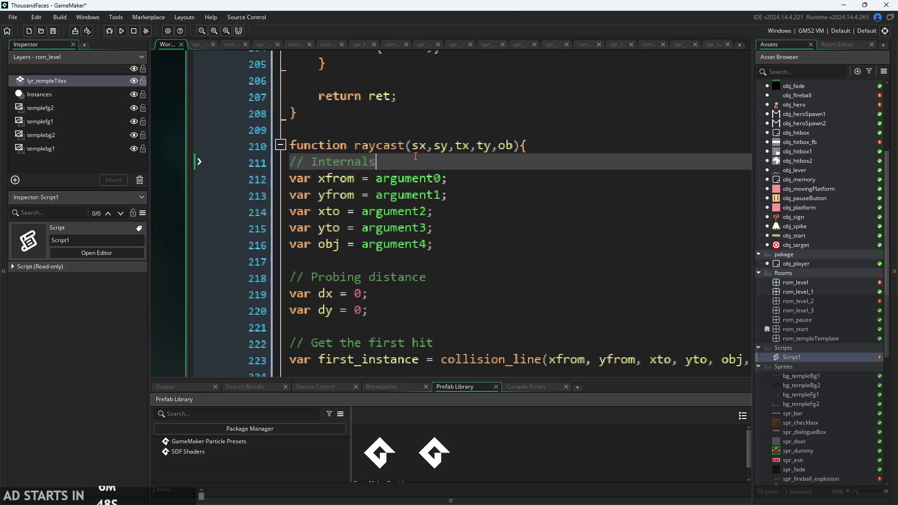
{"action": "left_click", "coordinate": [435, 150]}
{"action": "key", "text": "Down"}
{"action": "key", "text": "Down"}
{"action": "key", "text": "Down"}
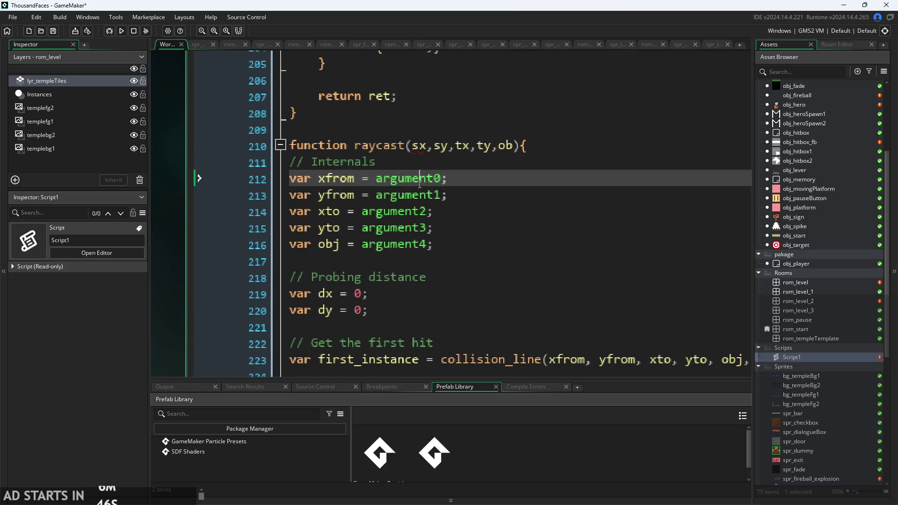
{"action": "key", "text": "Up"}
{"action": "key", "text": "Down"}
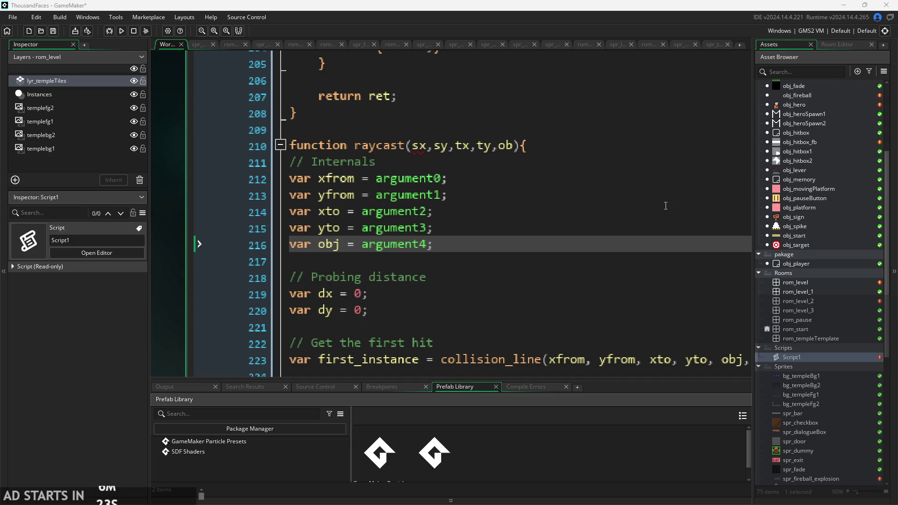
Select the whole sx,sy,tx,ty,ob parameter list and delete it, leaving raycast().
{"action": "left_click", "coordinate": [422, 151]}
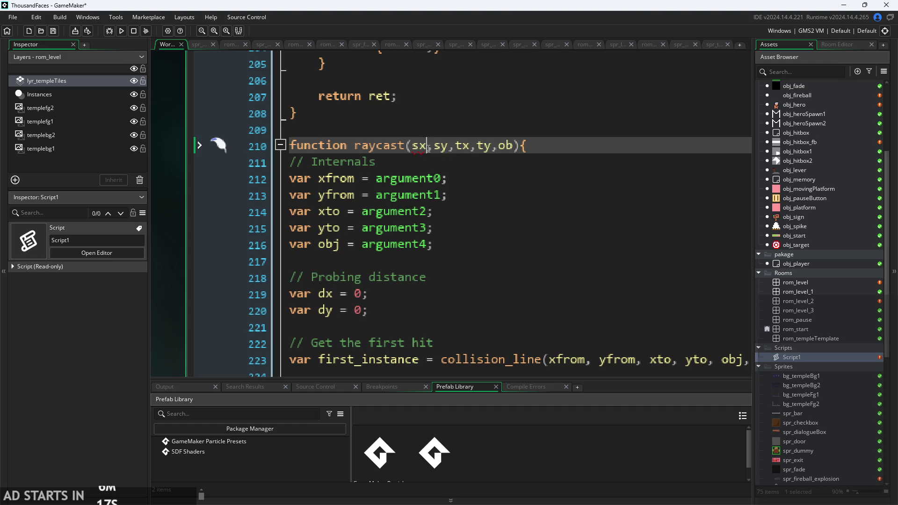
{"action": "key", "text": "BackSpace"}
{"action": "key", "text": "BackSpace"}
{"action": "key", "text": "Delete"}
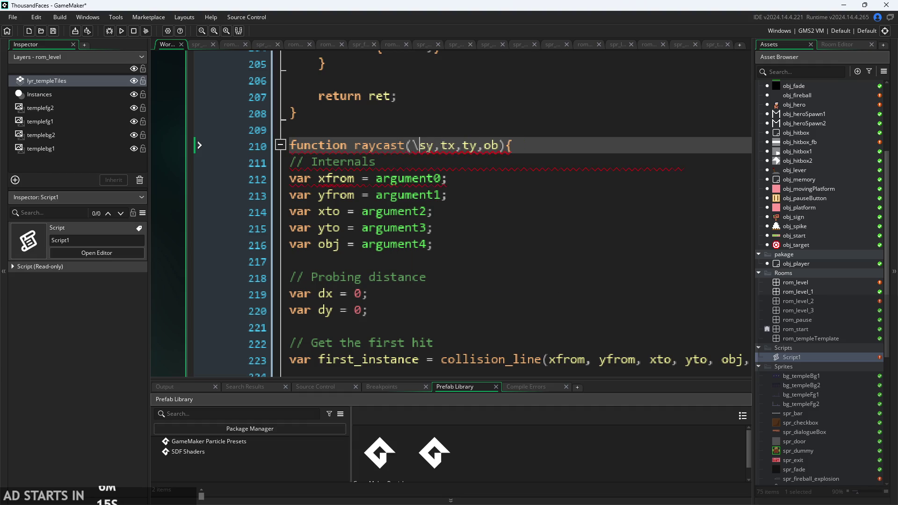
{"action": "type", "text": "sx,"}
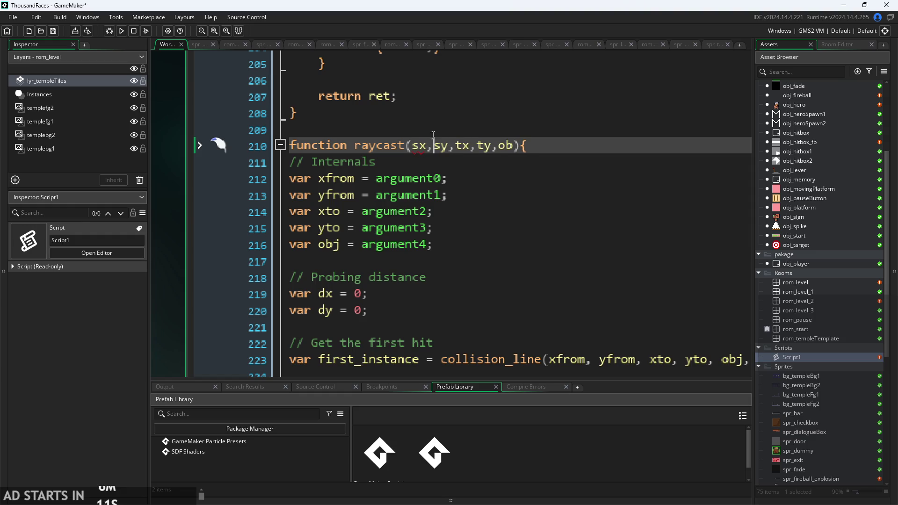
{"action": "scroll", "coordinate": [431, 135], "scroll_direction": "down", "scroll_amount": 3, "text": "ctrl"}
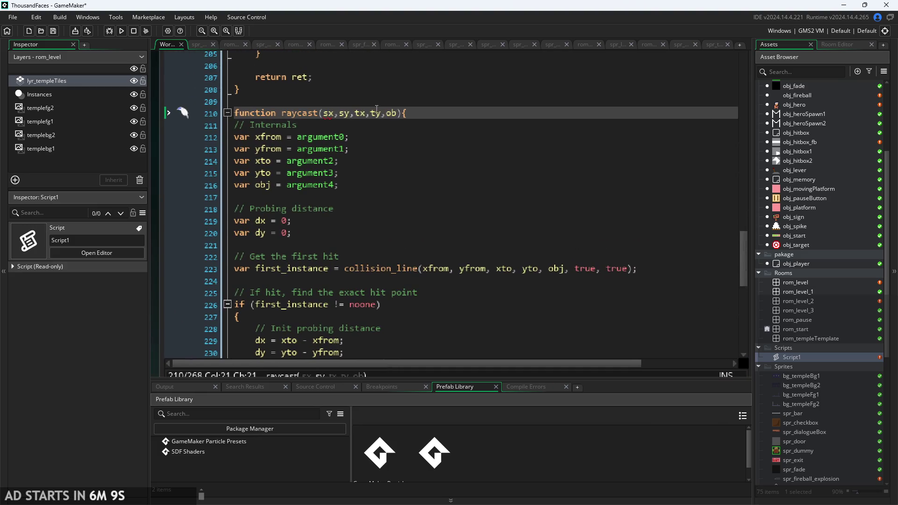
{"action": "left_click_drag", "start_coordinate": [397, 114], "coordinate": [325, 115]}
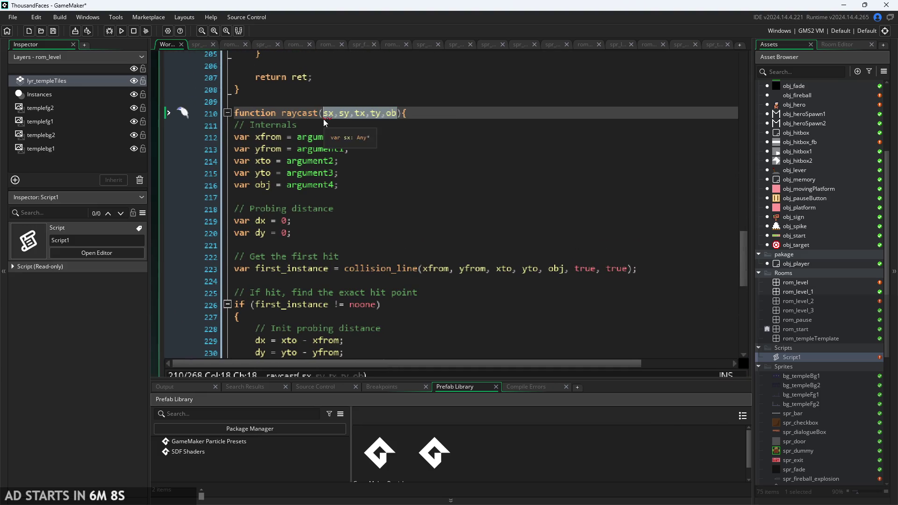
{"action": "key", "text": "BackSpace"}
{"action": "key", "text": "Escape"}
{"action": "key", "text": "Up"}
{"action": "scroll", "coordinate": [416, 215], "scroll_direction": "down", "scroll_amount": 3}
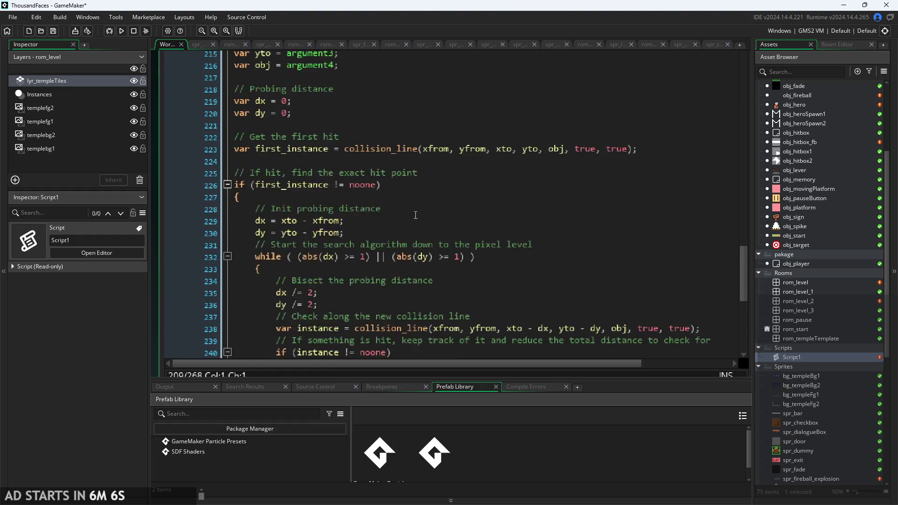
{"action": "scroll", "coordinate": [415, 216], "scroll_direction": "down", "scroll_amount": 10}
{"action": "scroll", "coordinate": [415, 265], "scroll_direction": "up", "scroll_amount": 15}
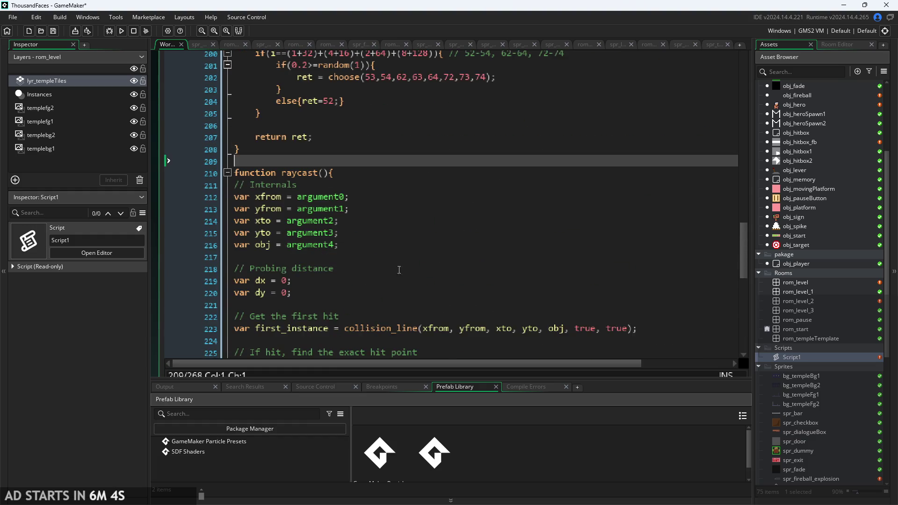
{"action": "mouse_move", "coordinate": [288, 177]}
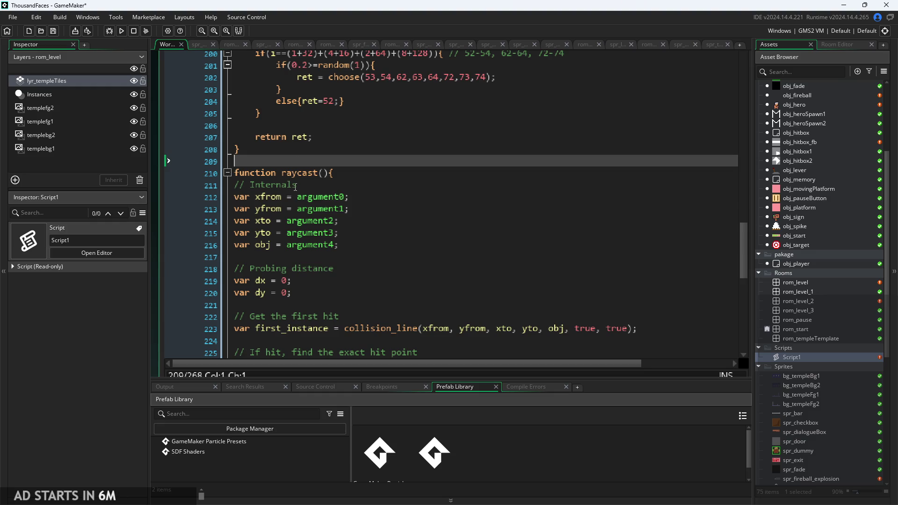
{"action": "mouse_move", "coordinate": [346, 190]}
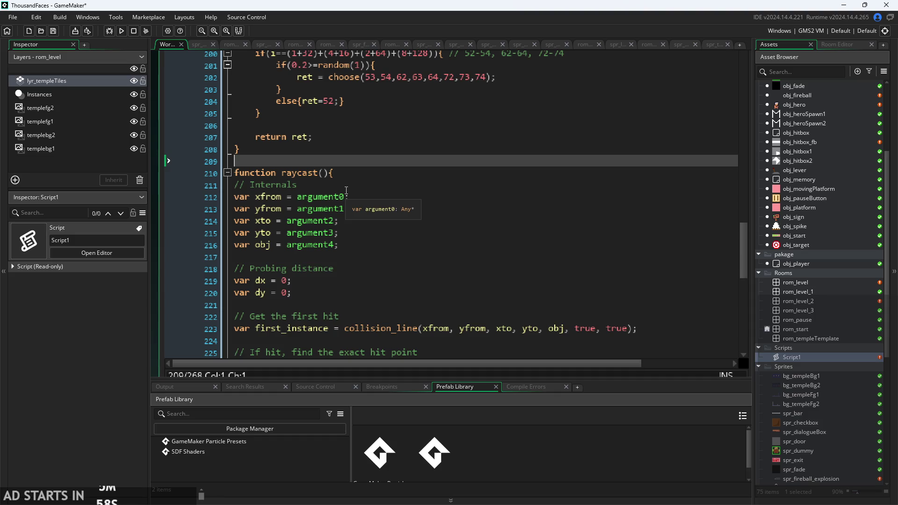
{"action": "mouse_move", "coordinate": [314, 172]}
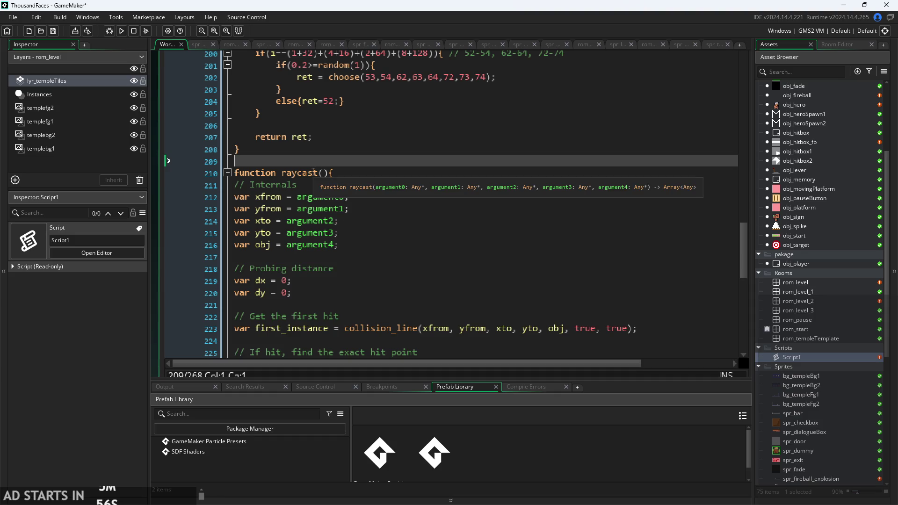
{"action": "type", "text": "/**"}
{"action": "key", "text": "Return"}
{"action": "key", "text": "Return"}
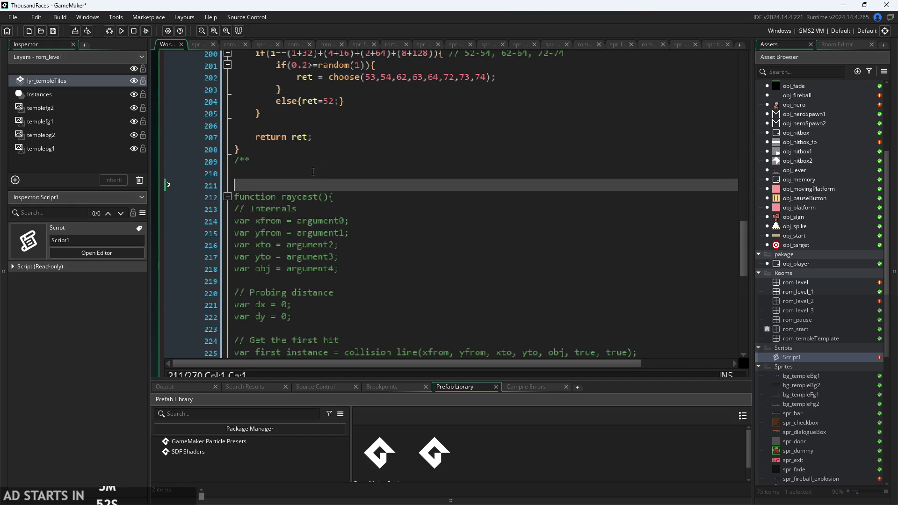
{"action": "type", "text": "*/"}
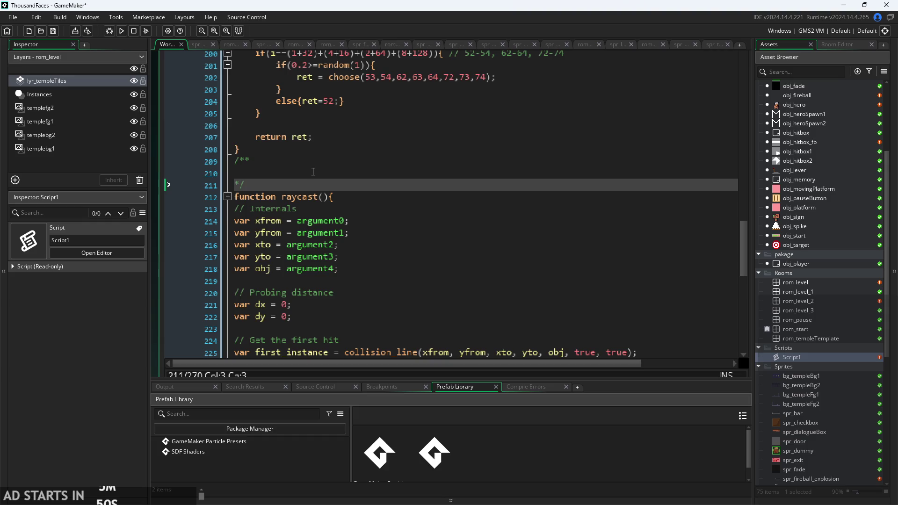
{"action": "key", "text": "Left"}
{"action": "type", "text": "*"}
{"action": "key", "text": "Up"}
{"action": "key", "text": "Up"}
{"action": "key", "text": "Up"}
{"action": "key", "text": "Down"}
{"action": "key", "text": "shift+Down"}
{"action": "key", "text": "shift+Down"}
{"action": "key", "text": "shift+End"}
{"action": "key", "text": "Delete"}
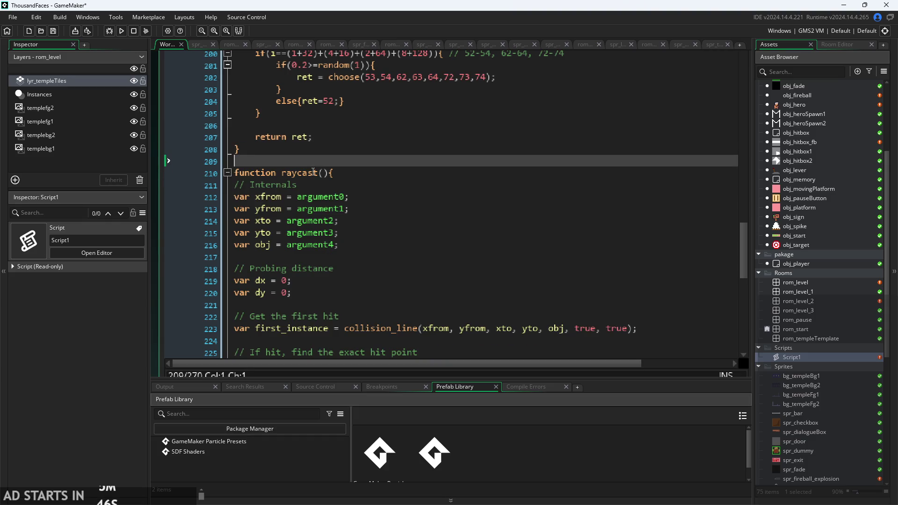
{"action": "key", "text": "Down"}
{"action": "key", "text": "Down"}
{"action": "key", "text": "Down"}
{"action": "key", "text": "shift+End"}
{"action": "scroll", "coordinate": [429, 216], "scroll_direction": "down", "scroll_amount": 2}
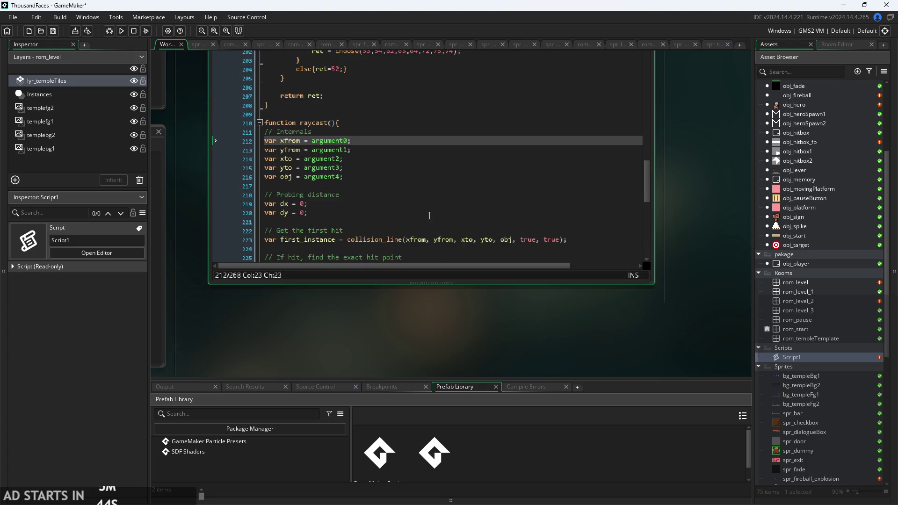
{"action": "scroll", "coordinate": [453, 341], "scroll_direction": "up", "scroll_amount": 2}
{"action": "scroll", "coordinate": [492, 207], "scroll_direction": "down", "scroll_amount": 5}
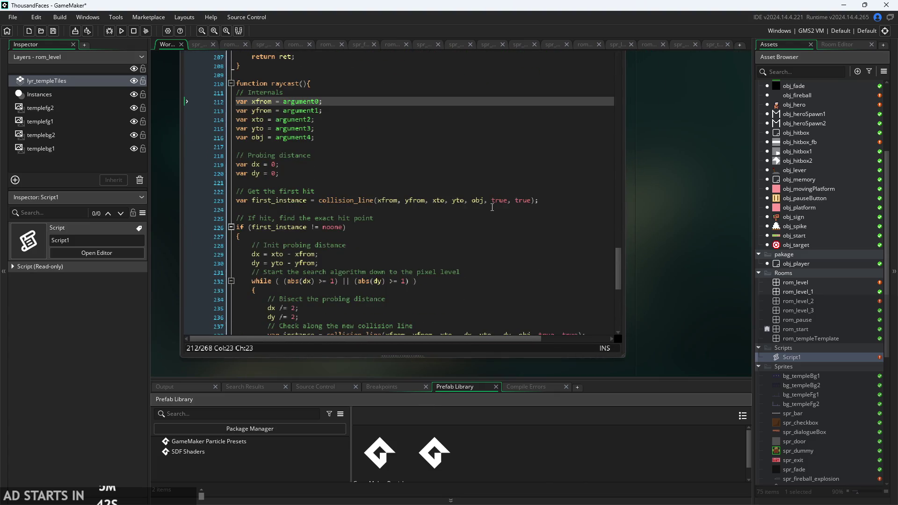
{"action": "scroll", "coordinate": [492, 207], "scroll_direction": "down", "scroll_amount": 2}
{"action": "left_click", "coordinate": [354, 177]}
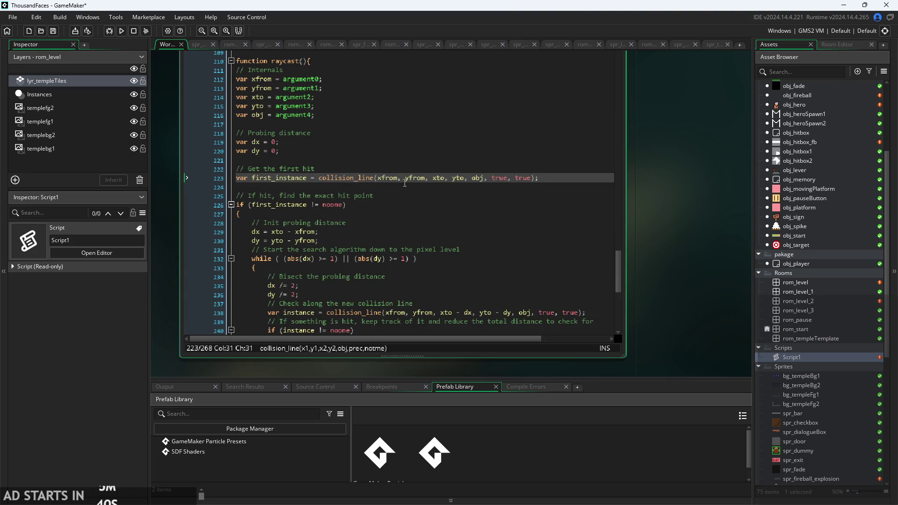
{"action": "left_click", "coordinate": [408, 187]}
{"action": "scroll", "coordinate": [413, 191], "scroll_direction": "up", "scroll_amount": 2}
{"action": "left_click", "coordinate": [401, 199]}
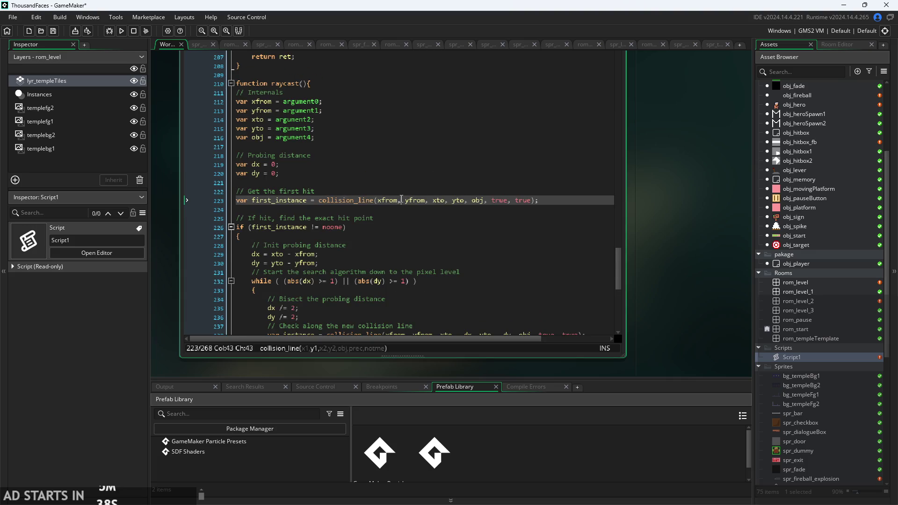
{"action": "left_click", "coordinate": [314, 100]}
{"action": "left_click", "coordinate": [335, 164]}
{"action": "left_click", "coordinate": [347, 183]}
{"action": "left_click", "coordinate": [390, 200]}
{"action": "left_click", "coordinate": [451, 200]}
{"action": "left_click", "coordinate": [459, 200]}
{"action": "left_click", "coordinate": [476, 200]}
{"action": "key", "text": "Right"}
{"action": "key", "text": "Right"}
{"action": "mouse_move", "coordinate": [366, 200]}
{"action": "left_click", "coordinate": [471, 215]}
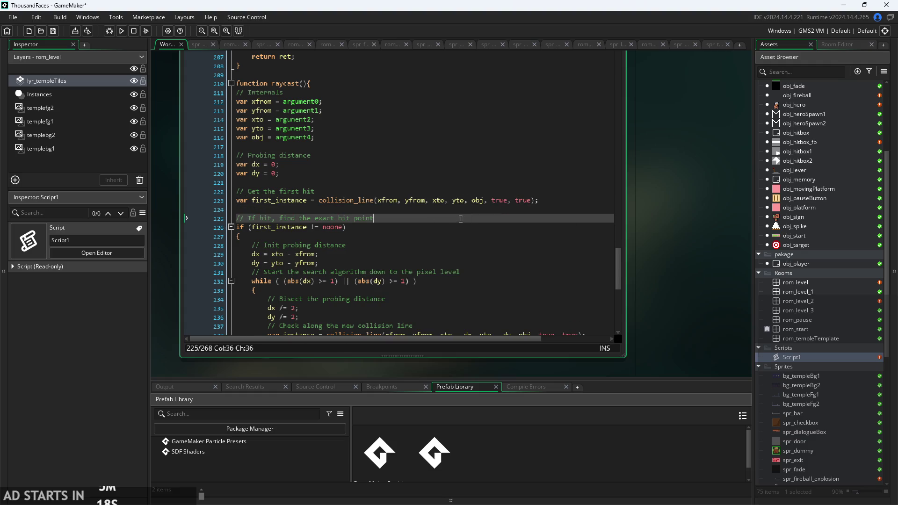
{"action": "scroll", "coordinate": [468, 208], "scroll_direction": "down", "scroll_amount": 2}
{"action": "left_click", "coordinate": [451, 209]}
{"action": "scroll", "coordinate": [451, 210], "scroll_direction": "down", "scroll_amount": 2}
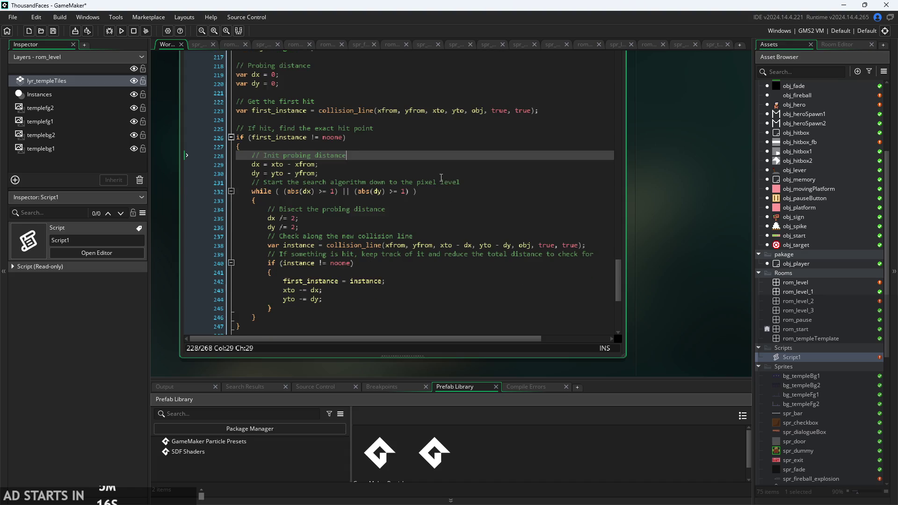
{"action": "scroll", "coordinate": [431, 159], "scroll_direction": "down", "scroll_amount": 1}
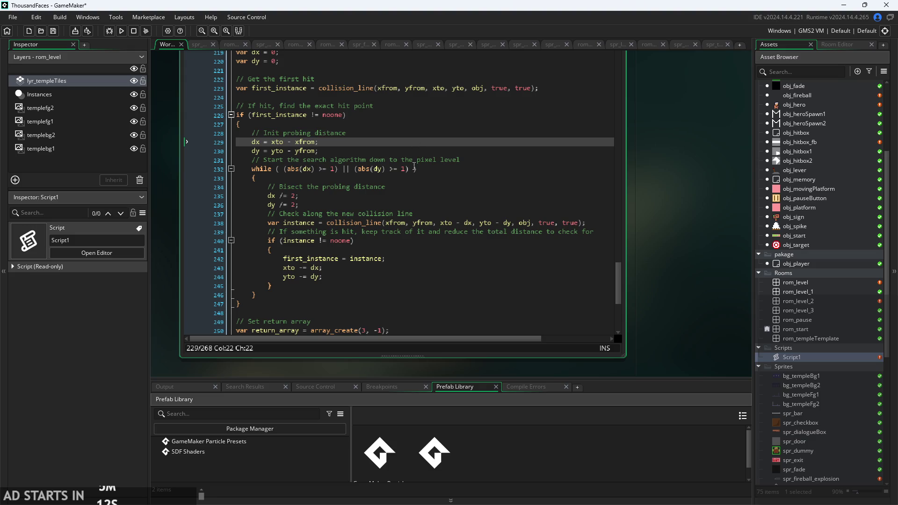
{"action": "left_click", "coordinate": [414, 167]}
{"action": "left_click", "coordinate": [456, 167]}
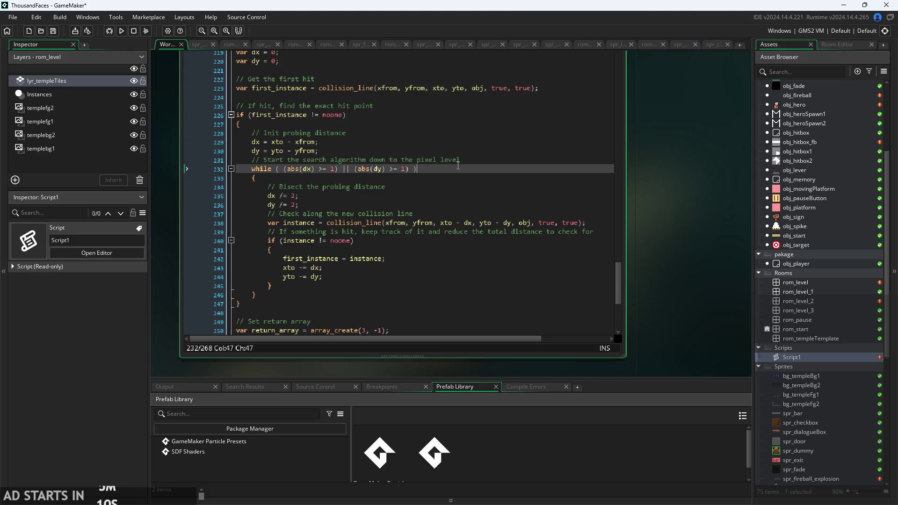
{"action": "left_click", "coordinate": [450, 177]}
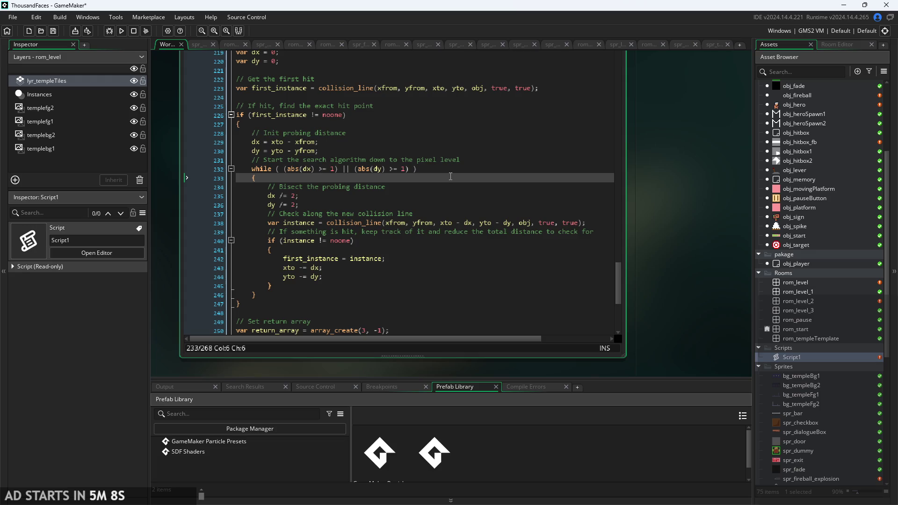
{"action": "scroll", "coordinate": [452, 174], "scroll_direction": "down", "scroll_amount": 2}
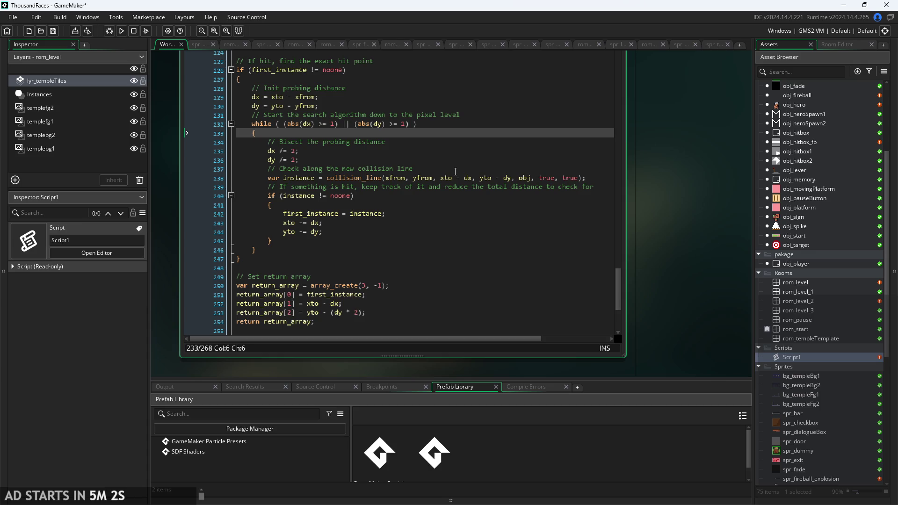
{"action": "scroll", "coordinate": [453, 171], "scroll_direction": "down", "scroll_amount": 2}
{"action": "left_click", "coordinate": [454, 179]}
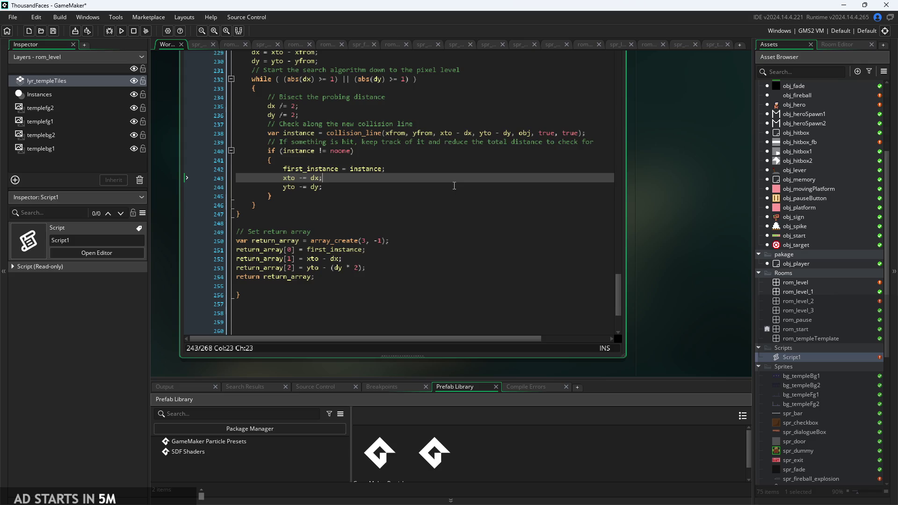
{"action": "scroll", "coordinate": [454, 186], "scroll_direction": "up", "scroll_amount": 1}
{"action": "scroll", "coordinate": [454, 197], "scroll_direction": "down", "scroll_amount": 3}
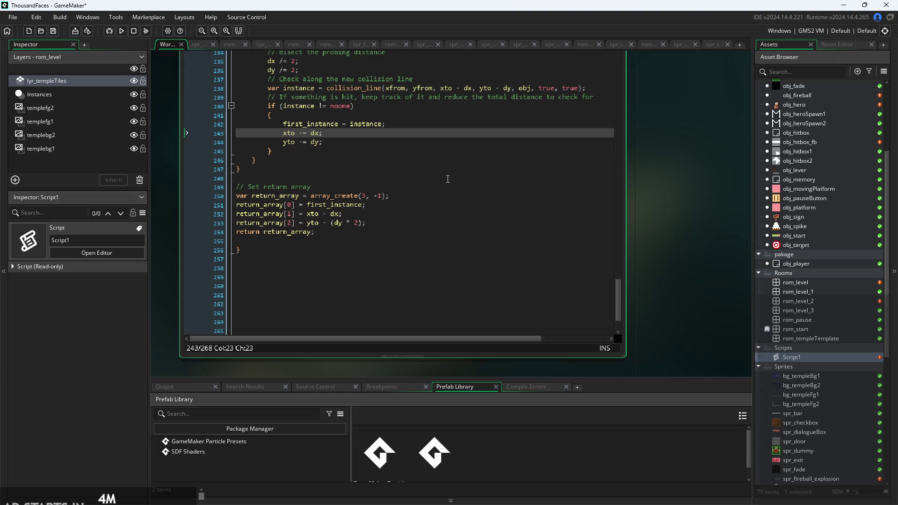
{"action": "left_click", "coordinate": [432, 215]}
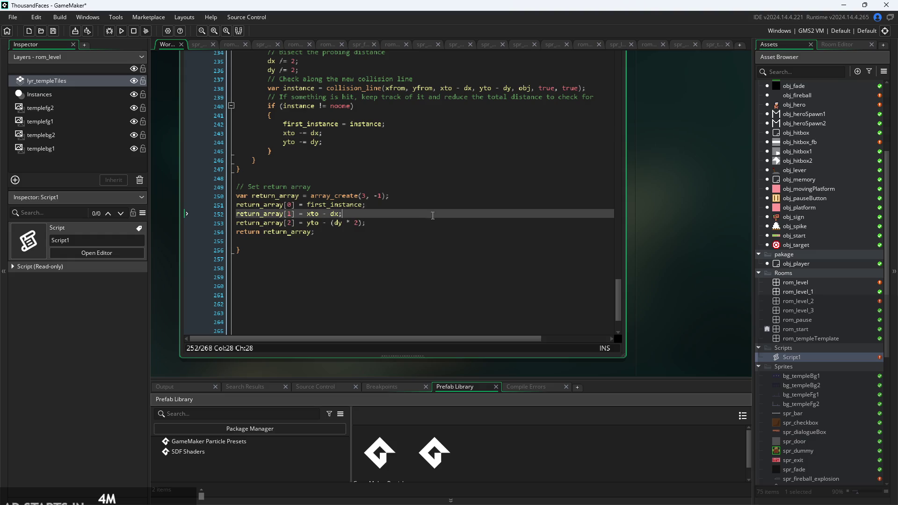
{"action": "left_click", "coordinate": [383, 247]}
{"action": "key", "text": "Up"}
{"action": "key", "text": "Up"}
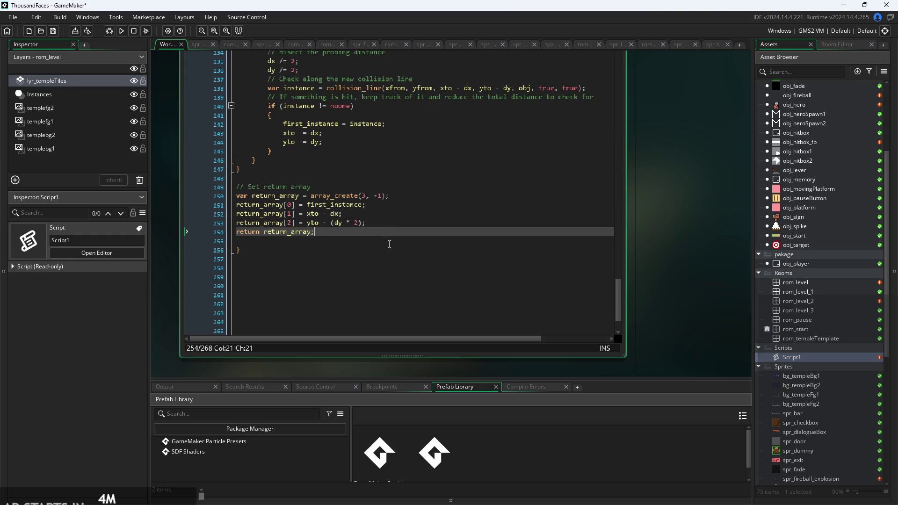
{"action": "left_click", "coordinate": [389, 244]}
{"action": "scroll", "coordinate": [389, 244], "scroll_direction": "up", "scroll_amount": 2}
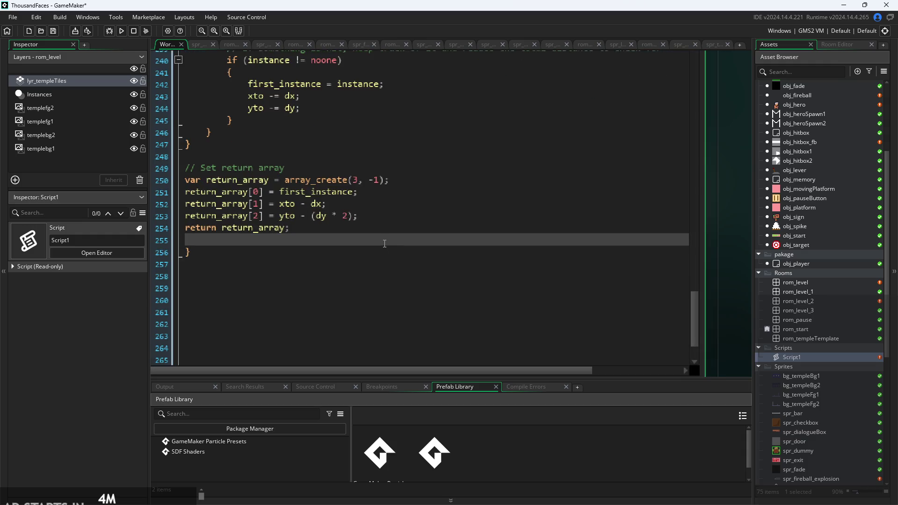
Review the return_array lines and the array_create help in the raycast script.
{"action": "left_click", "coordinate": [388, 229]}
{"action": "left_click", "coordinate": [393, 216]}
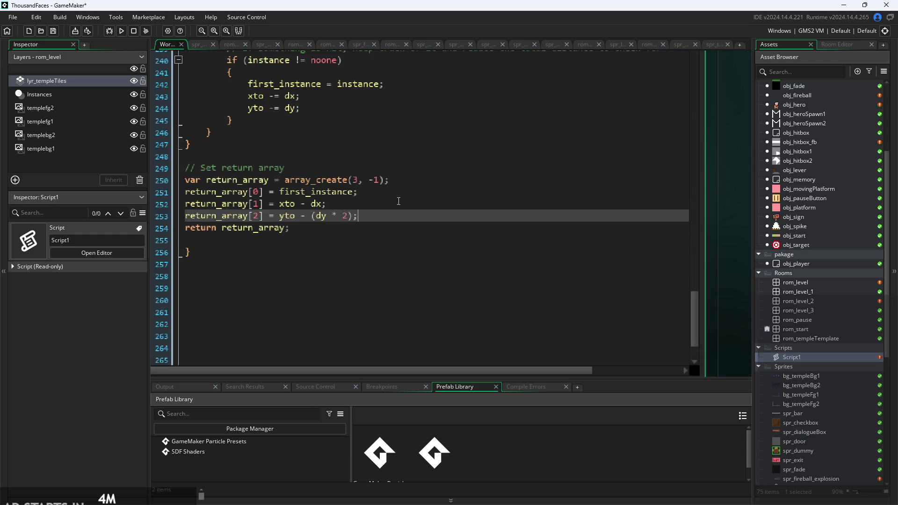
{"action": "left_click", "coordinate": [395, 204]}
{"action": "left_click", "coordinate": [380, 185]}
{"action": "left_click", "coordinate": [392, 190]}
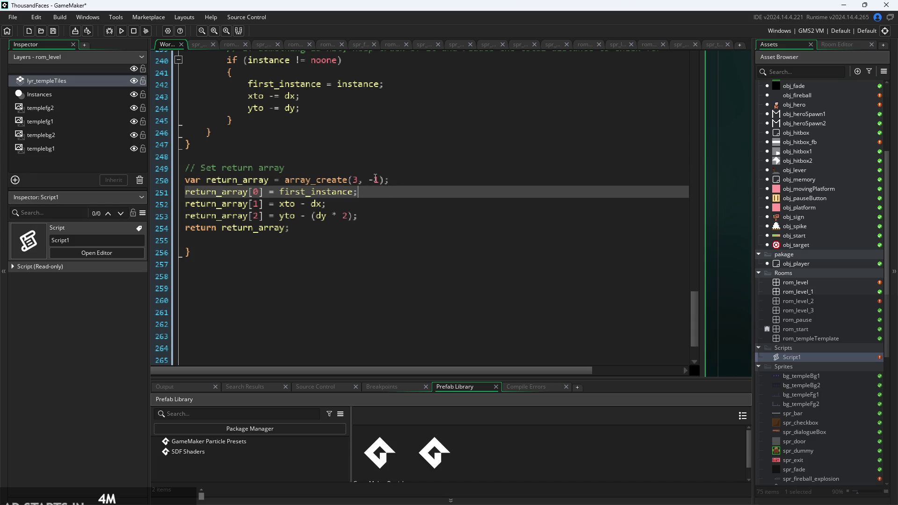
{"action": "mouse_move", "coordinate": [346, 179]}
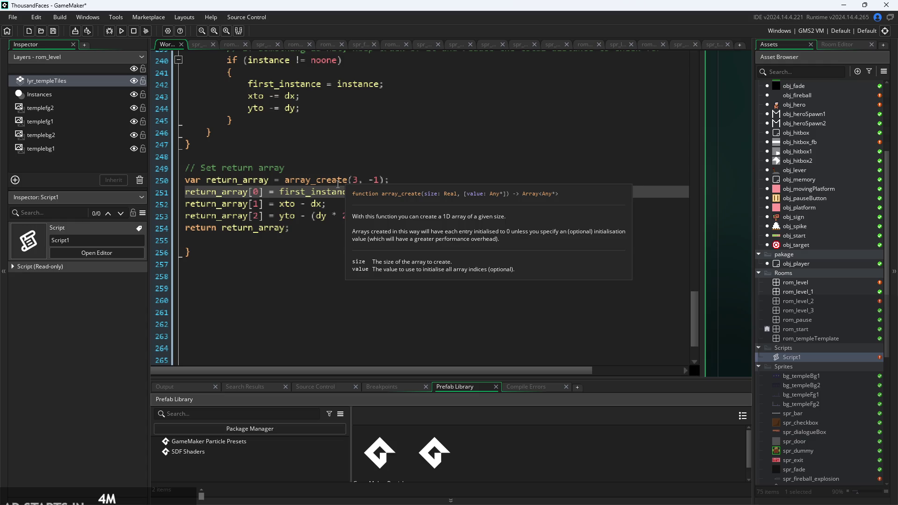
{"action": "left_click", "coordinate": [354, 204]}
{"action": "left_click", "coordinate": [369, 193]}
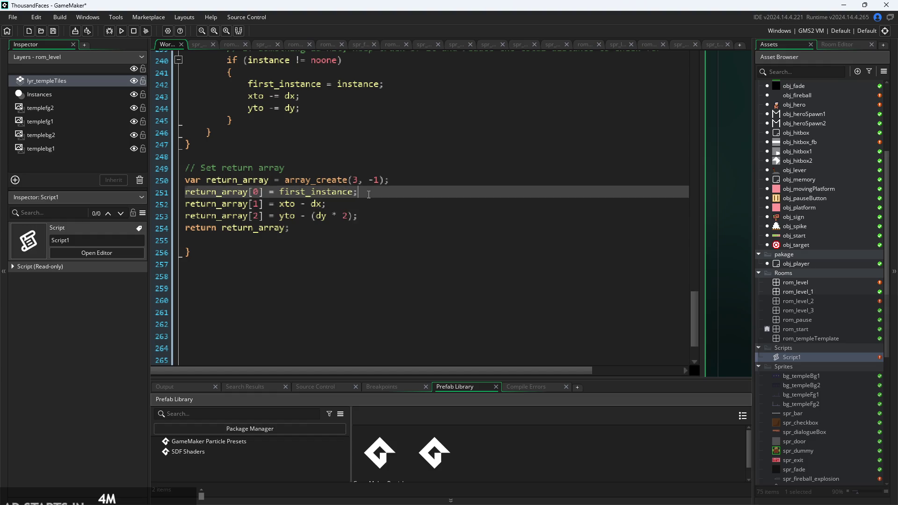
{"action": "left_click", "coordinate": [361, 215]}
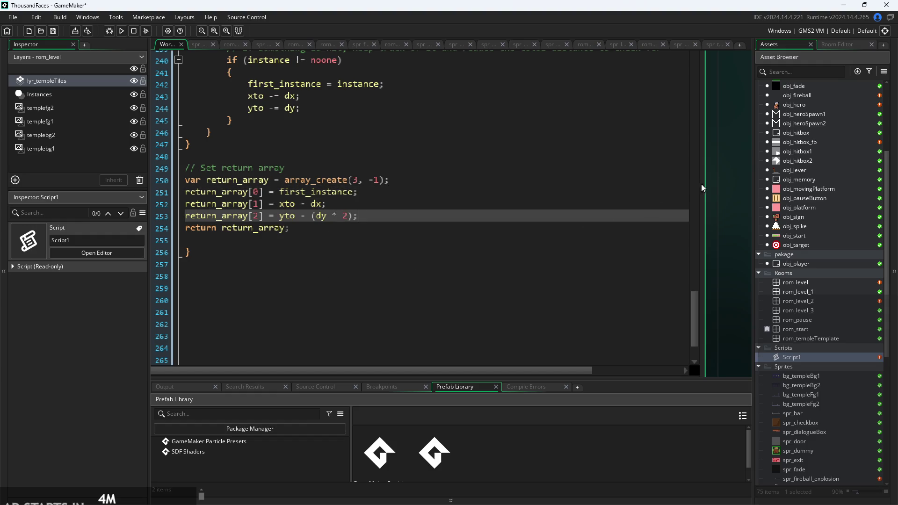
Widen the code editor to the full workspace, then check the xto and yto reductions.
{"action": "left_click_drag", "start_coordinate": [700, 184], "coordinate": [760, 178]}
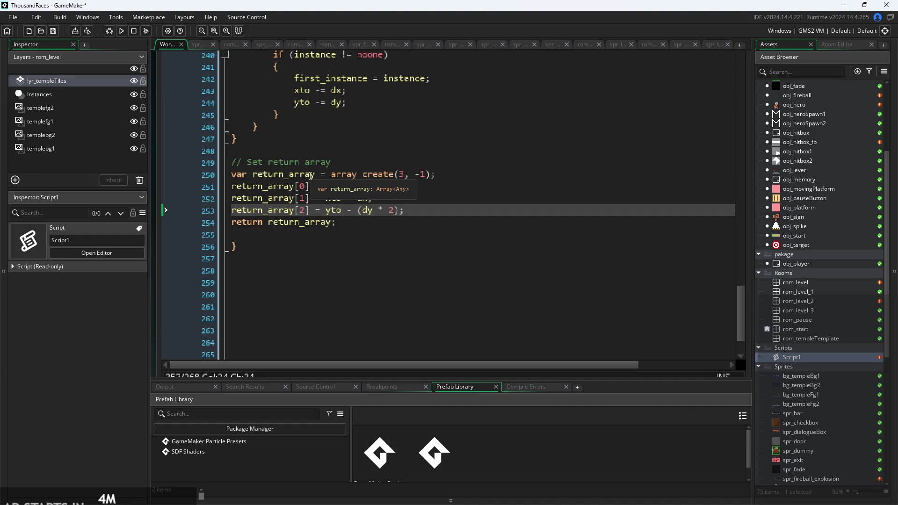
{"action": "scroll", "coordinate": [380, 167], "scroll_direction": "up", "scroll_amount": 2}
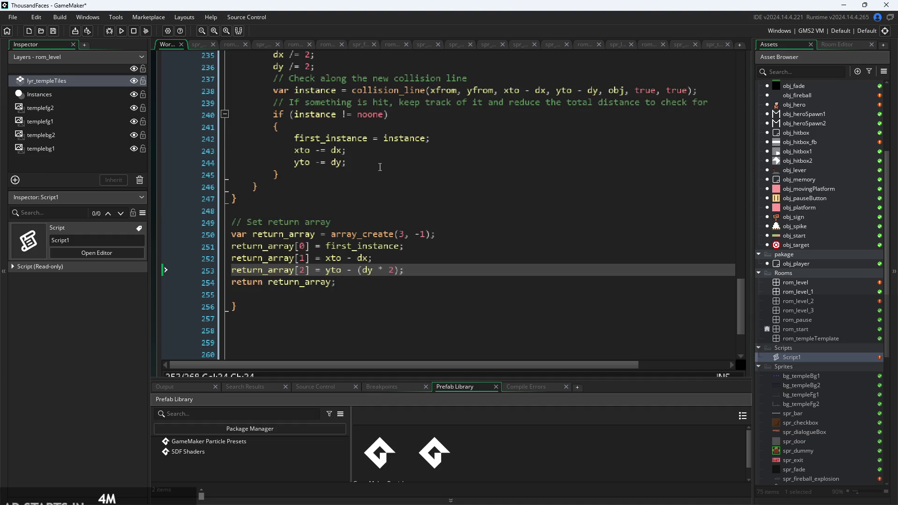
{"action": "left_click", "coordinate": [336, 259]}
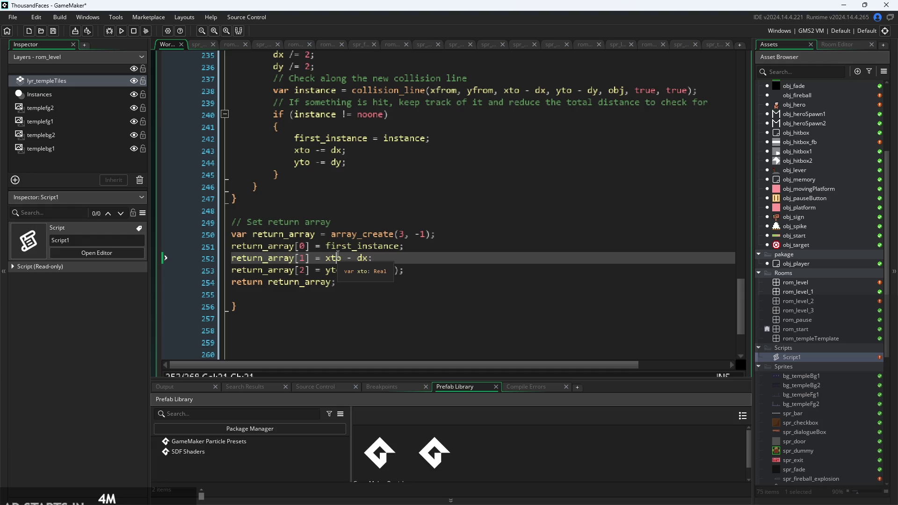
{"action": "left_click", "coordinate": [326, 163]}
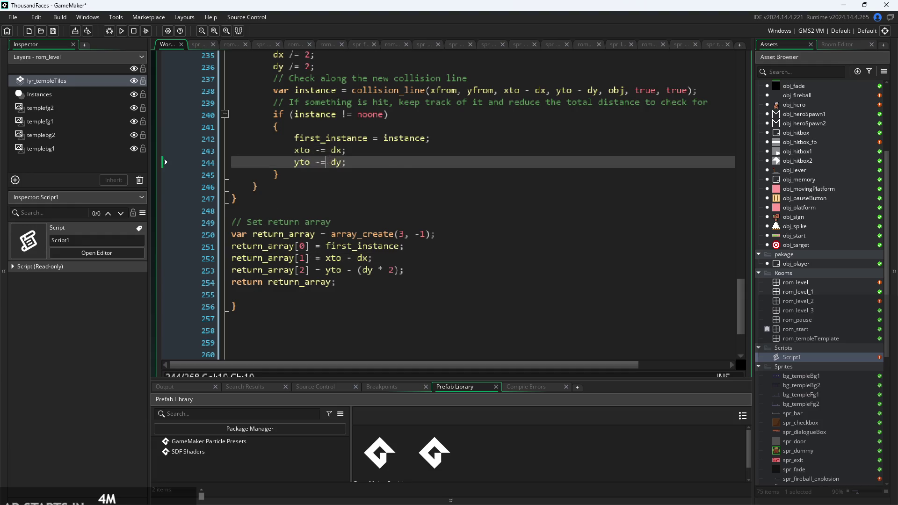
{"action": "scroll", "coordinate": [329, 161], "scroll_direction": "up", "scroll_amount": 2}
{"action": "scroll", "coordinate": [330, 161], "scroll_direction": "up", "scroll_amount": 3}
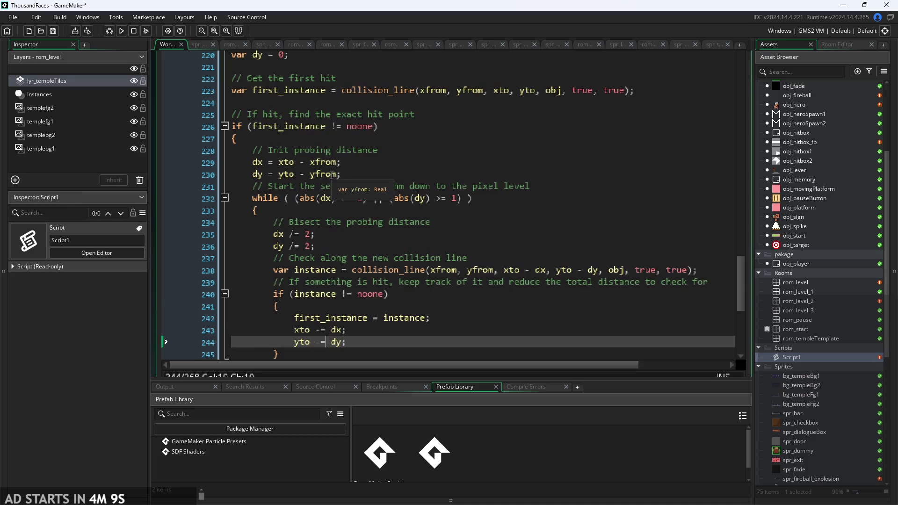
{"action": "left_click", "coordinate": [331, 130]}
{"action": "key", "text": "Down"}
{"action": "scroll", "coordinate": [374, 149], "scroll_direction": "down", "scroll_amount": 1}
{"action": "key", "text": "Down"}
{"action": "key", "text": "Down"}
{"action": "key", "text": "Down"}
{"action": "key", "text": "Up"}
{"action": "key", "text": "Down"}
{"action": "key", "text": "Down"}
{"action": "key", "text": "Down"}
{"action": "left_click", "coordinate": [477, 229]}
{"action": "scroll", "coordinate": [476, 229], "scroll_direction": "down", "scroll_amount": 1}
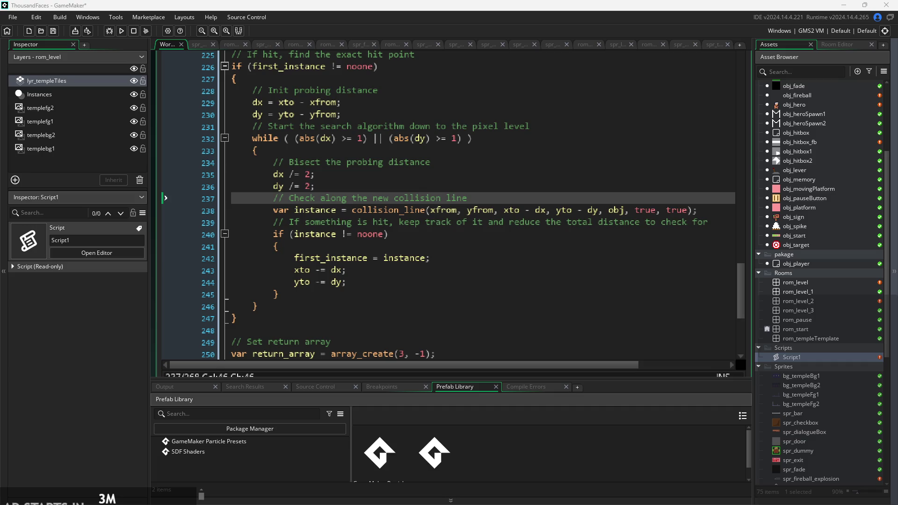
{"action": "left_click", "coordinate": [499, 210]}
{"action": "scroll", "coordinate": [503, 214], "scroll_direction": "up", "scroll_amount": 3}
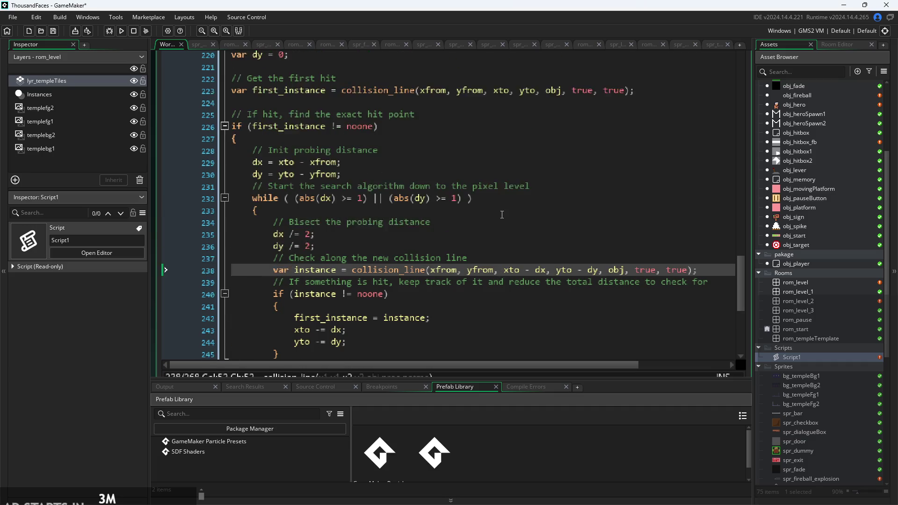
{"action": "left_click", "coordinate": [533, 158]}
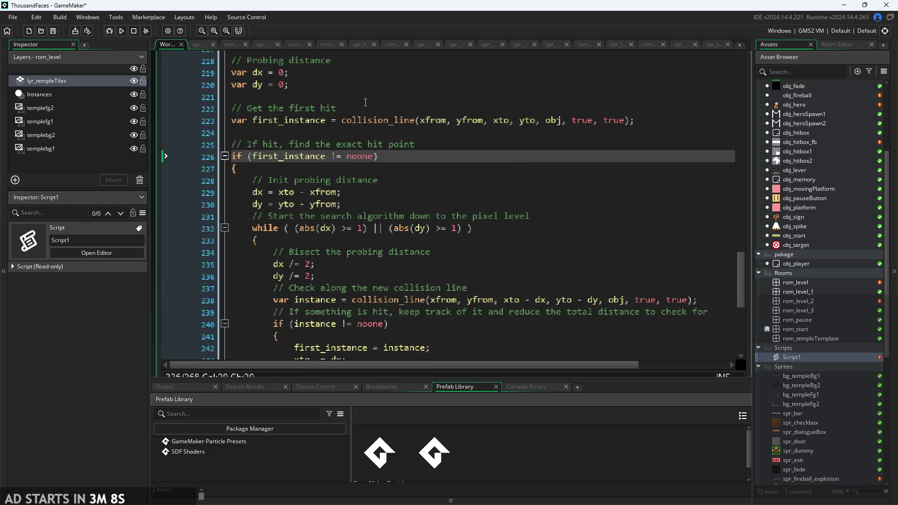
{"action": "scroll", "coordinate": [356, 175], "scroll_direction": "up", "scroll_amount": 5}
{"action": "scroll", "coordinate": [356, 175], "scroll_direction": "up", "scroll_amount": 1}
{"action": "mouse_move", "coordinate": [309, 173]}
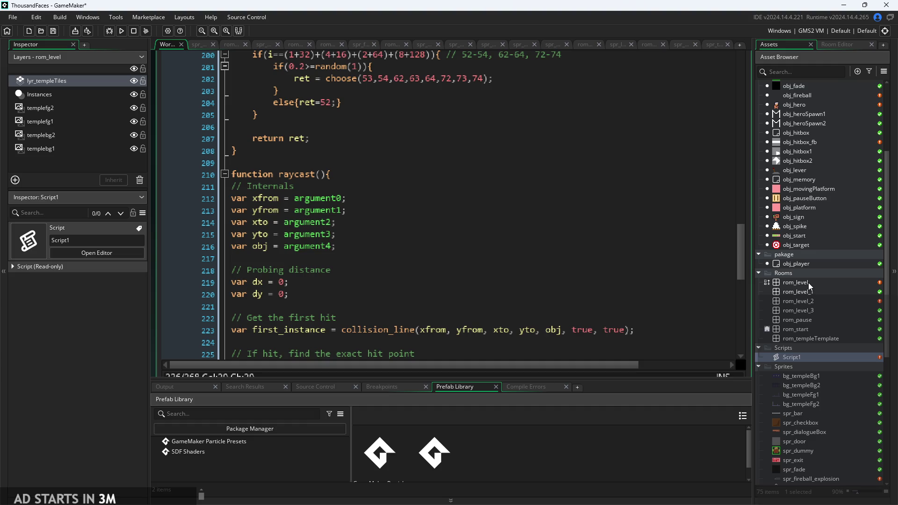
{"action": "left_click", "coordinate": [499, 294]}
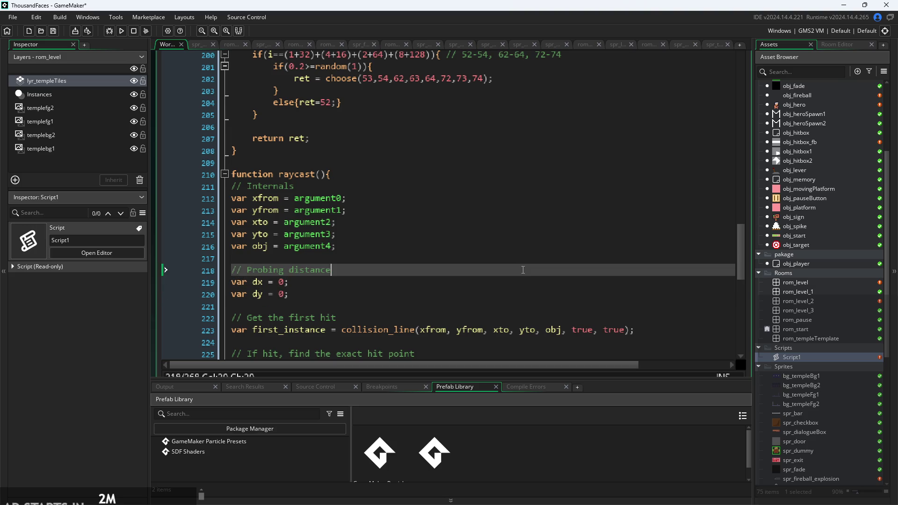
{"action": "left_click", "coordinate": [532, 244]}
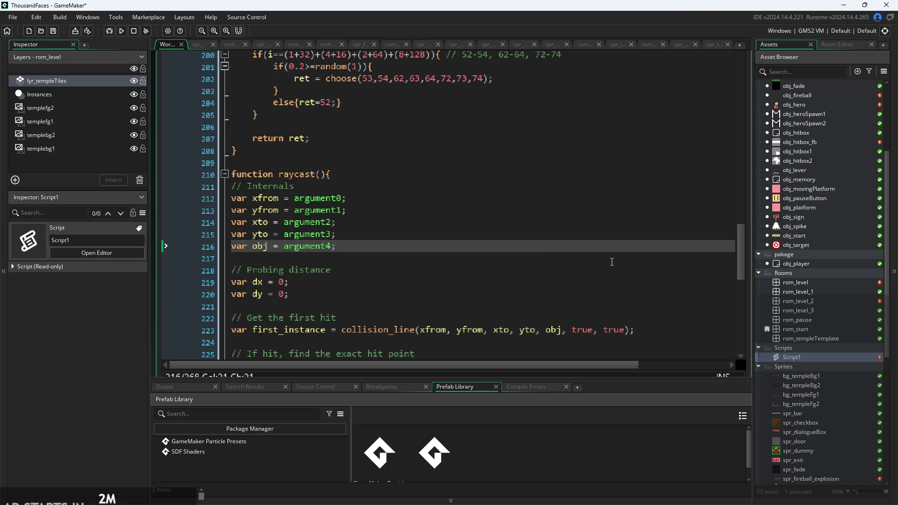
{"action": "left_click", "coordinate": [642, 236]}
{"action": "left_click", "coordinate": [643, 223]}
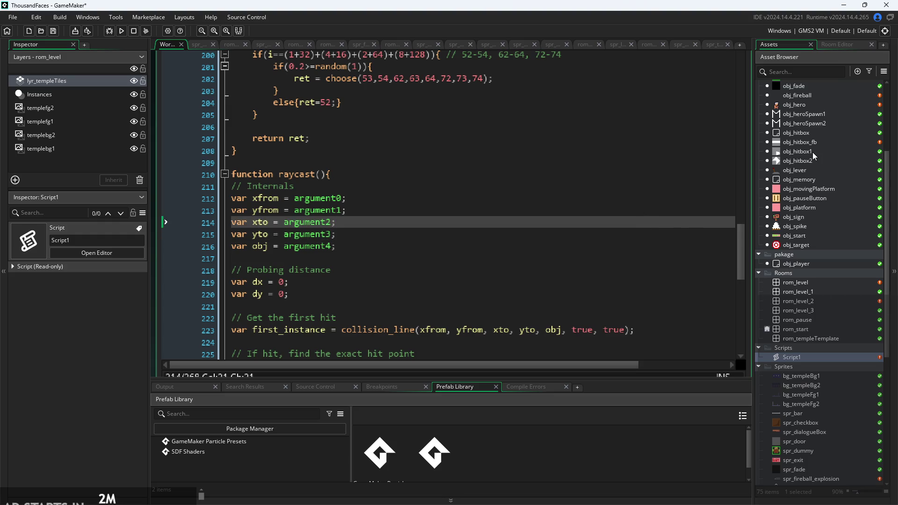
{"action": "scroll", "coordinate": [811, 187], "scroll_direction": "up", "scroll_amount": 3}
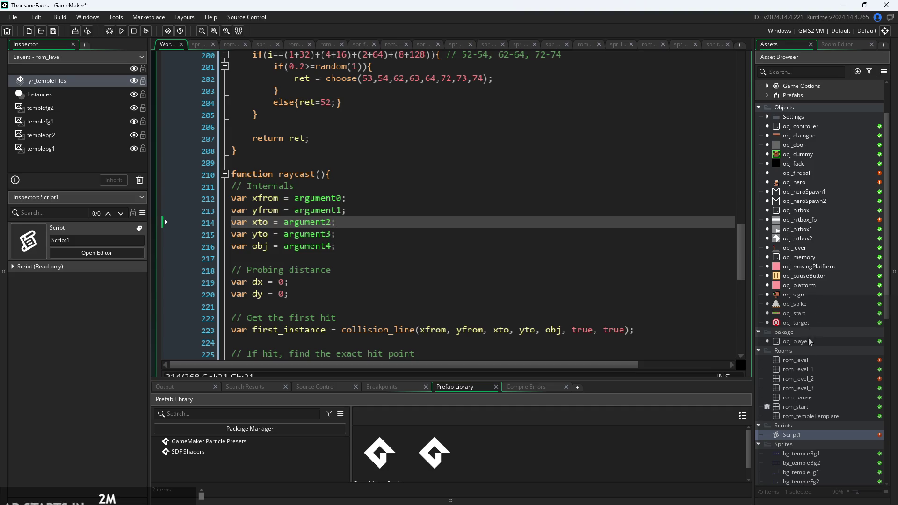
{"action": "left_click", "coordinate": [370, 232]}
{"action": "left_click", "coordinate": [372, 229]}
{"action": "key", "text": "Down"}
{"action": "scroll", "coordinate": [383, 239], "scroll_direction": "down", "scroll_amount": 12}
{"action": "left_click", "coordinate": [388, 228]}
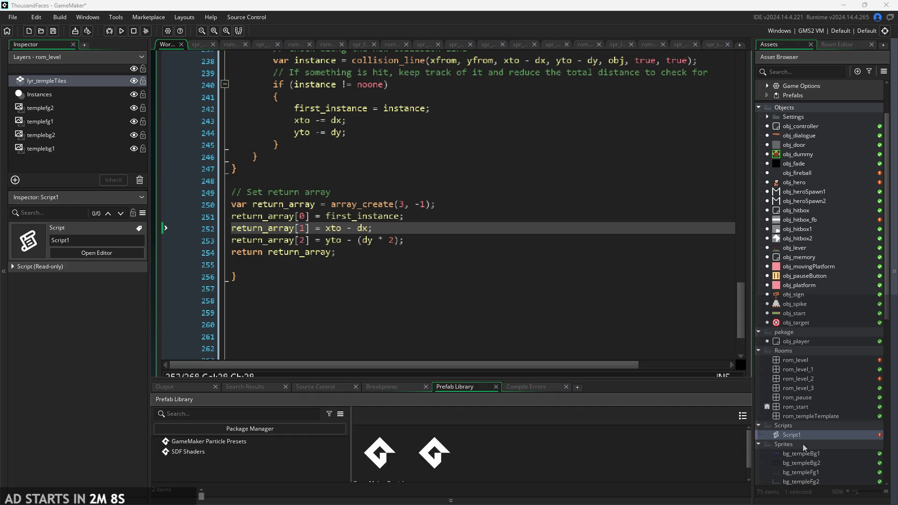
{"action": "left_click", "coordinate": [541, 252]}
{"action": "left_click", "coordinate": [545, 232]}
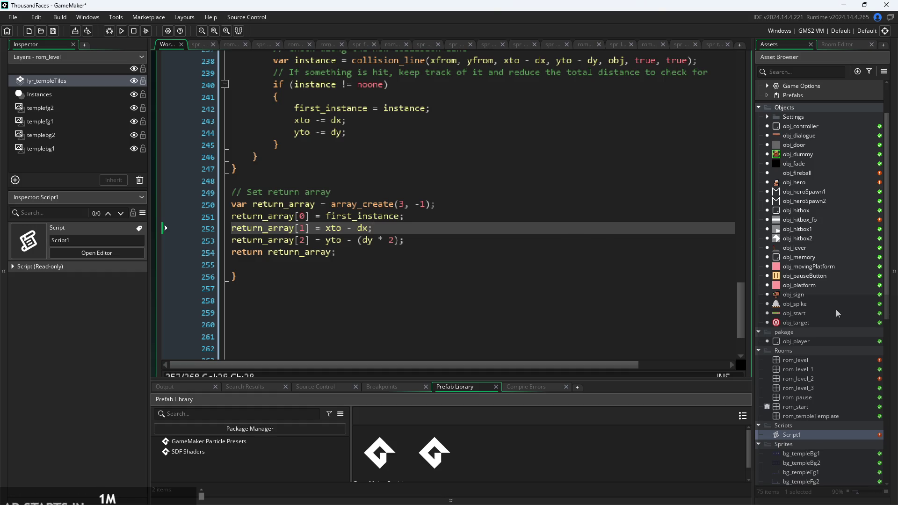
{"action": "left_click", "coordinate": [434, 246]}
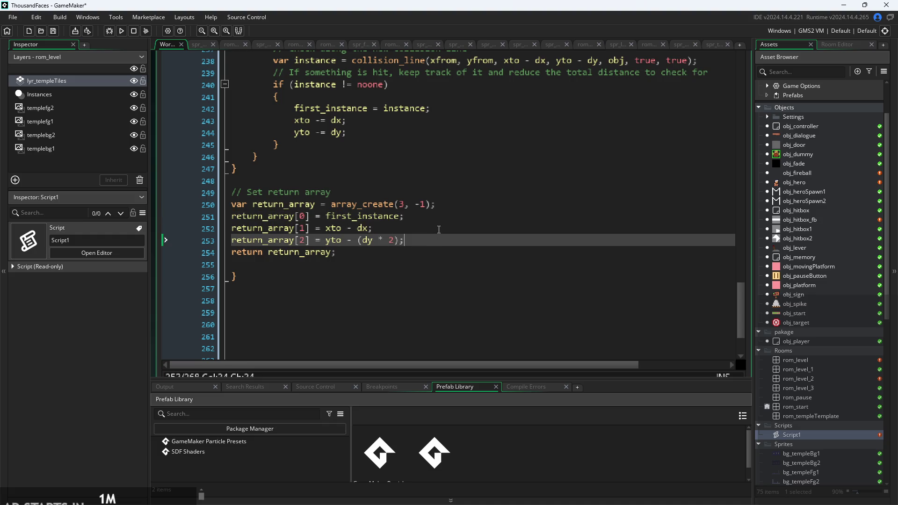
{"action": "left_click", "coordinate": [421, 257]}
{"action": "scroll", "coordinate": [353, 251], "scroll_direction": "up", "scroll_amount": 3}
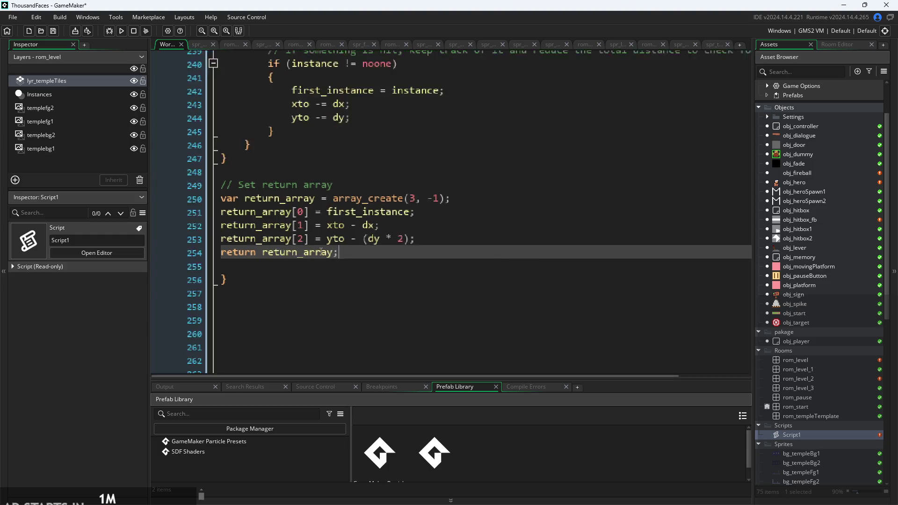
{"action": "left_click", "coordinate": [337, 199]}
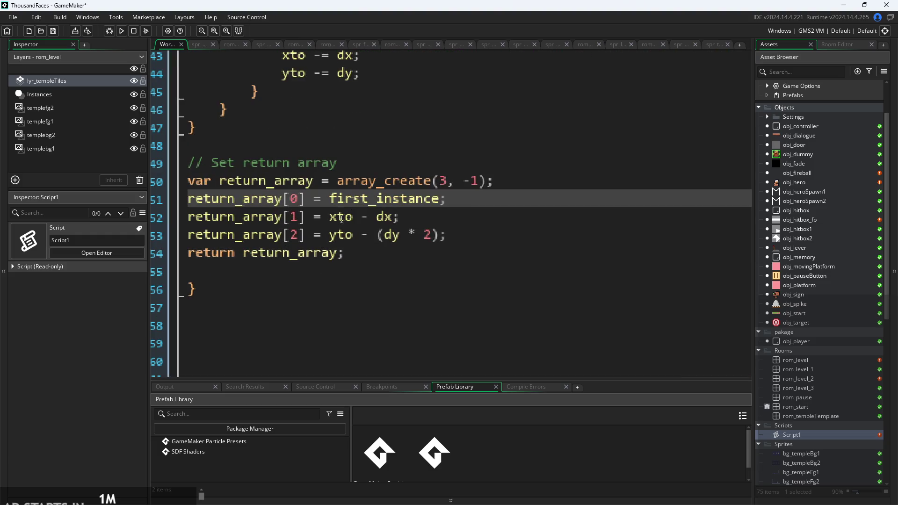
{"action": "left_click", "coordinate": [360, 249]}
{"action": "scroll", "coordinate": [360, 249], "scroll_direction": "down", "scroll_amount": 3}
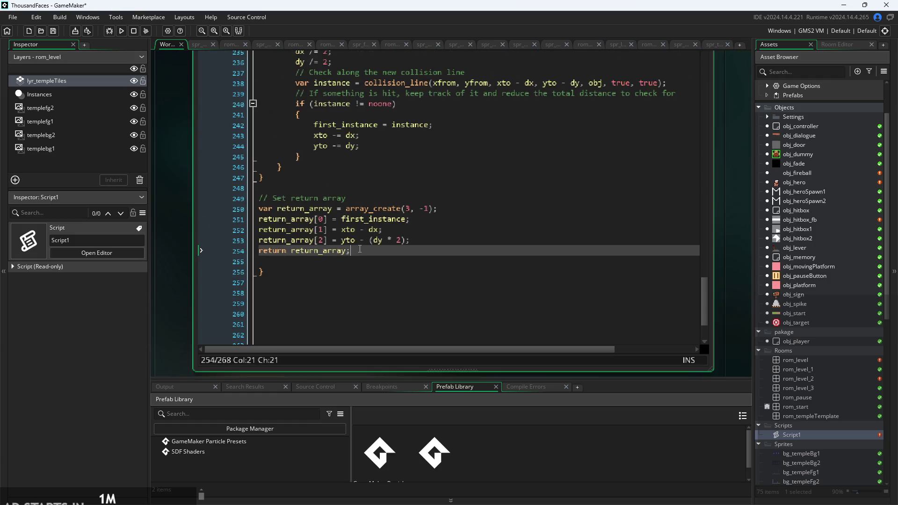
{"action": "scroll", "coordinate": [360, 253], "scroll_direction": "up", "scroll_amount": 5}
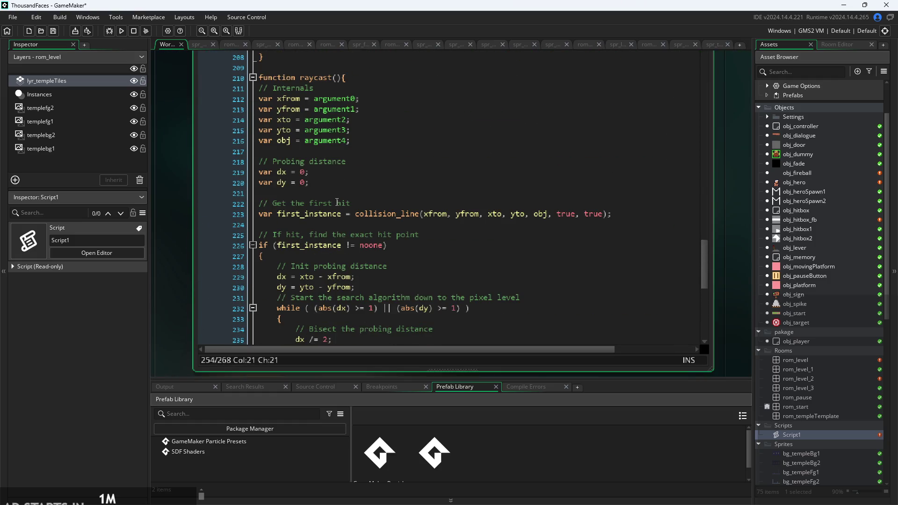
Replace 'ray' with 'pixel' on line 210 so the function reads pixelcast().
{"action": "scroll", "coordinate": [337, 202], "scroll_direction": "up", "scroll_amount": 2}
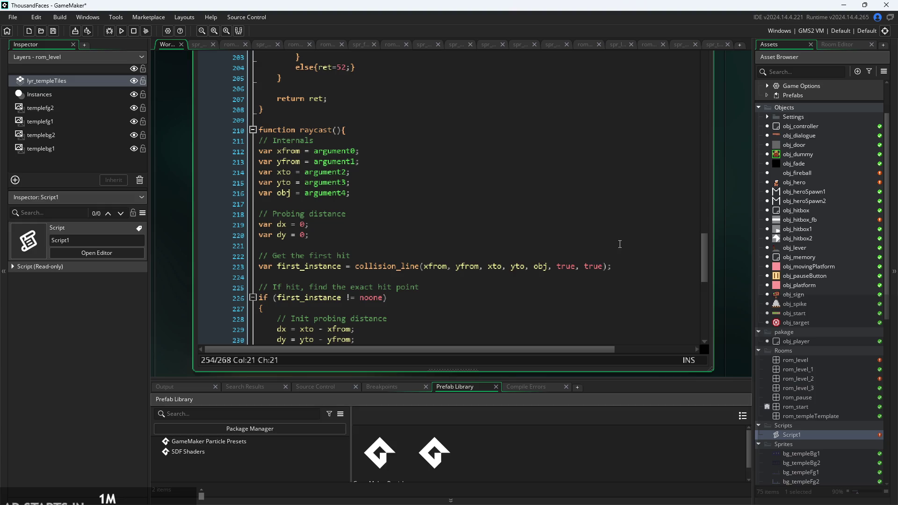
{"action": "scroll", "coordinate": [447, 229], "scroll_direction": "down", "scroll_amount": 4}
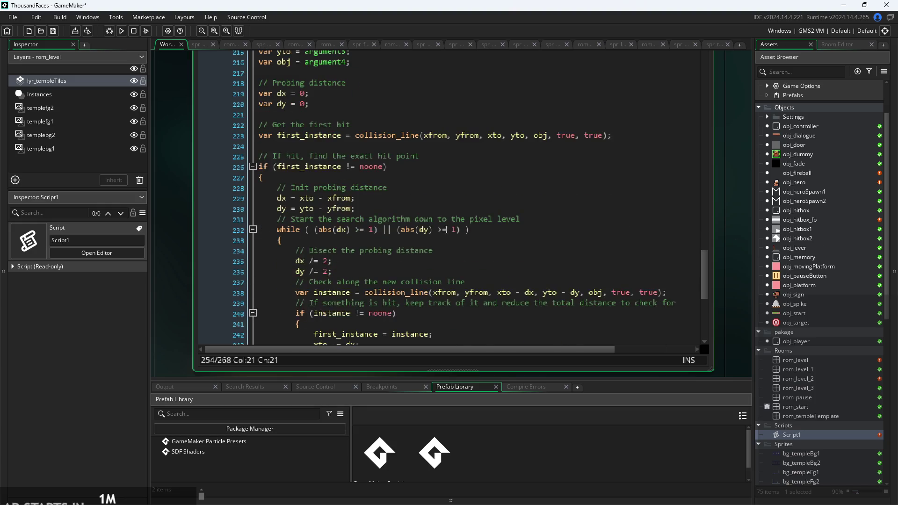
{"action": "scroll", "coordinate": [437, 227], "scroll_direction": "up", "scroll_amount": 5}
{"action": "left_click_drag", "start_coordinate": [315, 160], "coordinate": [301, 161]}
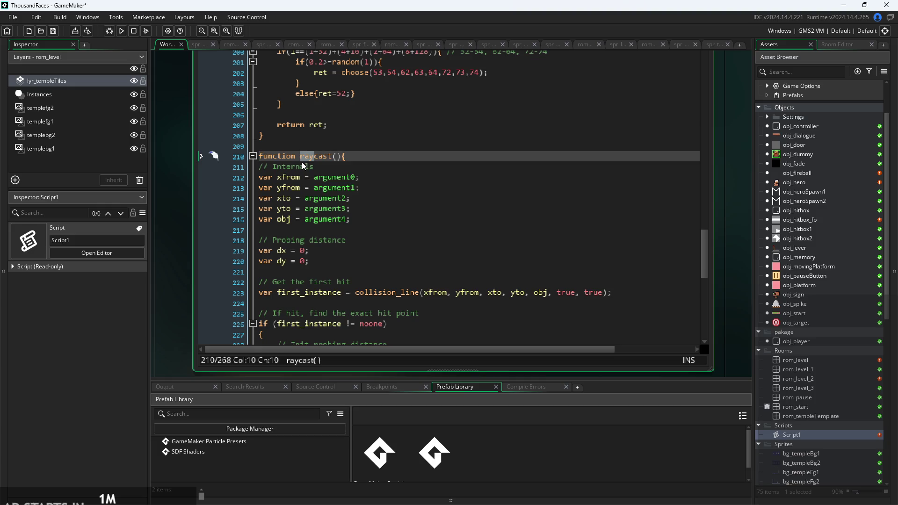
{"action": "type", "text": "pixel"}
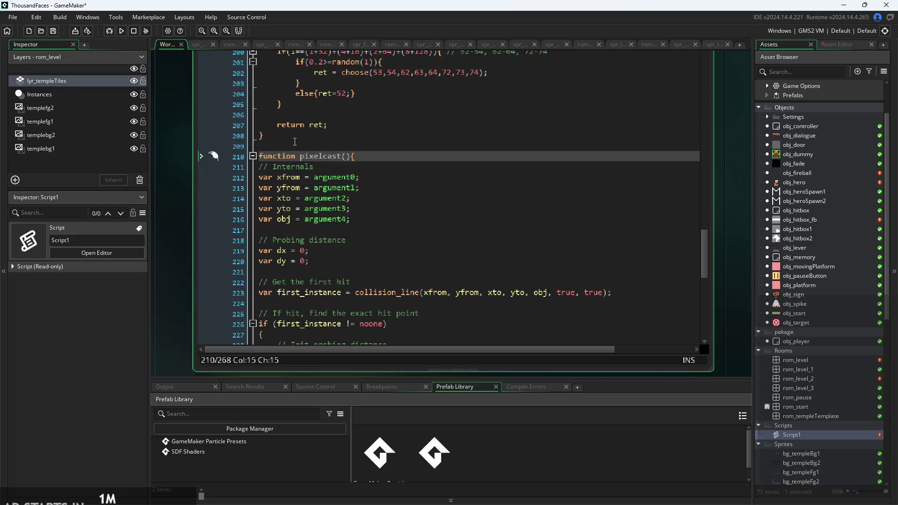
{"action": "left_click", "coordinate": [360, 168]}
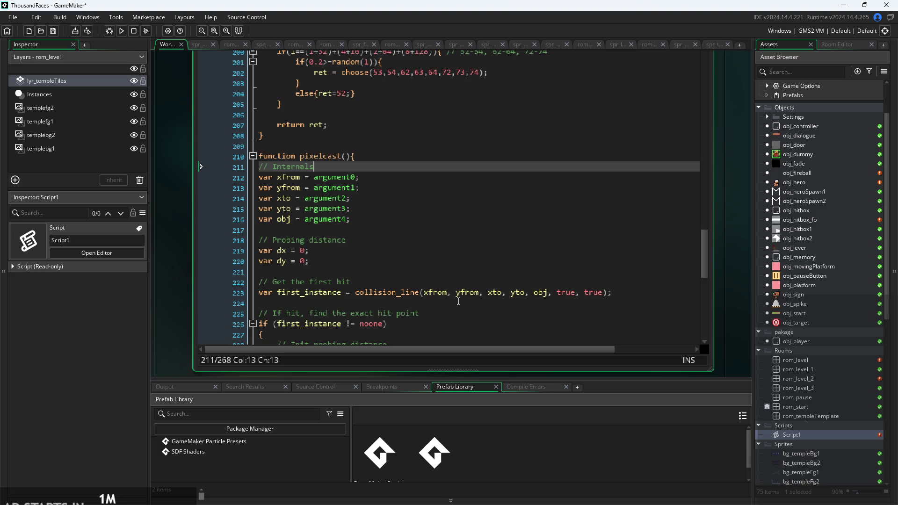
{"action": "scroll", "coordinate": [442, 242], "scroll_direction": "down", "scroll_amount": 5}
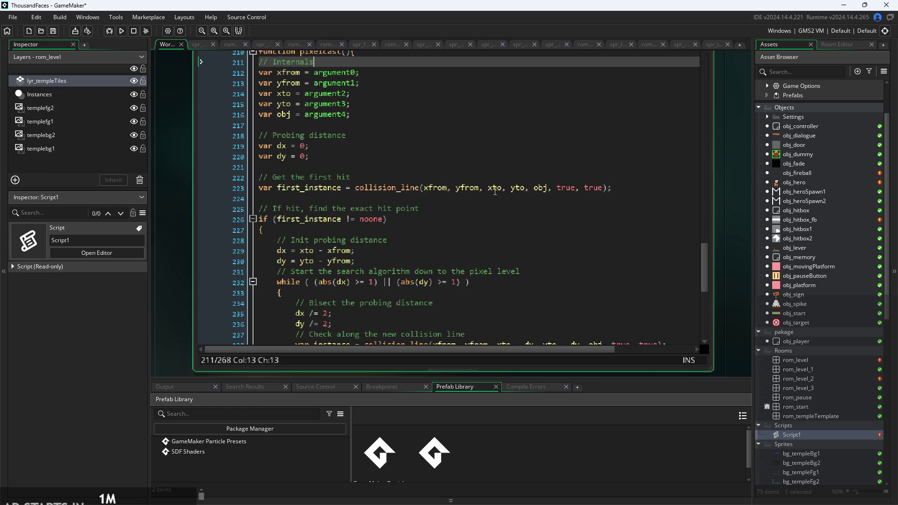
{"action": "scroll", "coordinate": [541, 194], "scroll_direction": "up", "scroll_amount": 2}
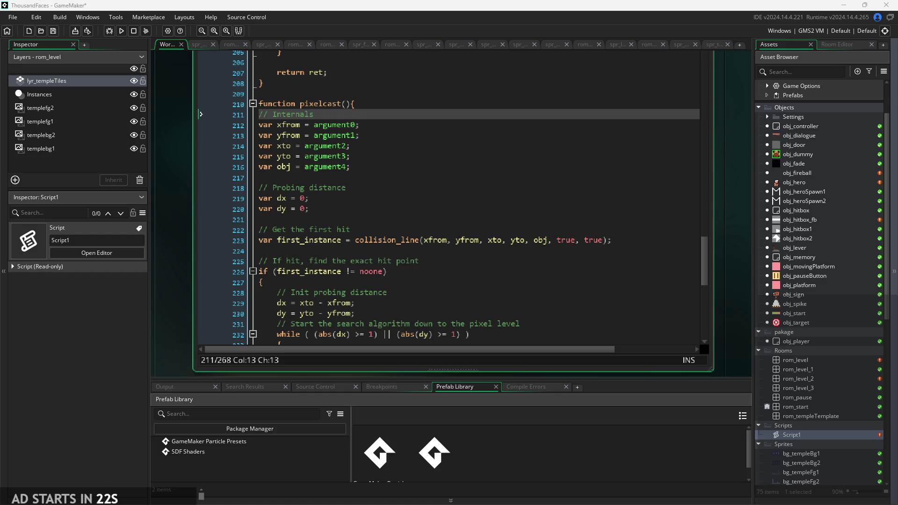
Point to the obj argument on line 216, then load obj_dummy into the Inspector.
{"action": "left_click", "coordinate": [553, 169]}
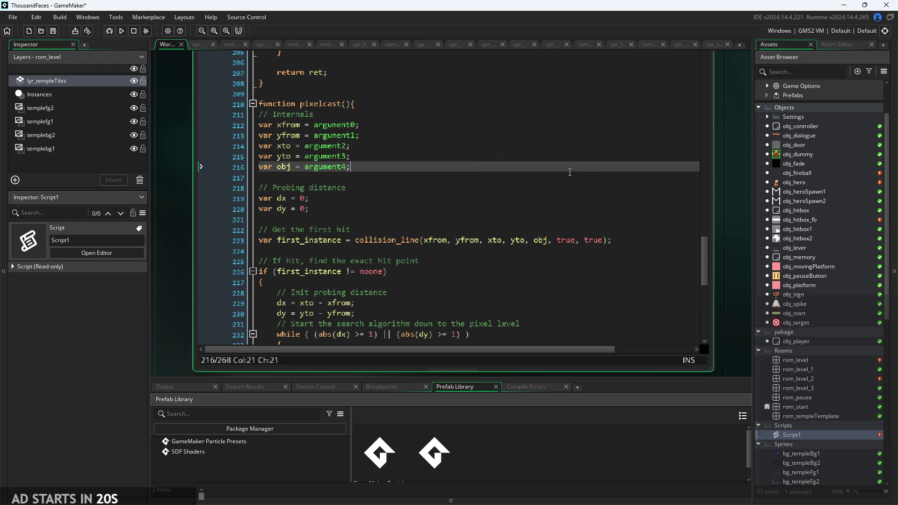
{"action": "left_click", "coordinate": [824, 155]}
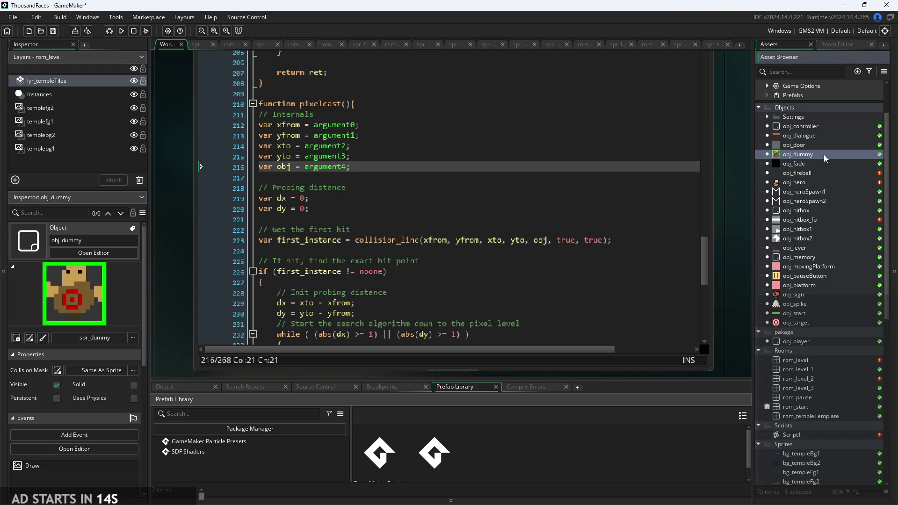
{"action": "scroll", "coordinate": [515, 197], "scroll_direction": "up", "scroll_amount": 2}
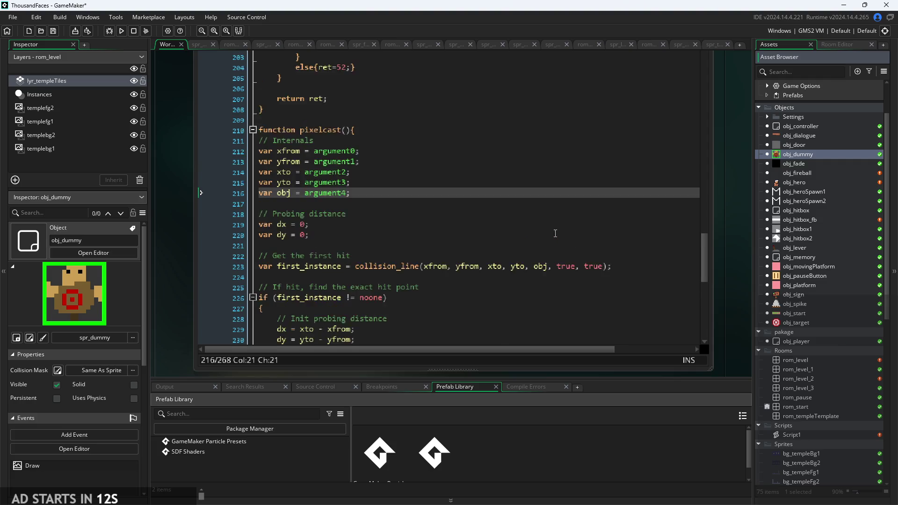
{"action": "left_click", "coordinate": [515, 177]}
{"action": "left_click", "coordinate": [526, 211]}
{"action": "left_click", "coordinate": [524, 188]}
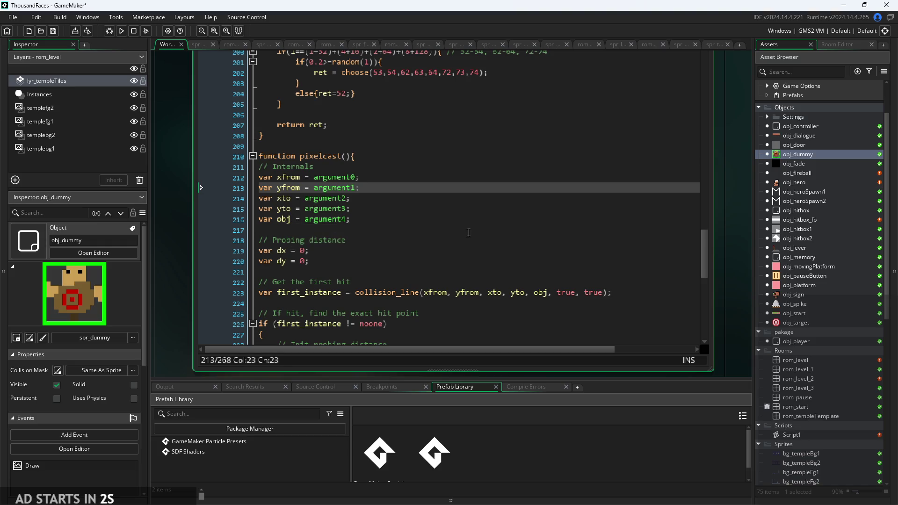
{"action": "left_click", "coordinate": [487, 234]}
{"action": "key", "text": "Up"}
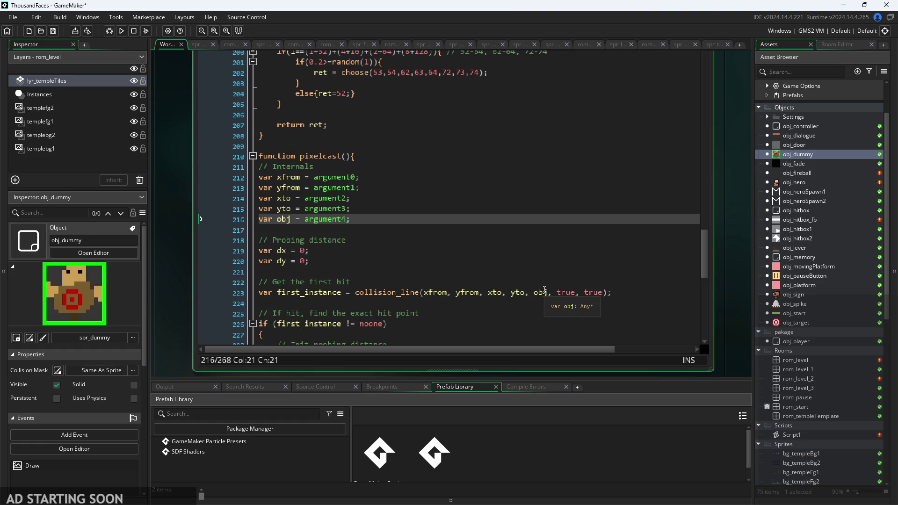
{"action": "mouse_move", "coordinate": [373, 292]}
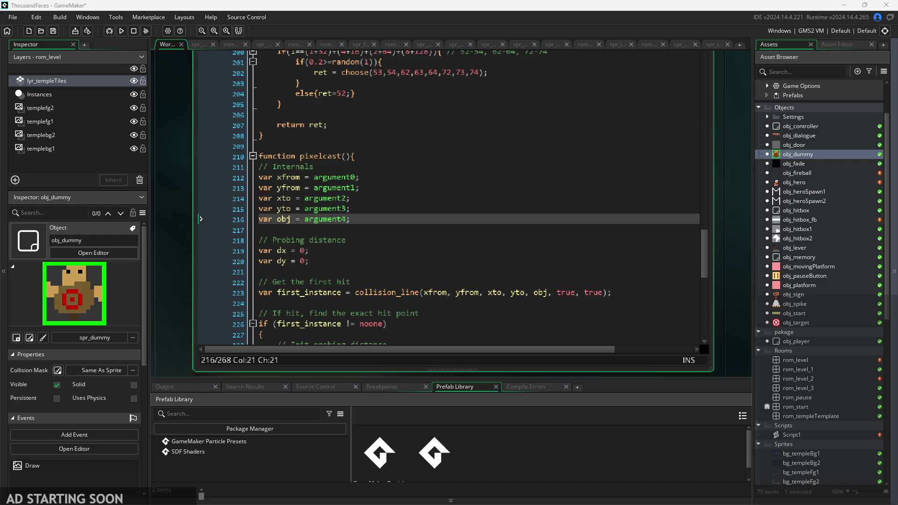
{"action": "scroll", "coordinate": [449, 197], "scroll_direction": "down", "scroll_amount": 5}
Review pixelcast's loop: the collision_line checks and the lines shortening xto and yto.
{"action": "left_click", "coordinate": [468, 229]}
{"action": "left_click", "coordinate": [545, 293]}
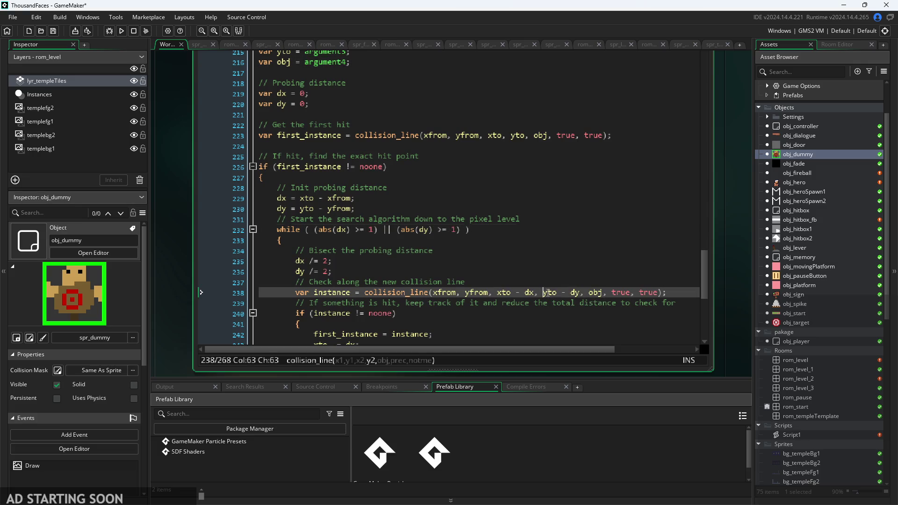
{"action": "left_click", "coordinate": [551, 281]}
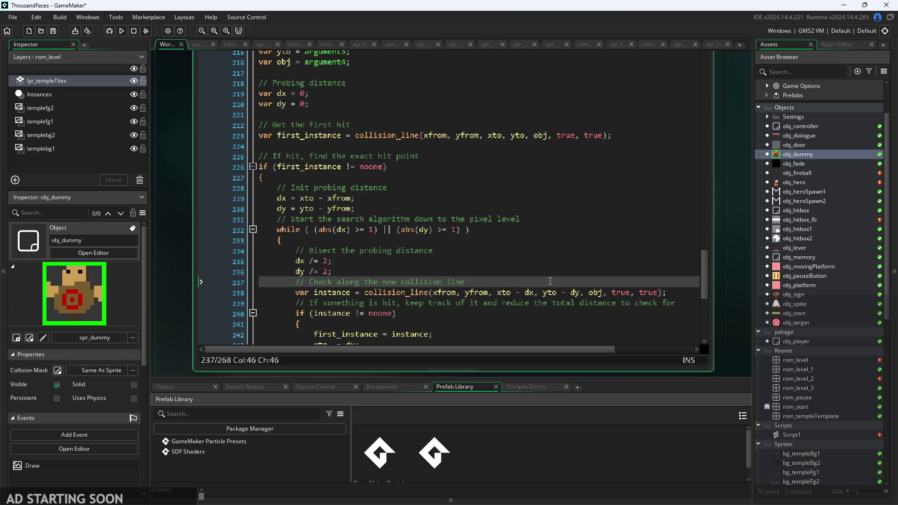
{"action": "left_click", "coordinate": [528, 302]}
{"action": "scroll", "coordinate": [526, 303], "scroll_direction": "down", "scroll_amount": 3}
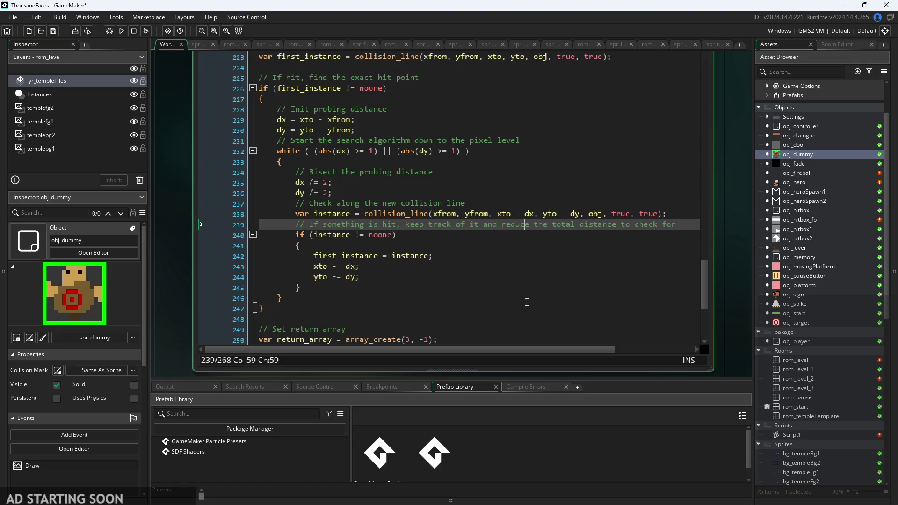
{"action": "left_click", "coordinate": [517, 256]}
{"action": "left_click", "coordinate": [509, 279]}
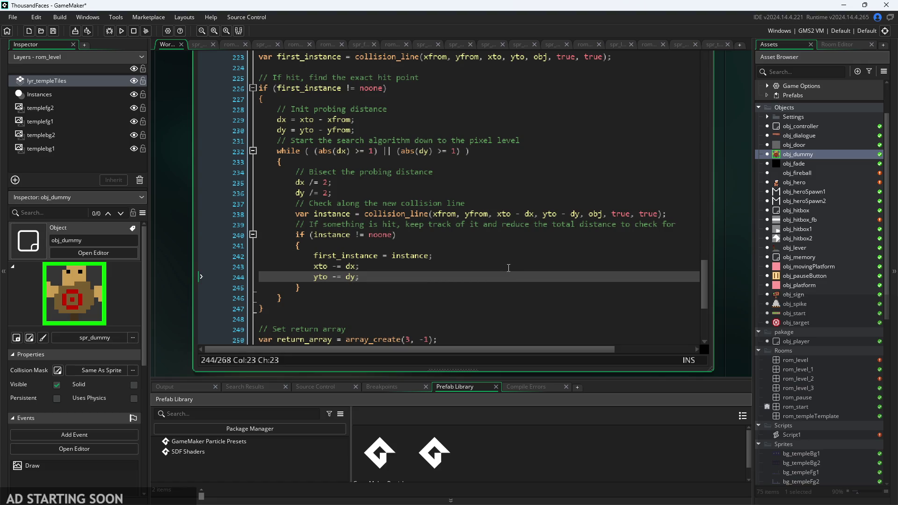
{"action": "left_click", "coordinate": [509, 268]}
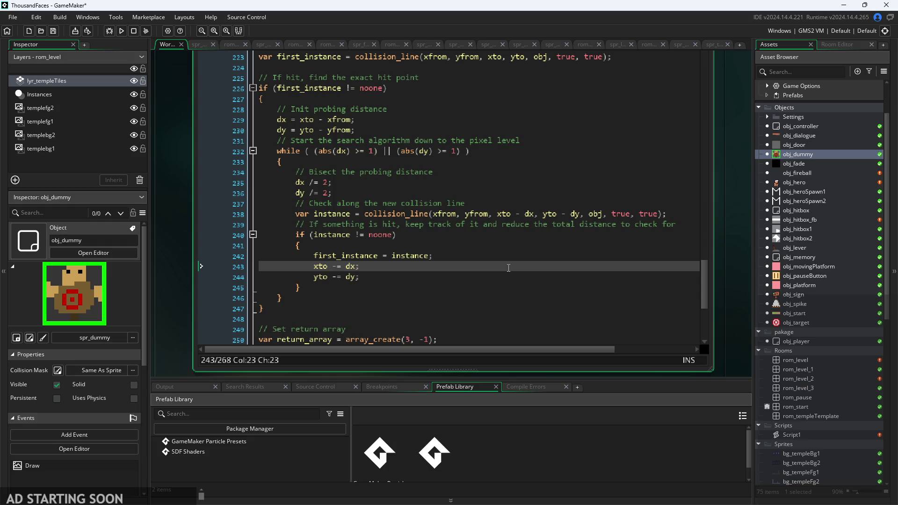
{"action": "left_click", "coordinate": [502, 236]}
{"action": "left_click", "coordinate": [539, 214]}
{"action": "scroll", "coordinate": [486, 212], "scroll_direction": "down", "scroll_amount": 2}
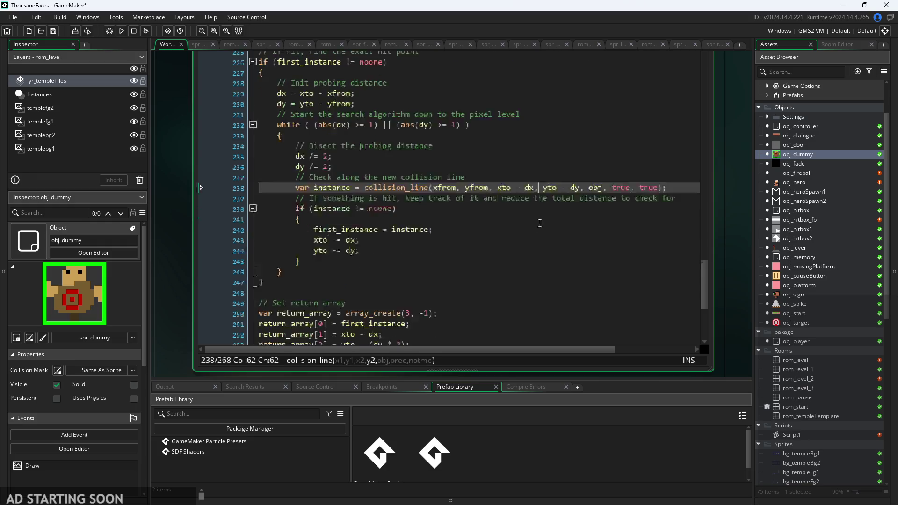
{"action": "scroll", "coordinate": [472, 209], "scroll_direction": "down", "scroll_amount": 1}
Check the return_array slots holding the hit x and y, then open obj_fireball's Step event.
{"action": "left_click", "coordinate": [472, 210]}
{"action": "left_click", "coordinate": [486, 264]}
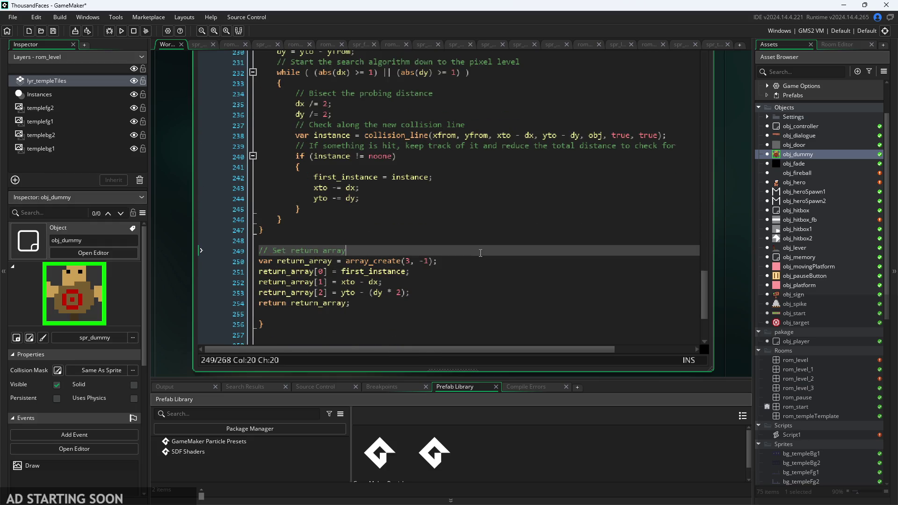
{"action": "left_click", "coordinate": [437, 293]}
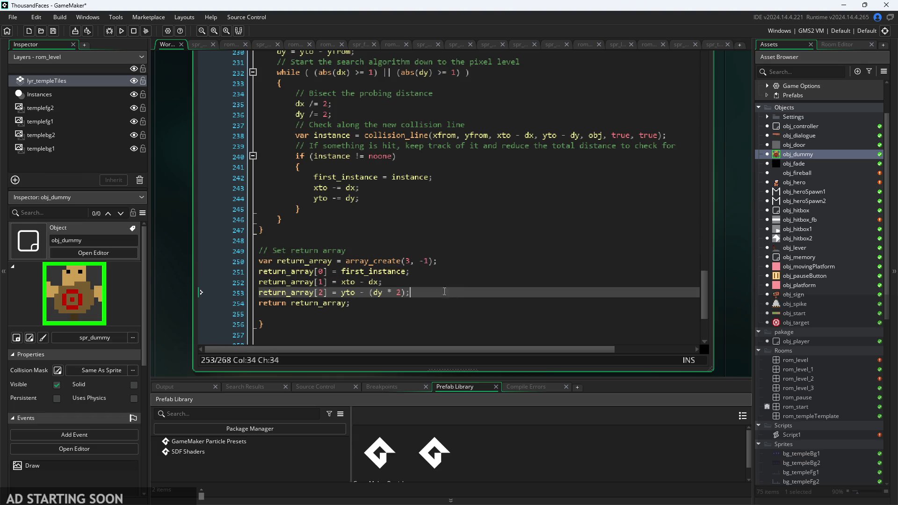
{"action": "scroll", "coordinate": [437, 289], "scroll_direction": "up", "scroll_amount": 1}
{"action": "left_click", "coordinate": [369, 281]}
{"action": "left_click", "coordinate": [375, 298]}
{"action": "left_click", "coordinate": [337, 283]}
{"action": "scroll", "coordinate": [347, 282], "scroll_direction": "down", "scroll_amount": 1}
{"action": "scroll", "coordinate": [357, 281], "scroll_direction": "up", "scroll_amount": 2}
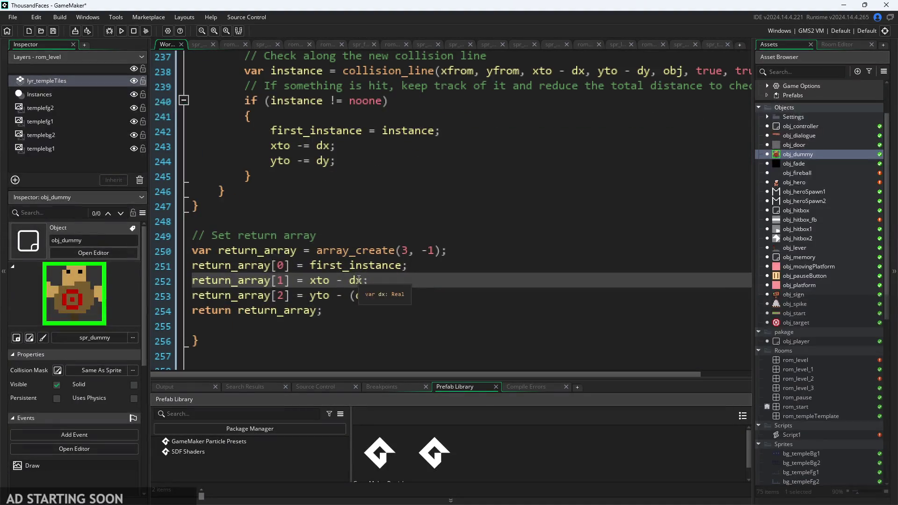
{"action": "left_click", "coordinate": [324, 294]}
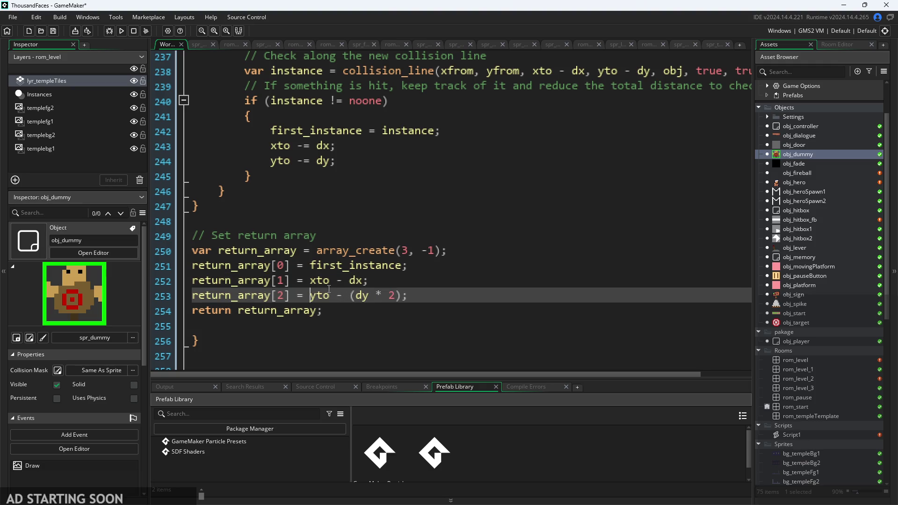
{"action": "mouse_move", "coordinate": [329, 298]}
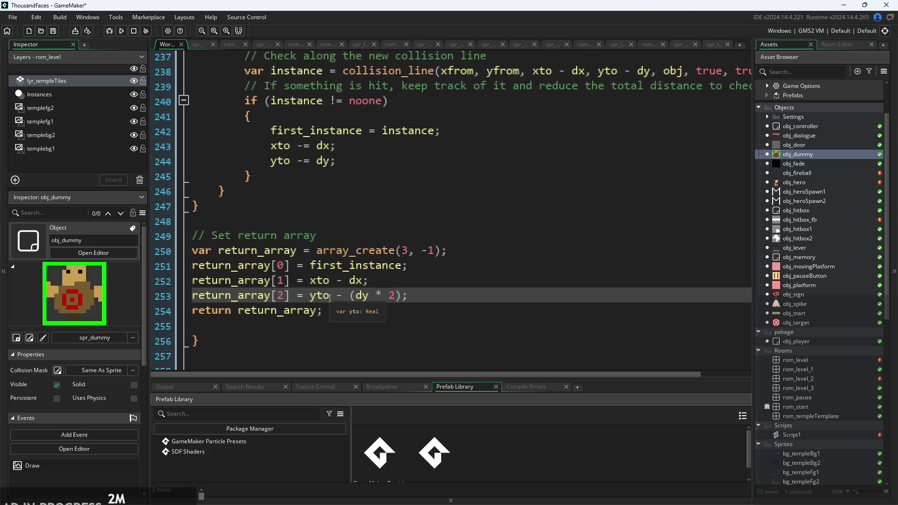
{"action": "scroll", "coordinate": [413, 298], "scroll_direction": "down", "scroll_amount": 1}
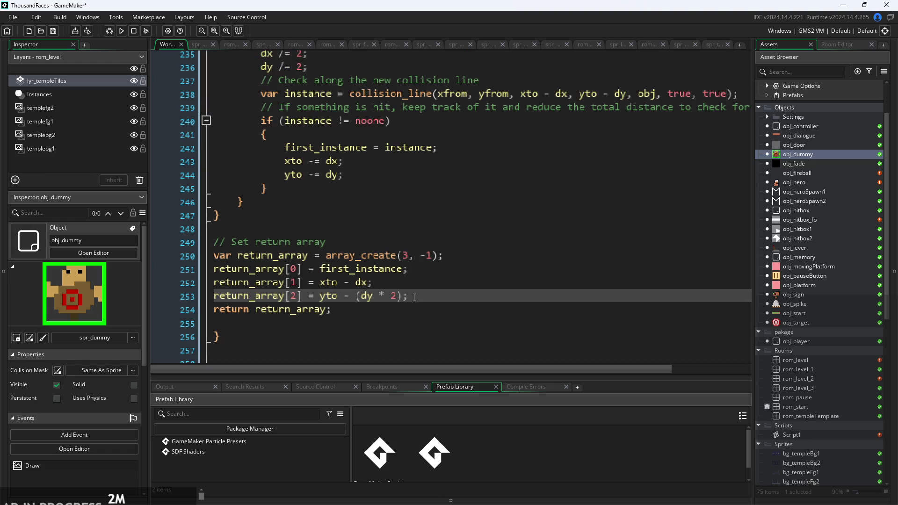
{"action": "double_click", "coordinate": [804, 172]}
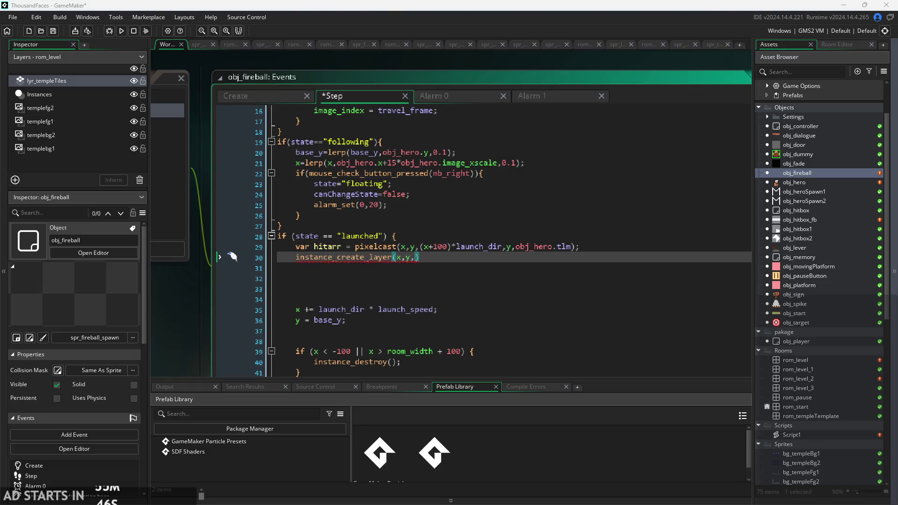
Complete line 30's instance_create_layer call with "Instances",obj_platform);.
{"action": "mouse_move", "coordinate": [356, 257]}
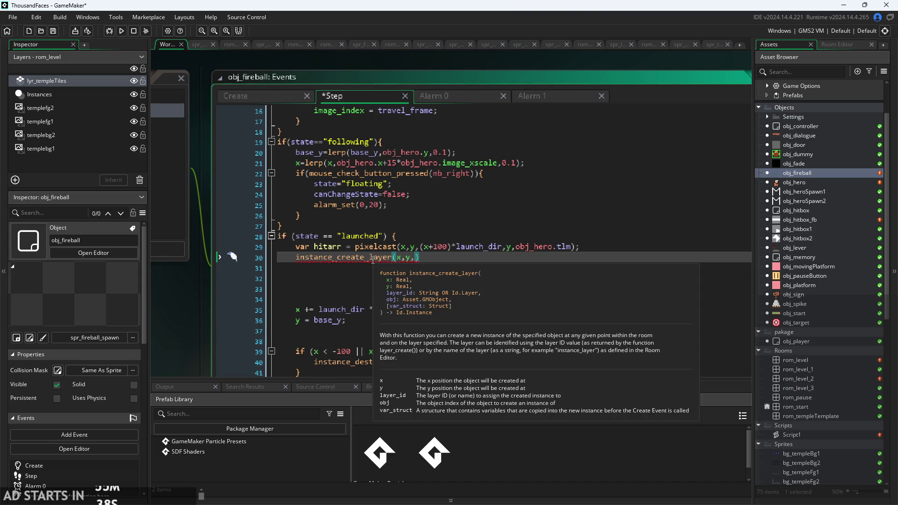
{"action": "type", "text": "\"Insta"}
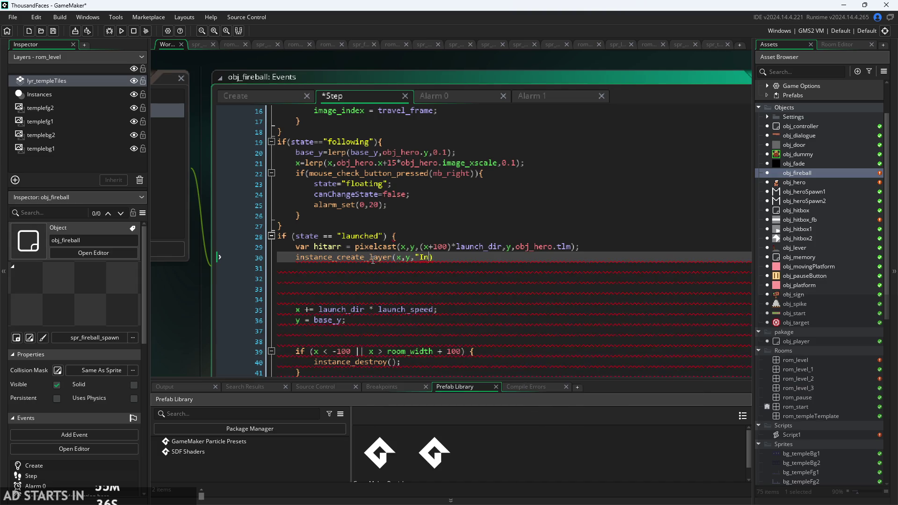
{"action": "type", "text": "nces\""}
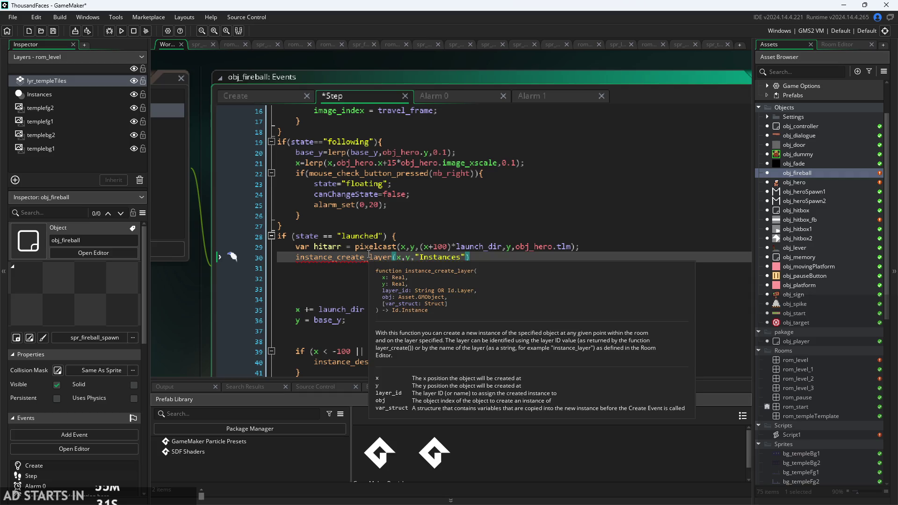
{"action": "type", "text": ","}
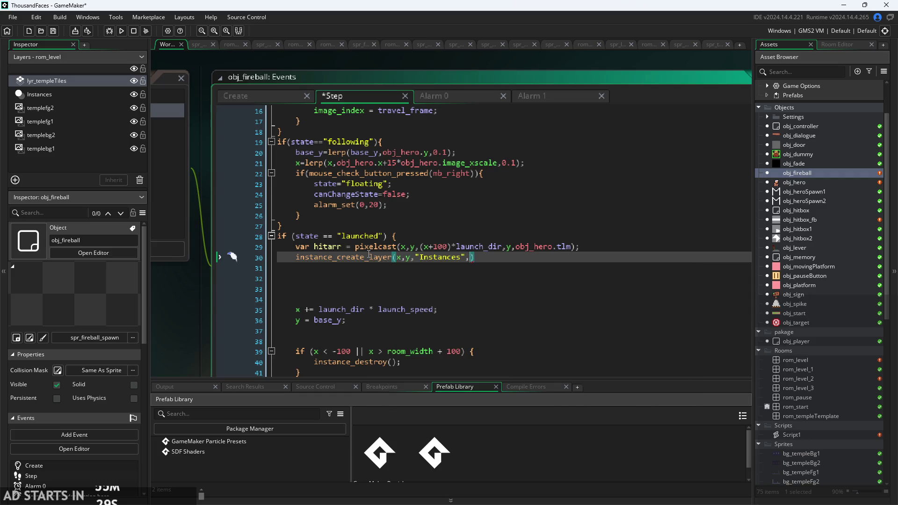
{"action": "key", "text": "ctrl+space"}
{"action": "key", "text": "Escape"}
{"action": "type", "text": "obj_pl"}
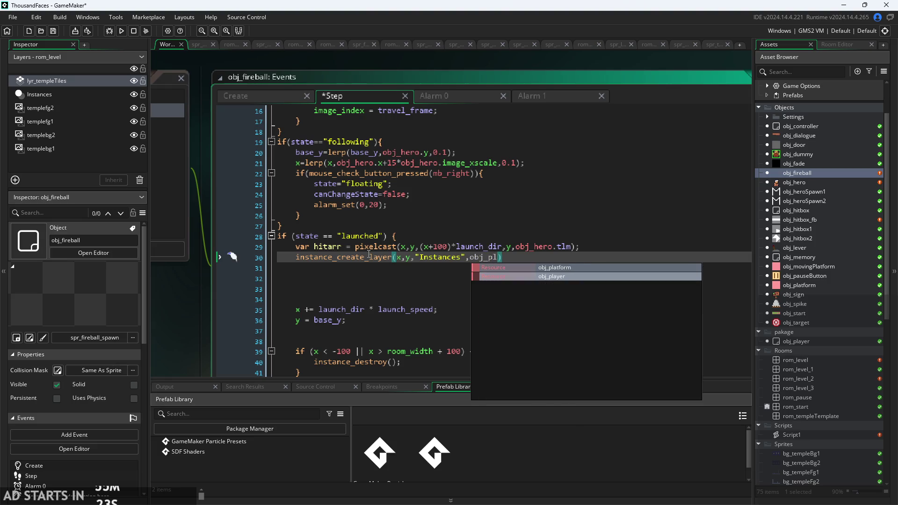
{"action": "key", "text": "Return"}
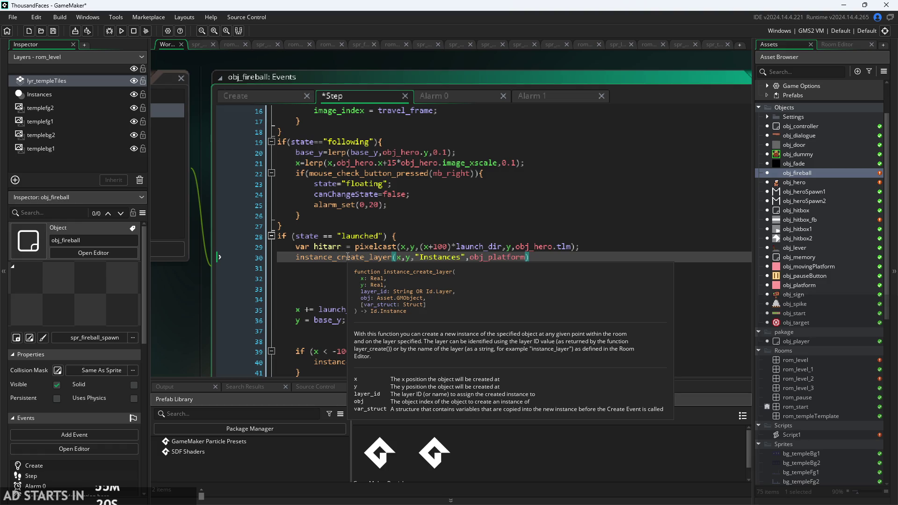
{"action": "type", "text": ";"}
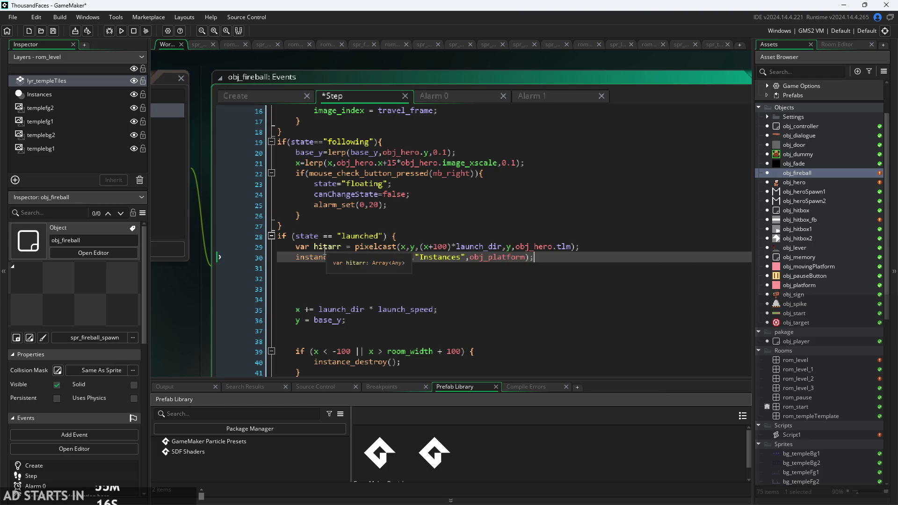
Start replacing the x argument with hitarr[ and reopen Script1 to check its slots.
{"action": "left_click", "coordinate": [403, 258]}
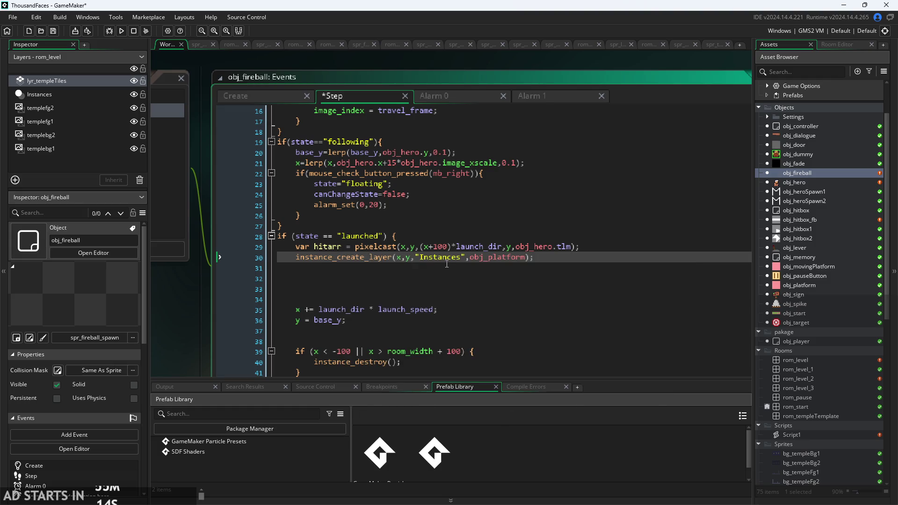
{"action": "type", "text": "hitarr"}
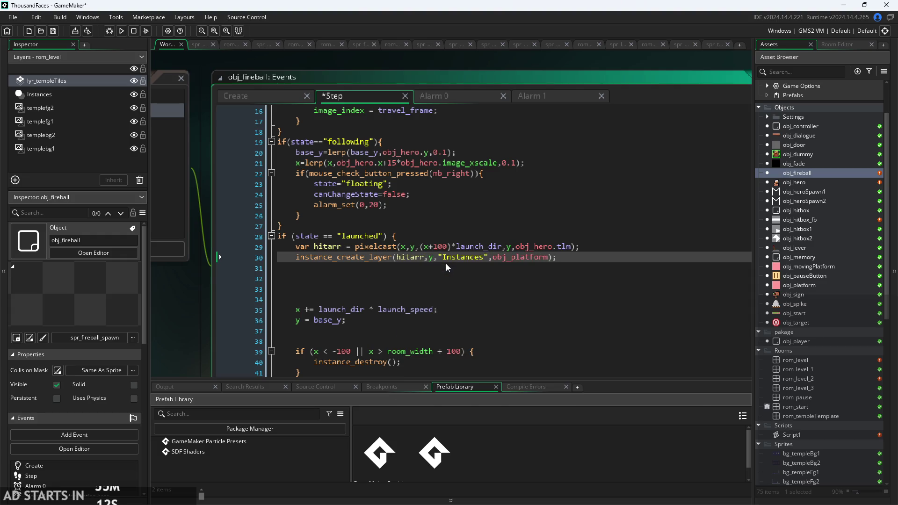
{"action": "type", "text": "["}
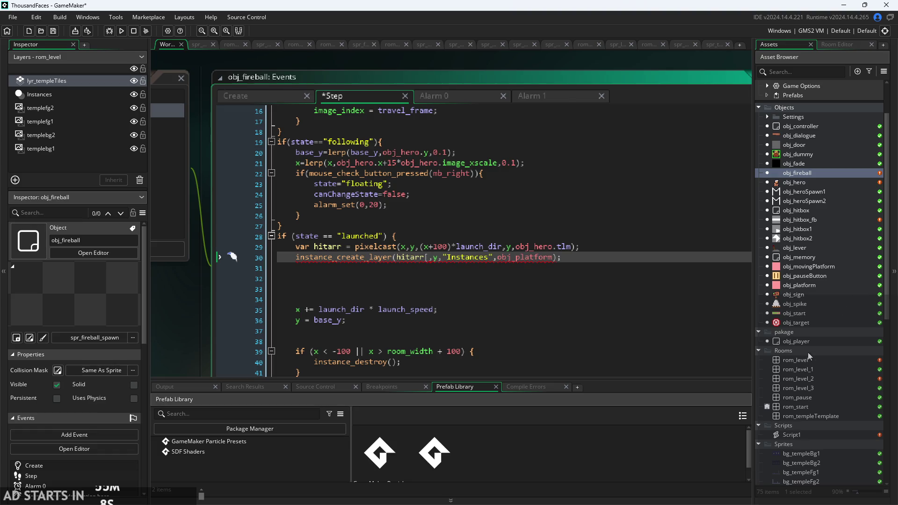
{"action": "left_click", "coordinate": [814, 435]}
{"action": "double_click", "coordinate": [815, 434]}
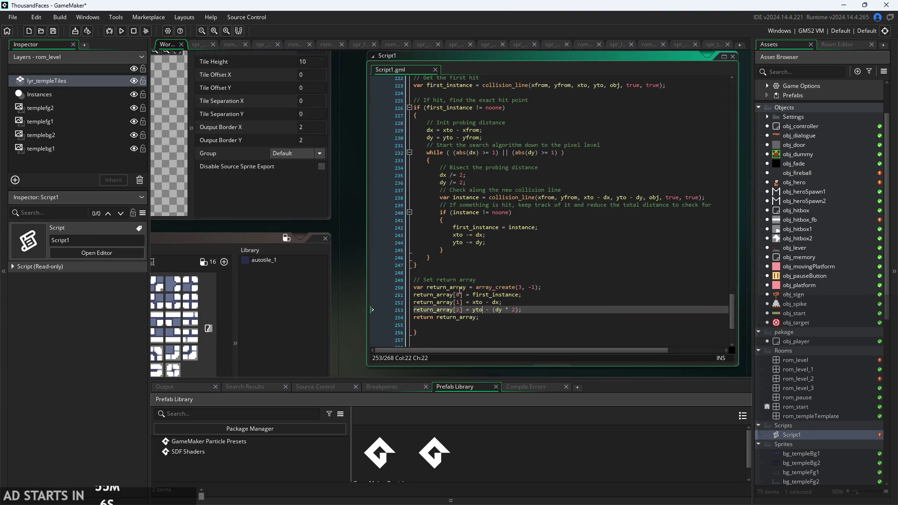
Confirm return_array[1] and [2] hold the hit x and y, then reopen obj_fireball's code.
{"action": "scroll", "coordinate": [490, 261], "scroll_direction": "down", "scroll_amount": 2}
{"action": "left_click", "coordinate": [529, 259]}
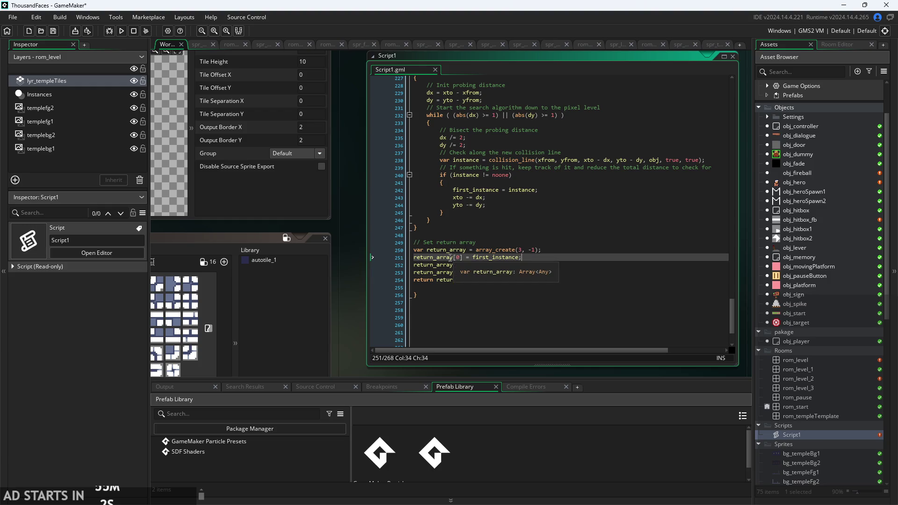
{"action": "scroll", "coordinate": [484, 266], "scroll_direction": "up", "scroll_amount": 3, "text": "ctrl"}
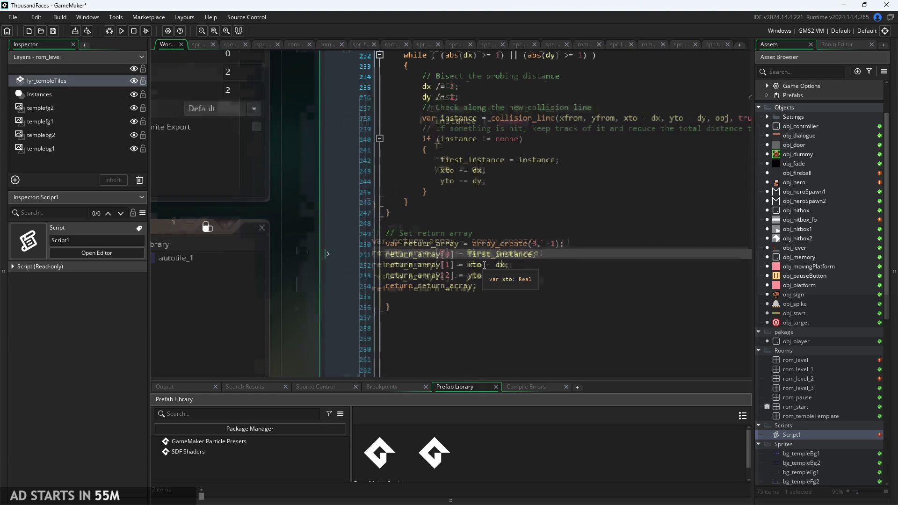
{"action": "left_click", "coordinate": [520, 264]}
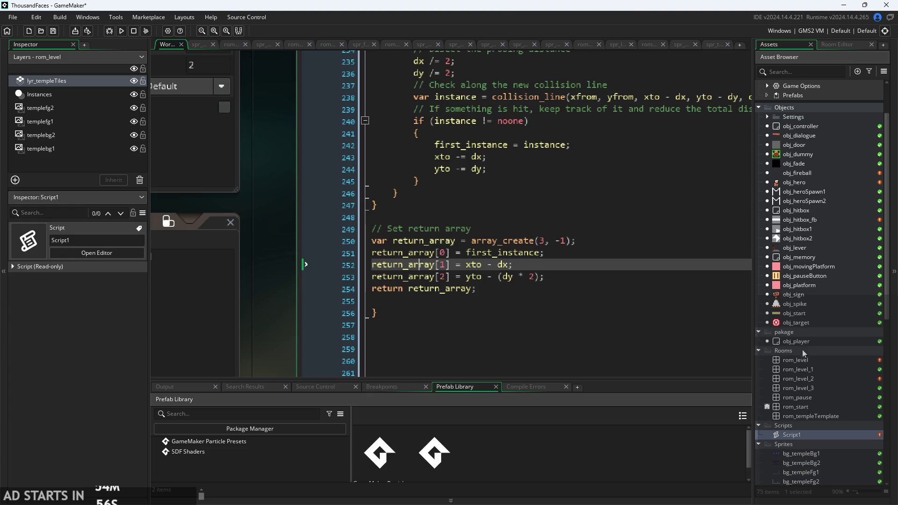
{"action": "scroll", "coordinate": [801, 349], "scroll_direction": "up", "scroll_amount": 3}
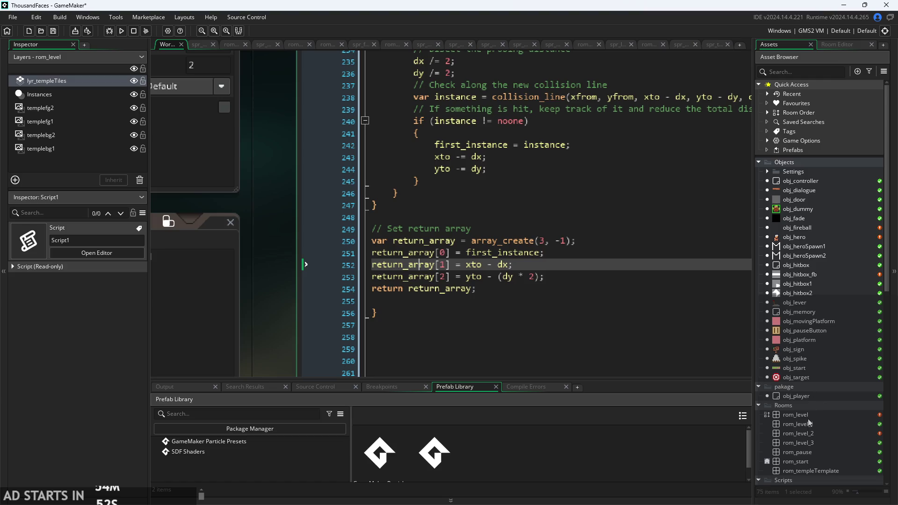
{"action": "double_click", "coordinate": [807, 232]}
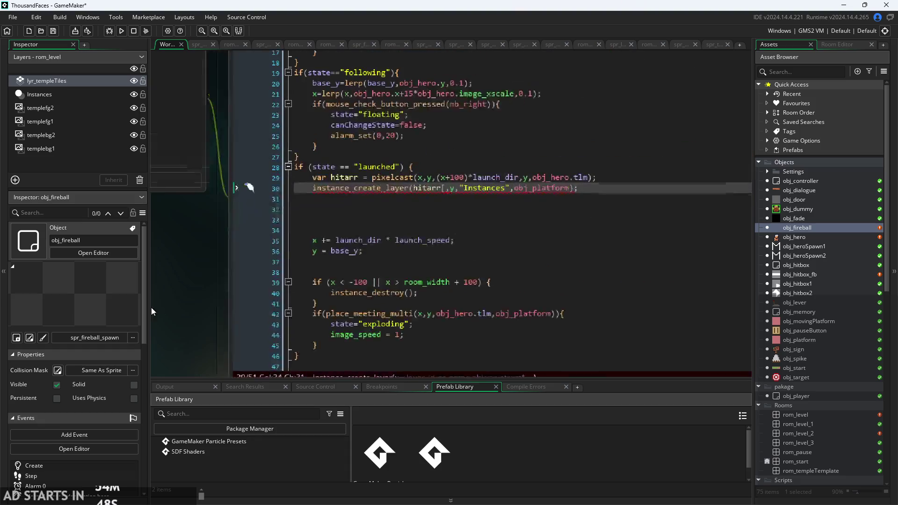
Make line 30 read instance_create_layer(hitarr[1],hitarr[2],"Instances",obj_platform);.
{"action": "left_click", "coordinate": [429, 195]}
{"action": "type", "text": "1],"}
{"action": "key", "text": "Delete"}
{"action": "key", "text": "Delete"}
{"action": "key", "text": "Delete"}
{"action": "type", "text": "hitarr[2]"}
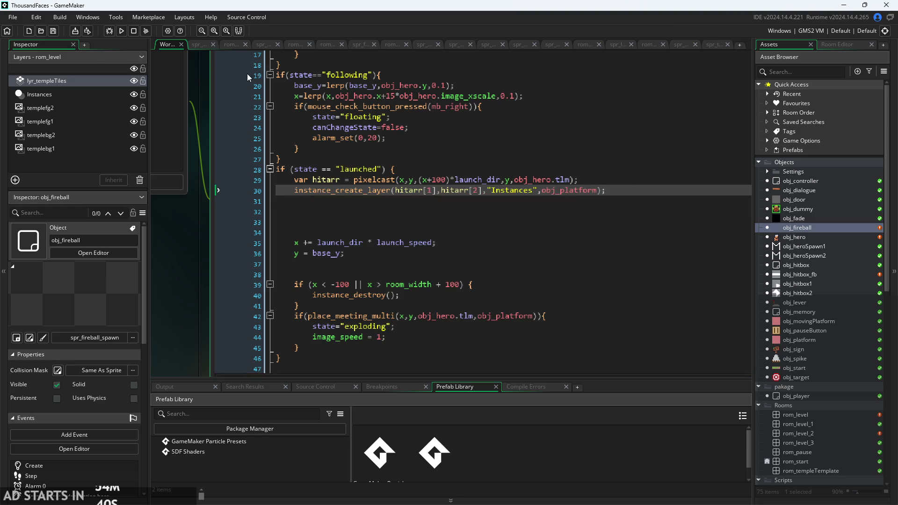
Run the game, move the player right to test the fireball, then exit to the editor.
{"action": "left_click", "coordinate": [121, 31]}
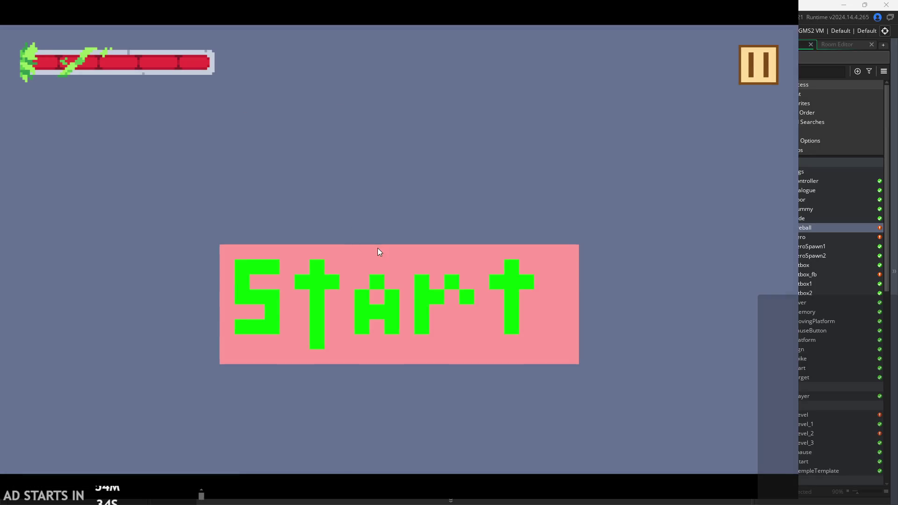
{"action": "left_click", "coordinate": [379, 252]}
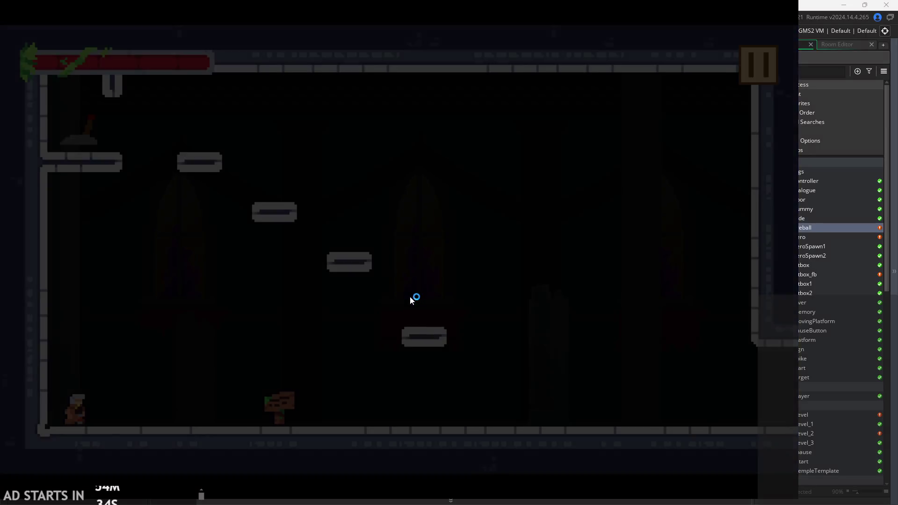
{"action": "key", "text": "Right"}
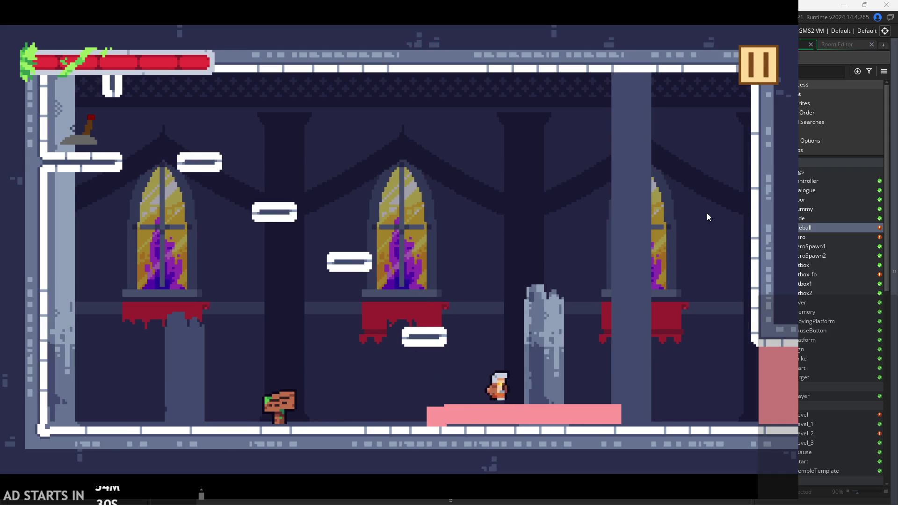
{"action": "left_click", "coordinate": [751, 68]}
{"action": "left_click", "coordinate": [655, 412]}
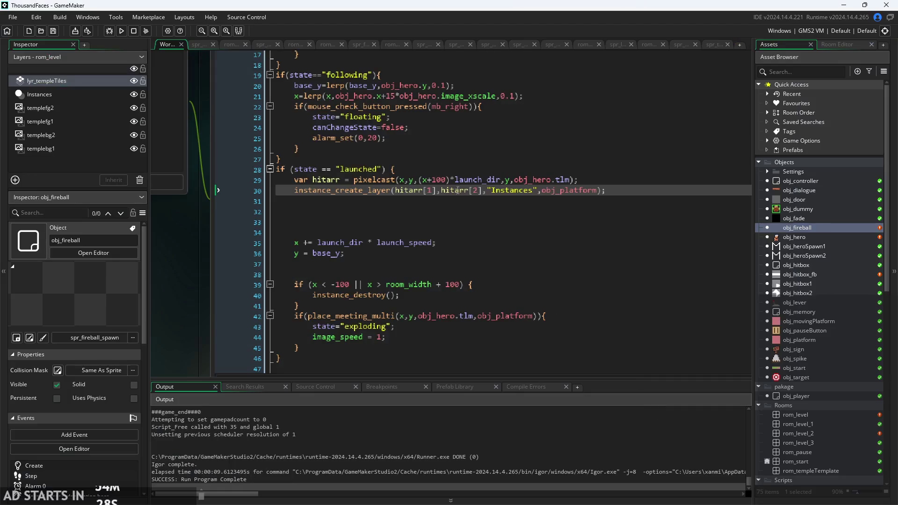
Lengthen line 29's pixelcast offset to (x+330)*launch_dir and start a test run.
{"action": "left_click", "coordinate": [438, 179]}
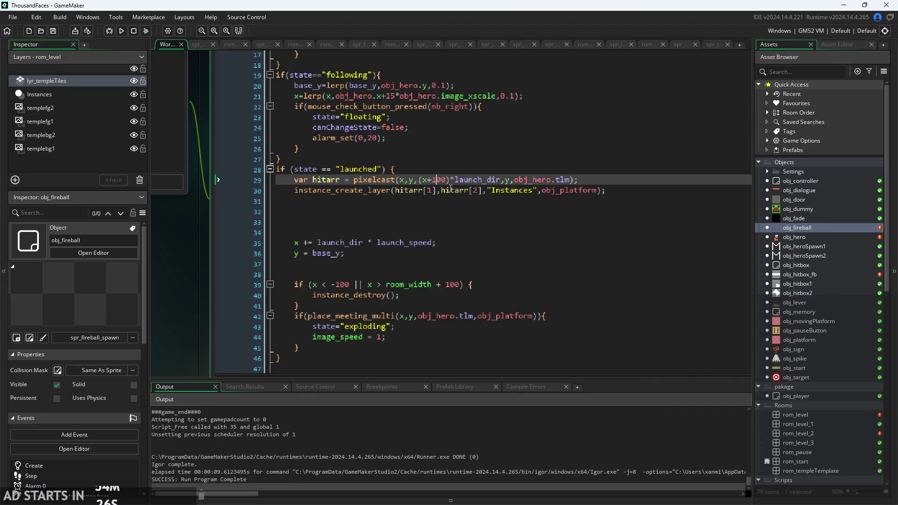
{"action": "type", "text": "0"}
{"action": "key", "text": "Delete"}
{"action": "key", "text": "Delete"}
{"action": "type", "text": "8"}
{"action": "key", "text": "BackSpace"}
{"action": "key", "text": "BackSpace"}
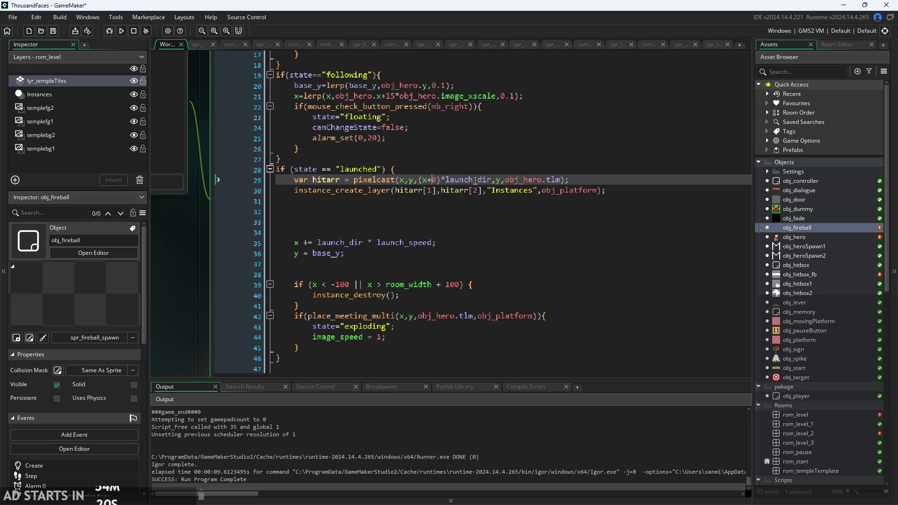
{"action": "type", "text": "33"}
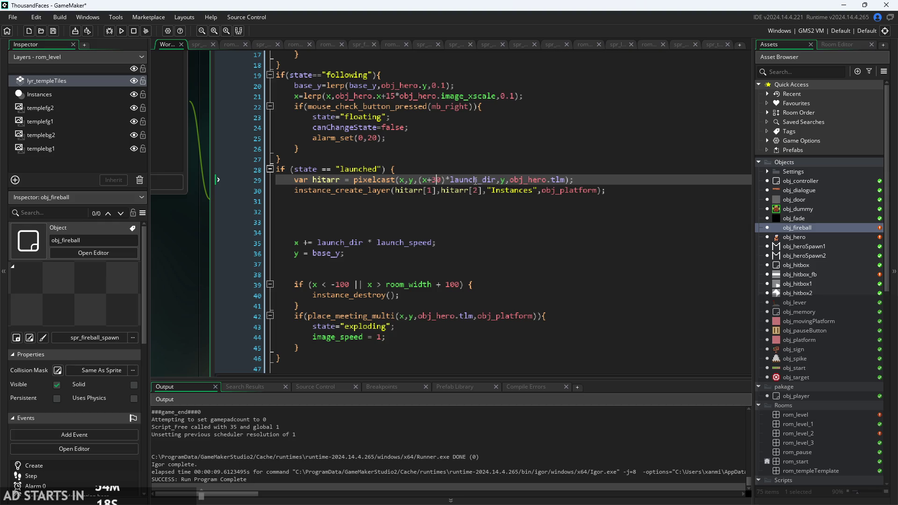
{"action": "left_click", "coordinate": [121, 30]}
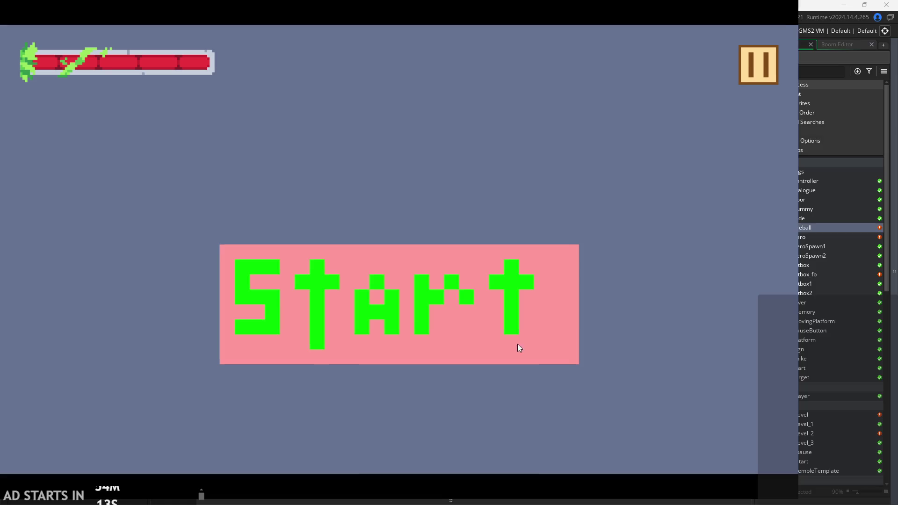
Start the game and run, jump and slash around the floor, launching fireballs at the walls.
{"action": "left_click", "coordinate": [353, 279]}
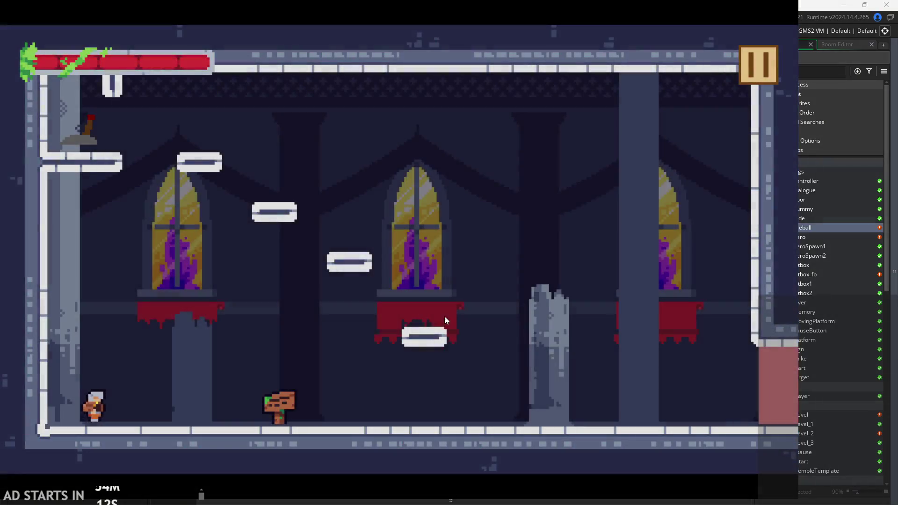
{"action": "key", "text": "Right"}
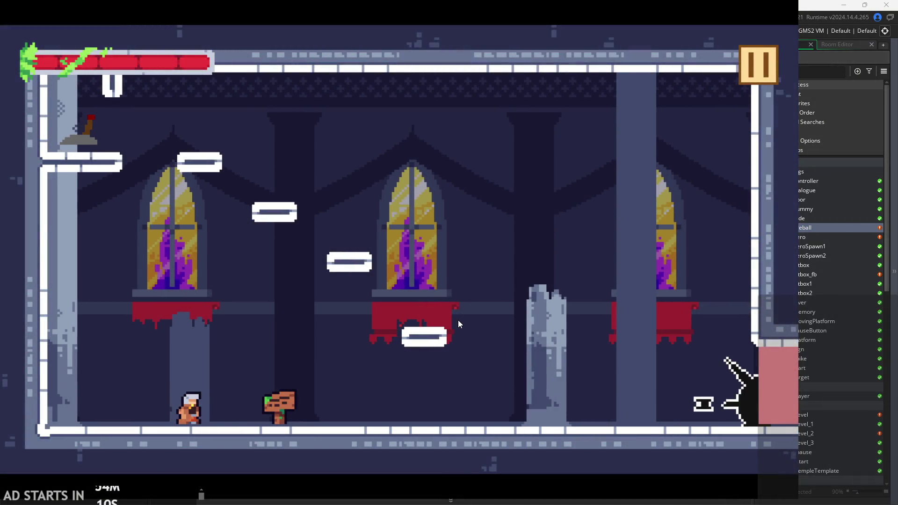
{"action": "key", "text": "Right"}
{"action": "key", "text": "Left"}
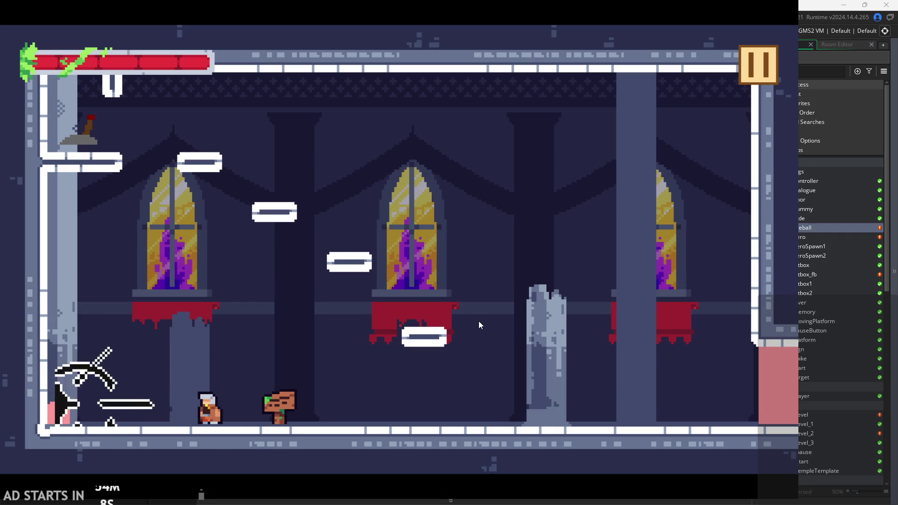
{"action": "key", "text": "Right"}
{"action": "key", "text": "Up"}
{"action": "key", "text": "Left"}
{"action": "key", "text": "Up"}
{"action": "key", "text": "Right"}
{"action": "key", "text": "Up"}
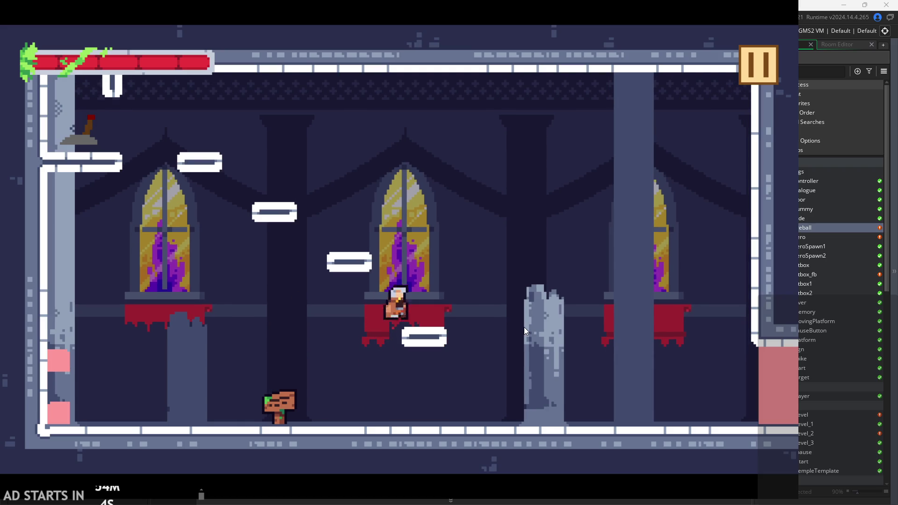
{"action": "key", "text": "Left"}
{"action": "key", "text": "Right"}
{"action": "key", "text": "Up"}
{"action": "key", "text": "Left"}
{"action": "key", "text": "Left"}
{"action": "key", "text": "Up"}
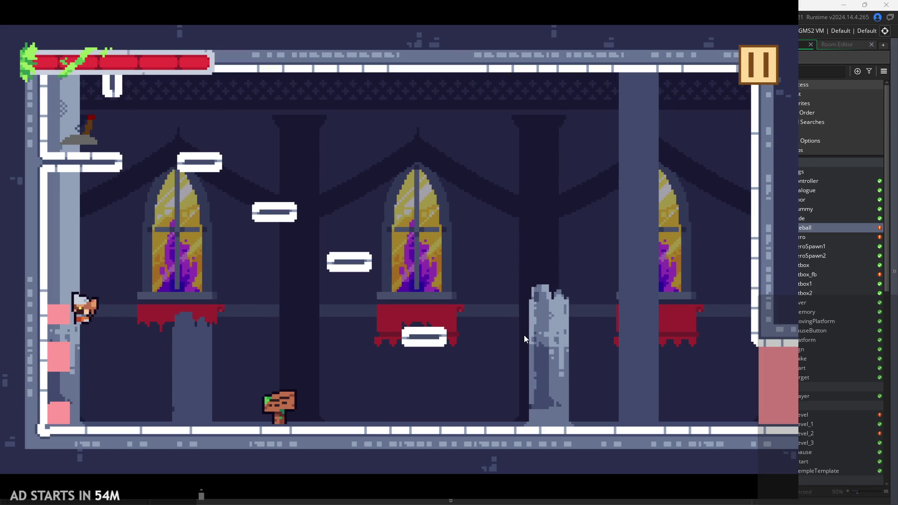
{"action": "key", "text": "Right"}
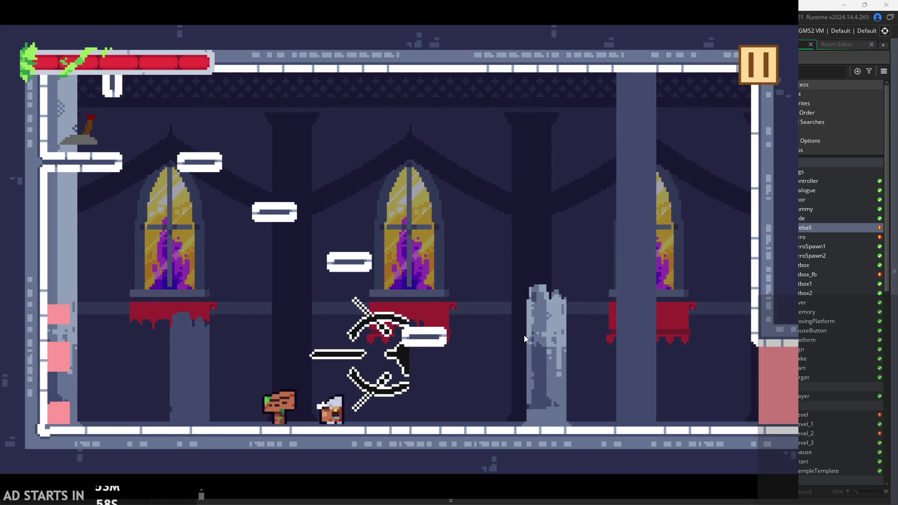
{"action": "key", "text": "Up"}
{"action": "key", "text": "Right"}
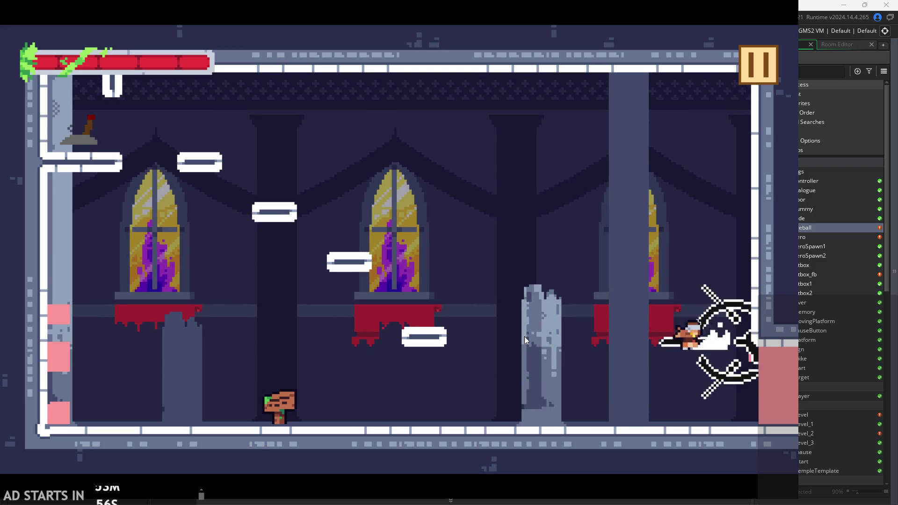
{"action": "key", "text": "Left"}
{"action": "key", "text": "Up"}
{"action": "key", "text": "Right"}
{"action": "key", "text": "Left"}
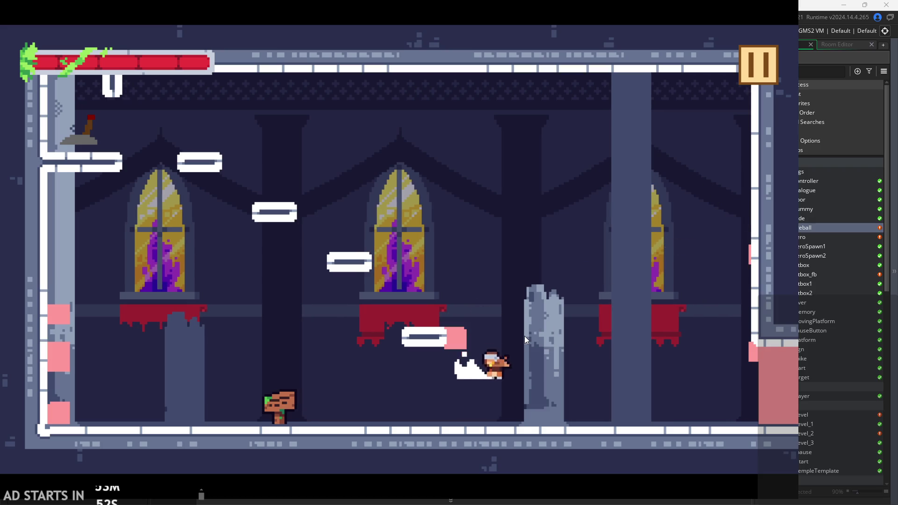
{"action": "key", "text": "Left"}
{"action": "key", "text": "Up"}
{"action": "key", "text": "Left"}
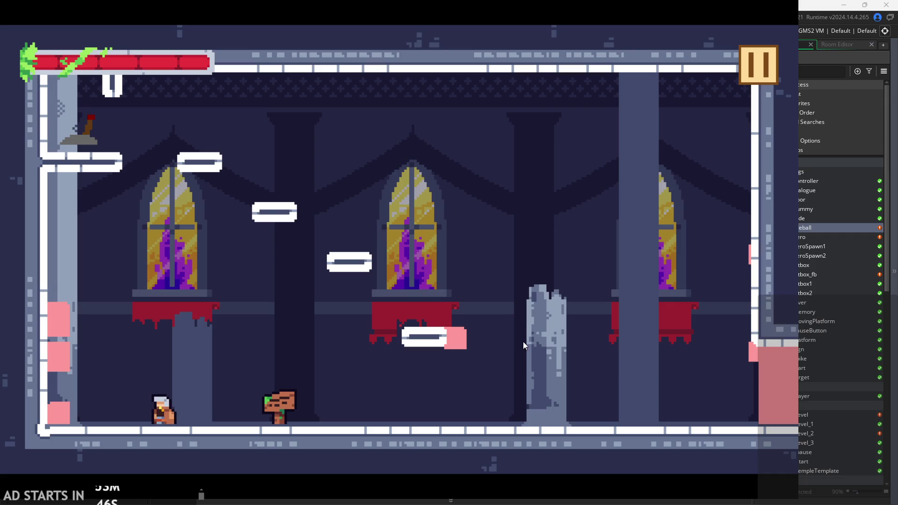
Keep throwing fireballs at the walls while climbing the floating platforms and upper ledges.
{"action": "key", "text": "Right"}
{"action": "key", "text": "Up"}
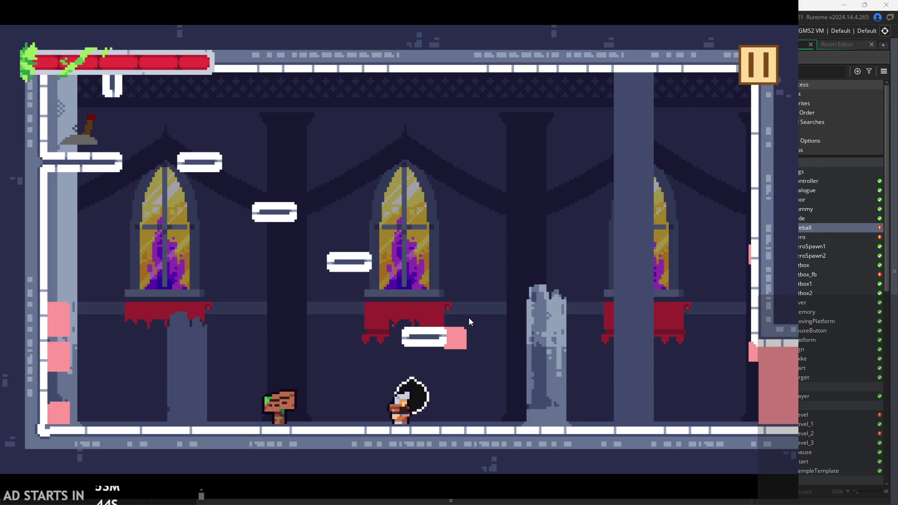
{"action": "key", "text": "Right"}
{"action": "key", "text": "Up"}
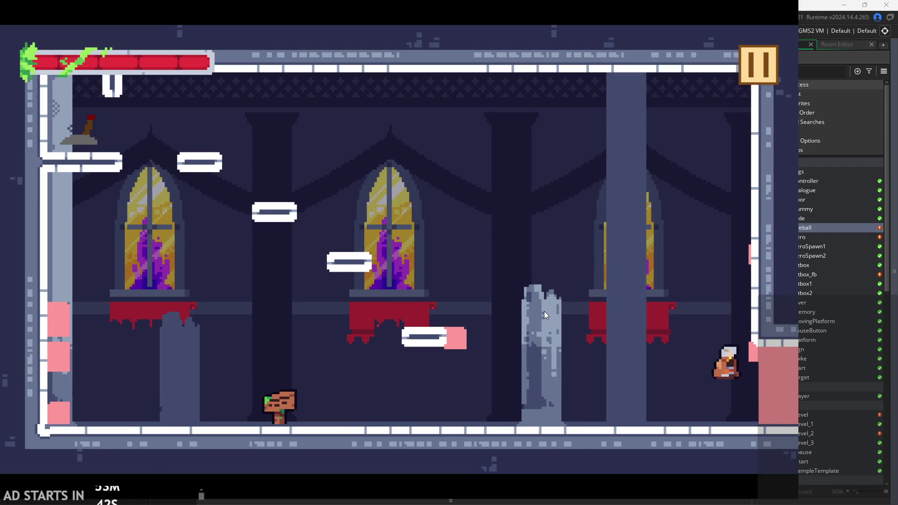
{"action": "key", "text": "Up"}
{"action": "key", "text": "Up"}
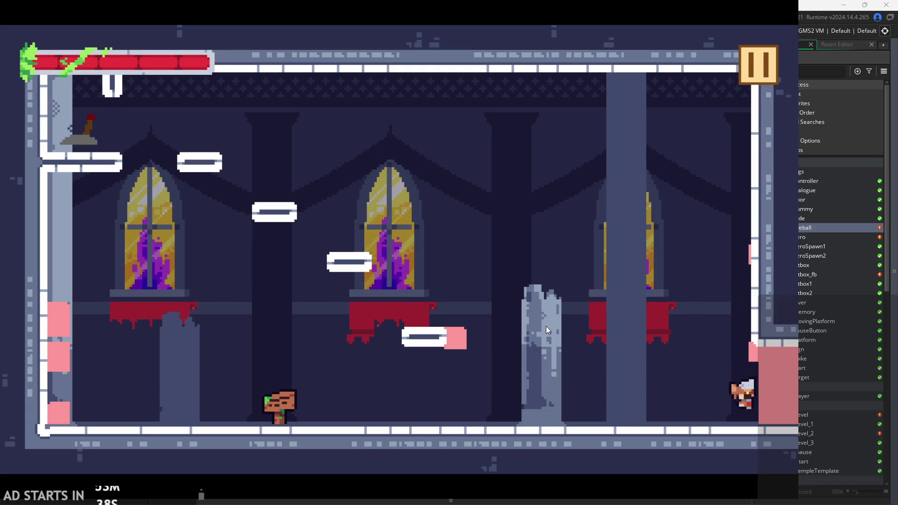
{"action": "key", "text": "Left"}
{"action": "key", "text": "Up"}
{"action": "key", "text": "Up"}
{"action": "key", "text": "Left"}
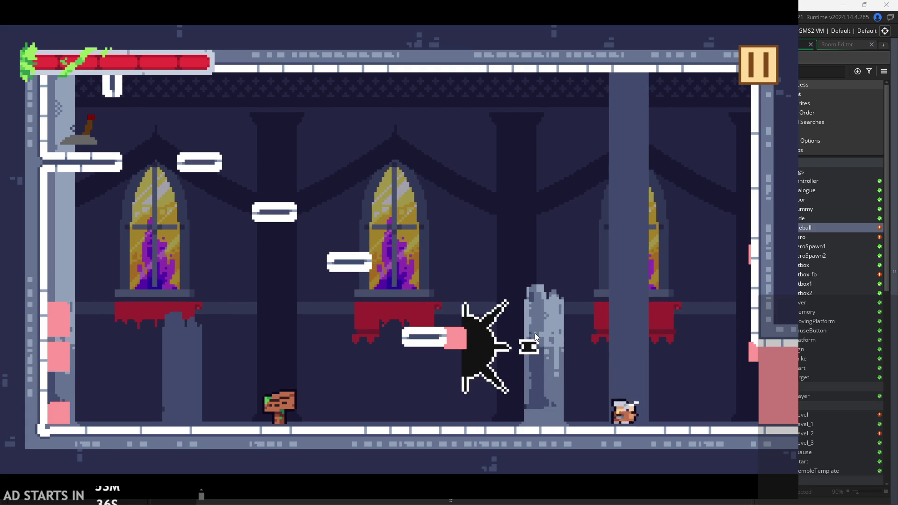
{"action": "key", "text": "Up"}
{"action": "key", "text": "Right"}
{"action": "key", "text": "Up"}
{"action": "key", "text": "Left"}
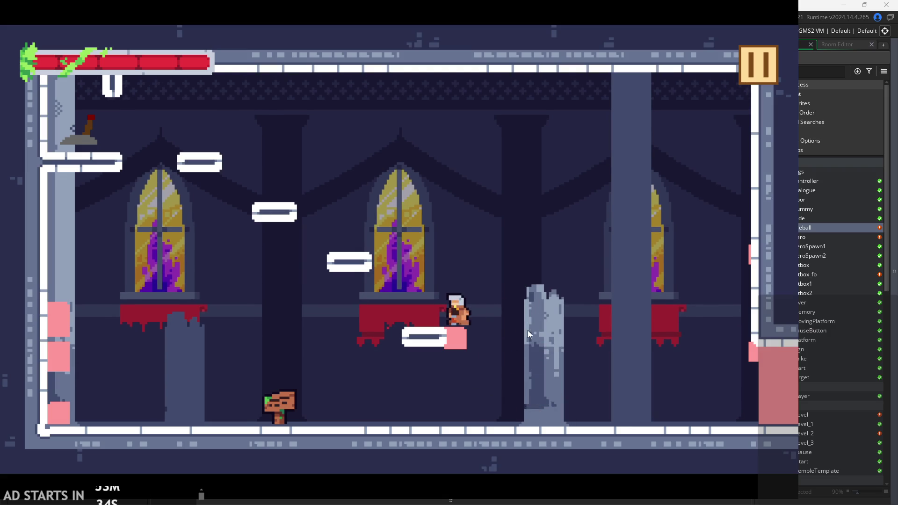
{"action": "key", "text": "Up"}
{"action": "key", "text": "Left"}
{"action": "key", "text": "Up"}
{"action": "key", "text": "Left"}
{"action": "key", "text": "Right"}
{"action": "key", "text": "Up"}
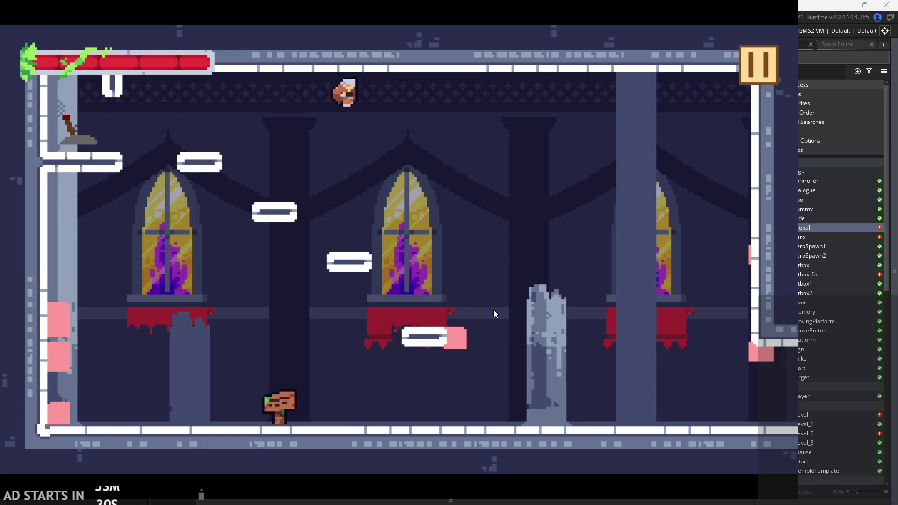
{"action": "key", "text": "Left"}
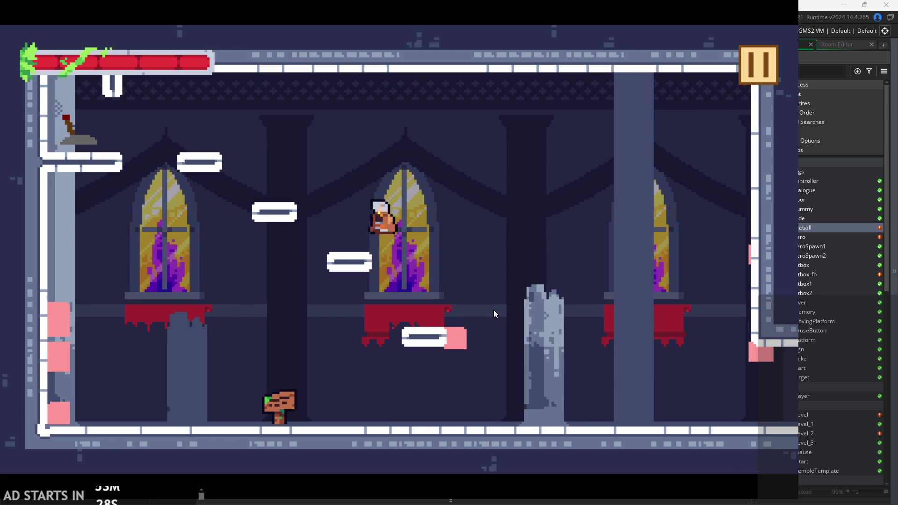
{"action": "key", "text": "Up"}
{"action": "key", "text": "Up"}
{"action": "key", "text": "Left"}
{"action": "key", "text": "Right"}
{"action": "key", "text": "Right"}
{"action": "key", "text": "Up"}
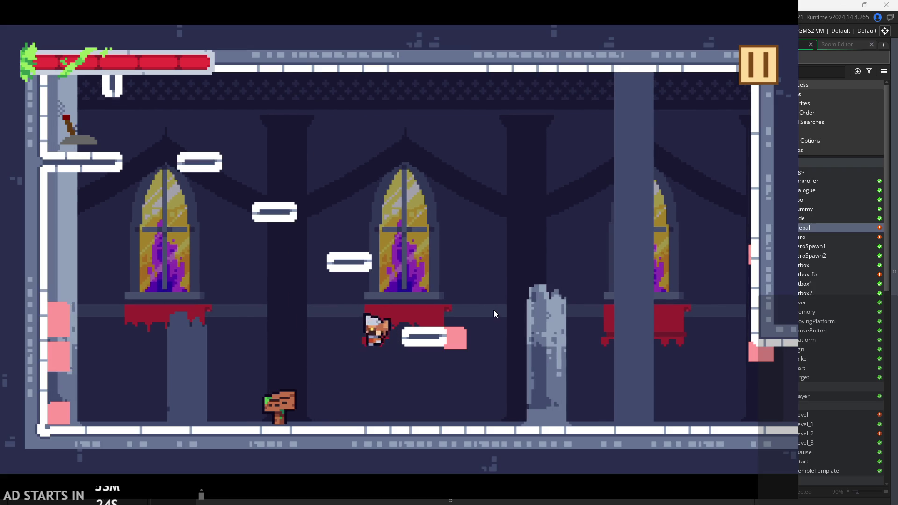
{"action": "key", "text": "Up"}
{"action": "key", "text": "Up"}
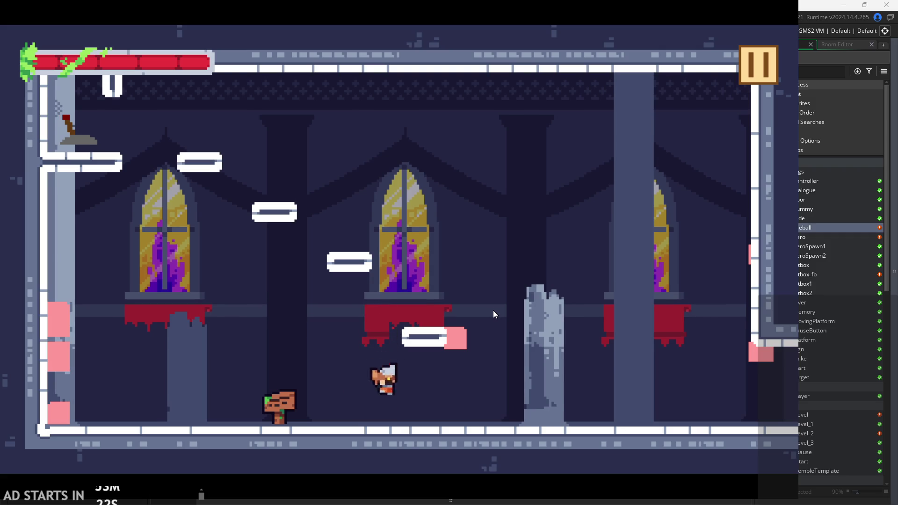
{"action": "key", "text": "Right"}
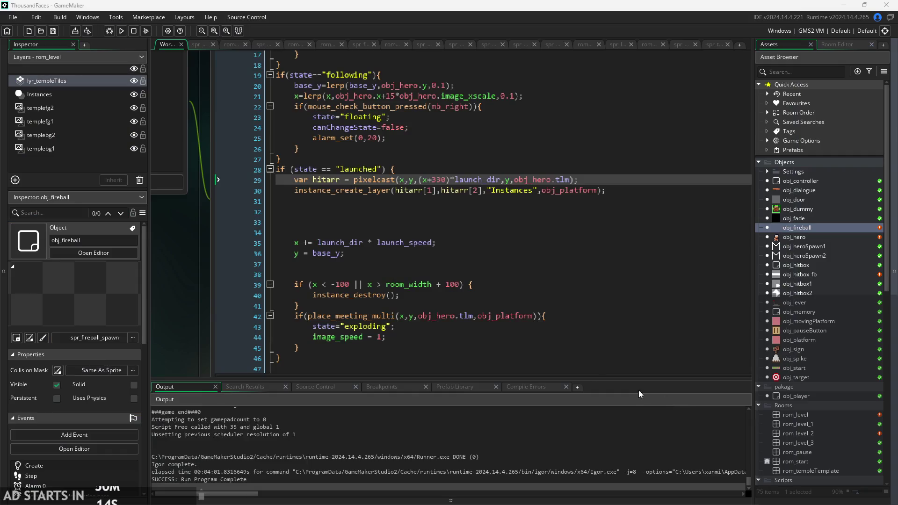
Check line 30's instance_create_layer(hitarr[1],hitarr[2],"Instances",obj_platform) call in the launched block.
{"action": "left_click", "coordinate": [504, 192]}
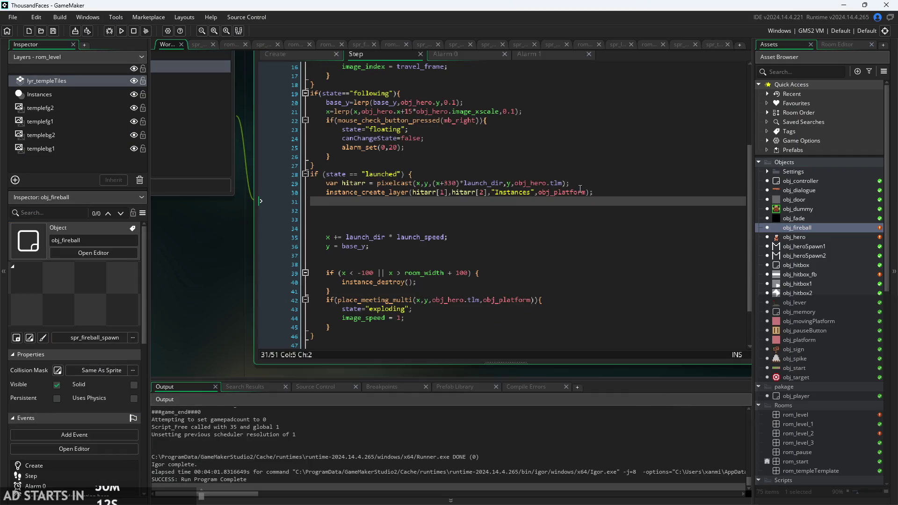
{"action": "left_click", "coordinate": [589, 196]}
{"action": "scroll", "coordinate": [590, 196], "scroll_direction": "up", "scroll_amount": 2}
{"action": "left_click_drag", "start_coordinate": [585, 193], "coordinate": [523, 192]}
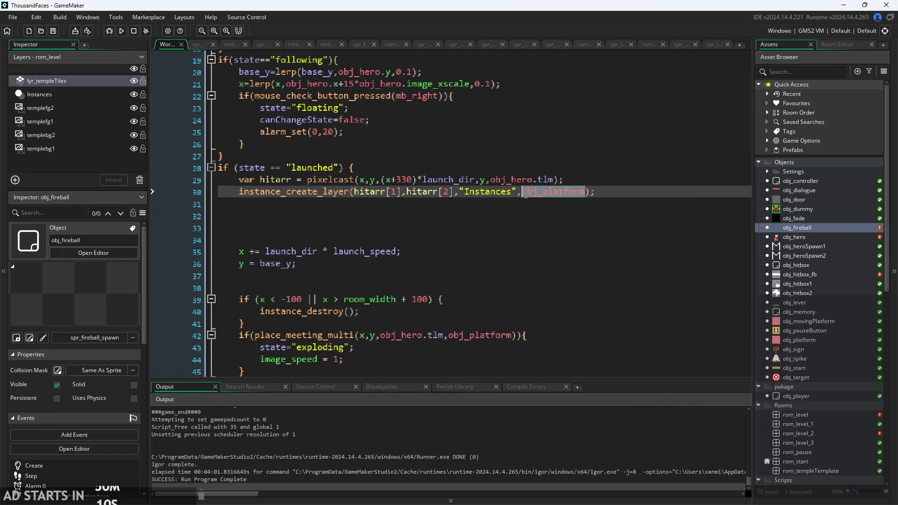
{"action": "scroll", "coordinate": [512, 226], "scroll_direction": "down", "scroll_amount": 2}
{"action": "scroll", "coordinate": [424, 212], "scroll_direction": "up", "scroll_amount": 5}
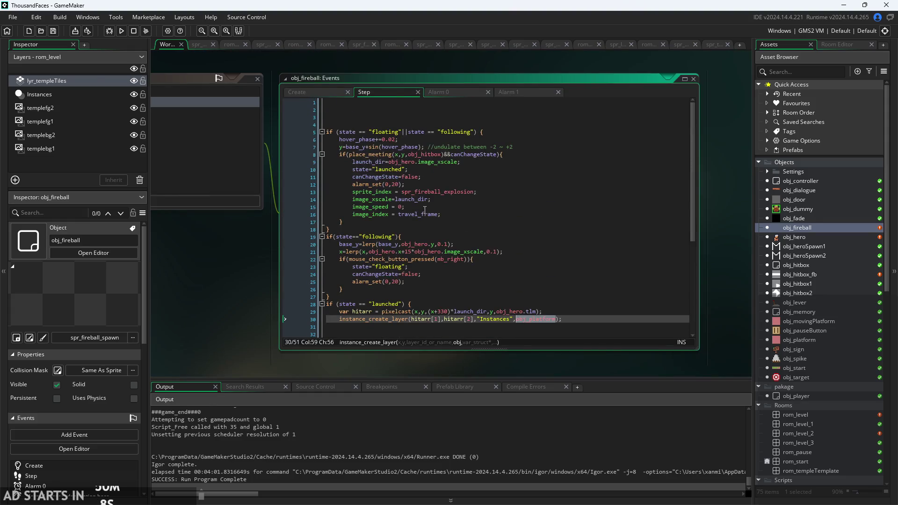
{"action": "scroll", "coordinate": [439, 231], "scroll_direction": "down", "scroll_amount": 3}
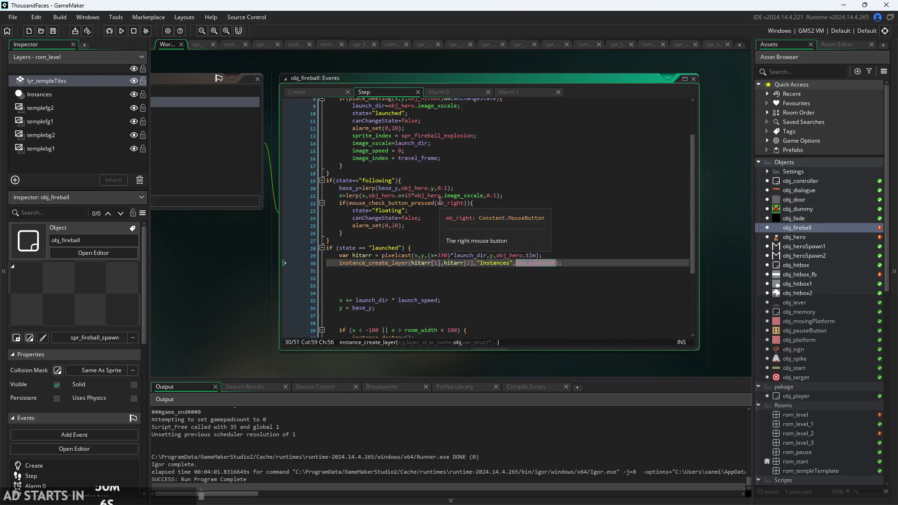
{"action": "scroll", "coordinate": [439, 230], "scroll_direction": "down", "scroll_amount": 6}
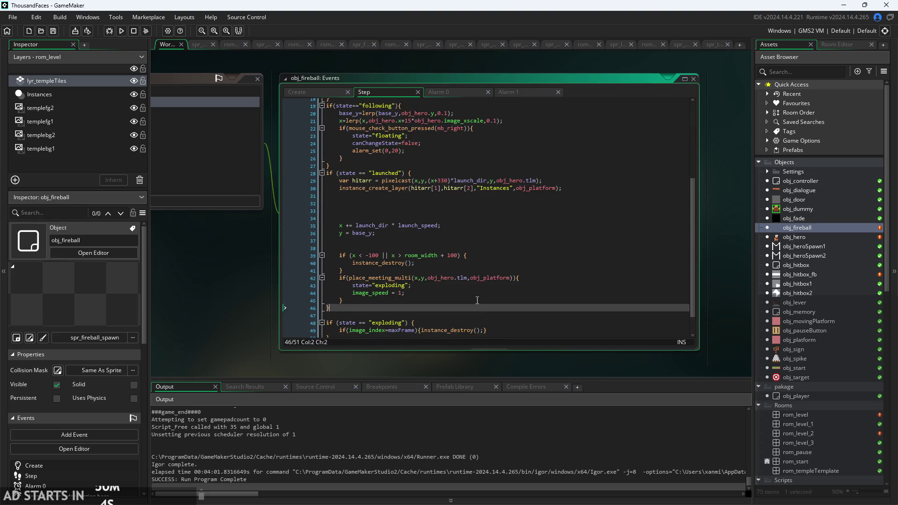
{"action": "left_click", "coordinate": [449, 282]}
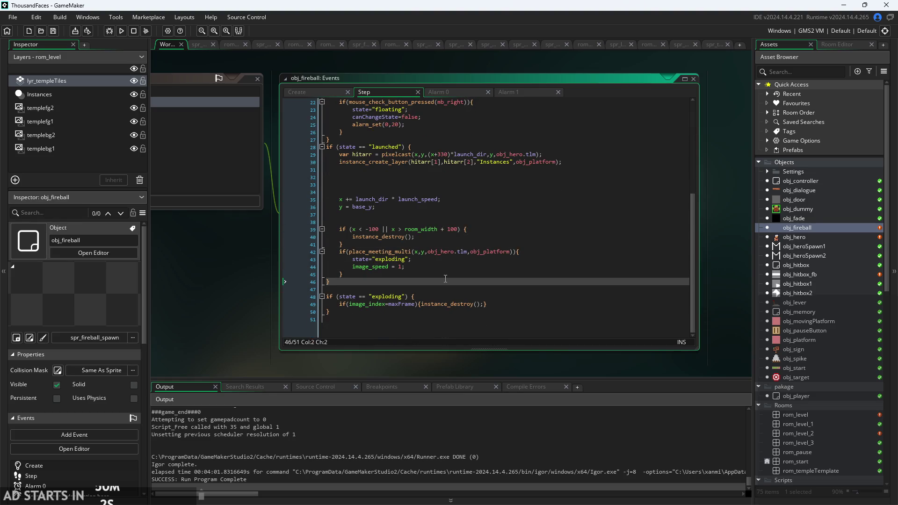
{"action": "key", "text": "Up"}
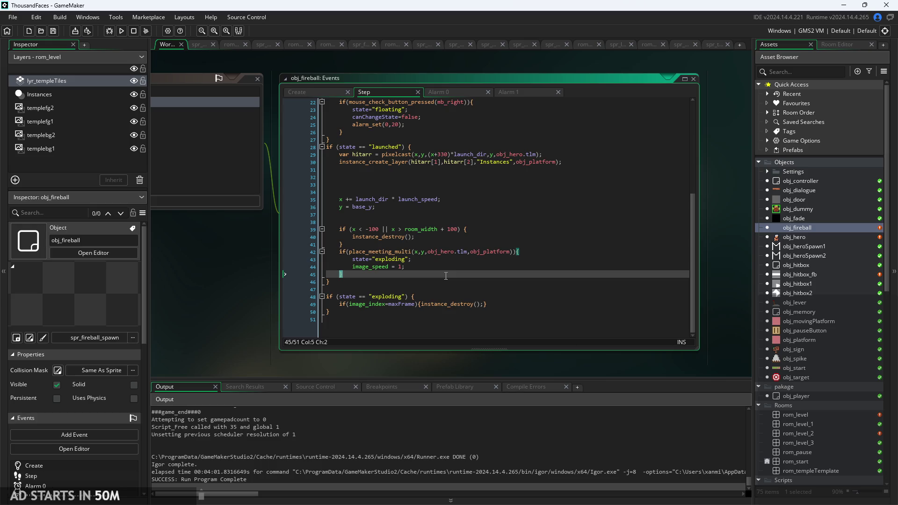
{"action": "left_click", "coordinate": [559, 177]}
{"action": "left_click", "coordinate": [559, 162]}
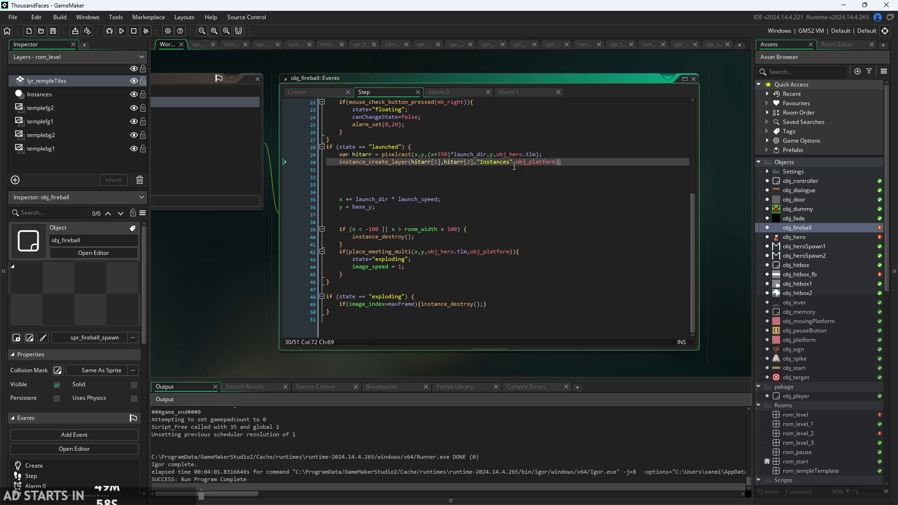
{"action": "scroll", "coordinate": [414, 159], "scroll_direction": "up", "scroll_amount": 3}
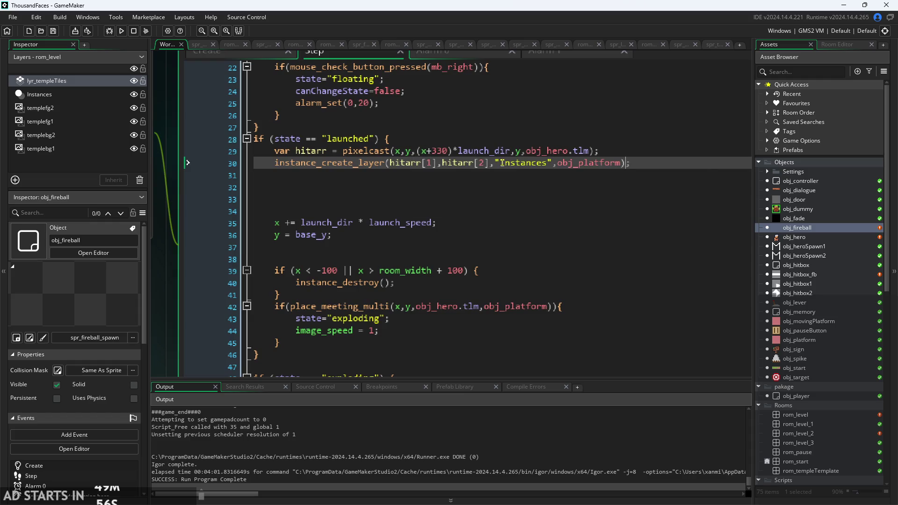
Insert draw_roundrect_colour_ext from autocomplete on a new line 31 after the platform spawn.
{"action": "key", "text": "Up"}
{"action": "key", "text": "Down"}
{"action": "key", "text": "Return"}
{"action": "type", "text": "draw"}
{"action": "key", "text": "Down"}
{"action": "key", "text": "Down"}
{"action": "key", "text": "Down"}
{"action": "key", "text": "Down"}
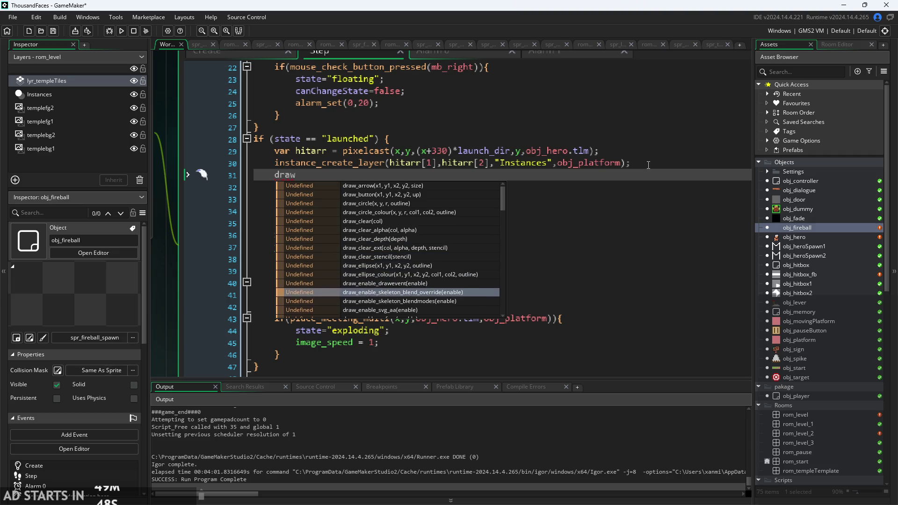
{"action": "key", "text": "Down"}
{"action": "key", "text": "Down"}
{"action": "key", "text": "Down"}
{"action": "key", "text": "BackSpace"}
{"action": "key", "text": "BackSpace"}
{"action": "key", "text": "BackSpace"}
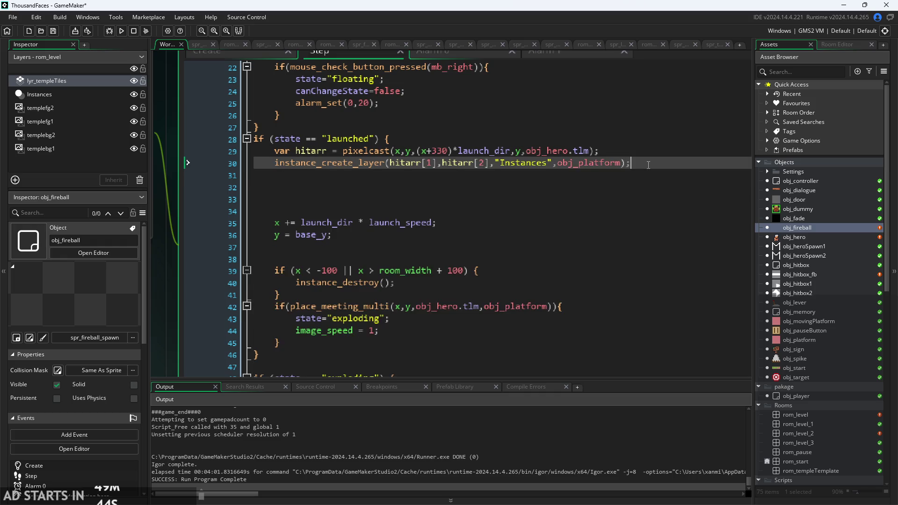
{"action": "key", "text": "Return"}
{"action": "type", "text": "draw"}
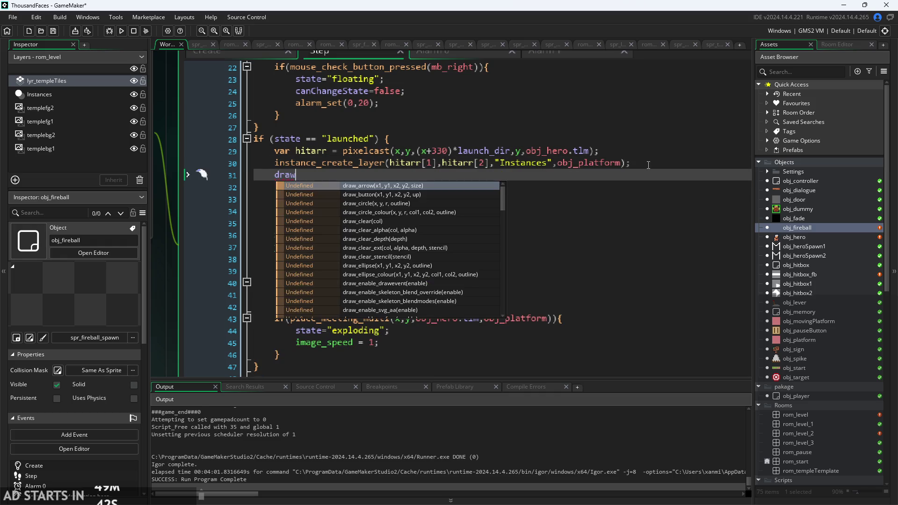
{"action": "scroll", "coordinate": [421, 255], "scroll_direction": "down", "scroll_amount": 10}
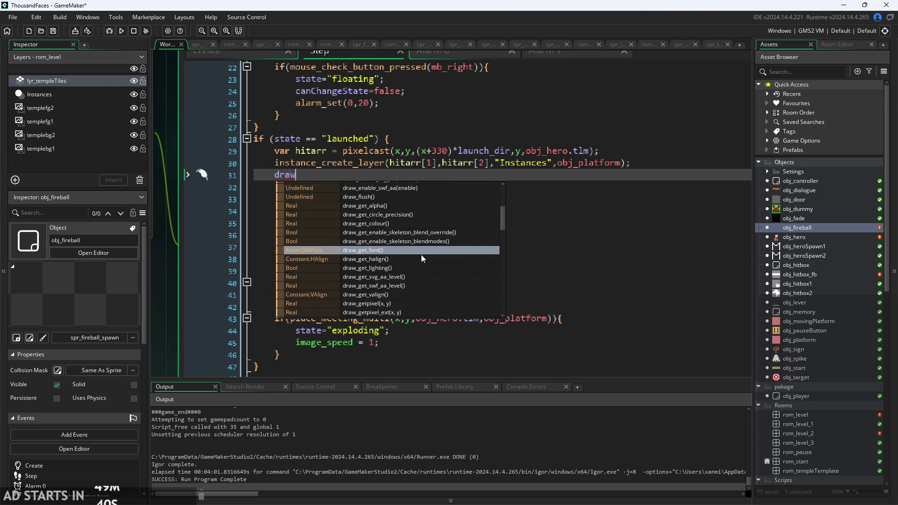
{"action": "scroll", "coordinate": [420, 255], "scroll_direction": "up", "scroll_amount": 10}
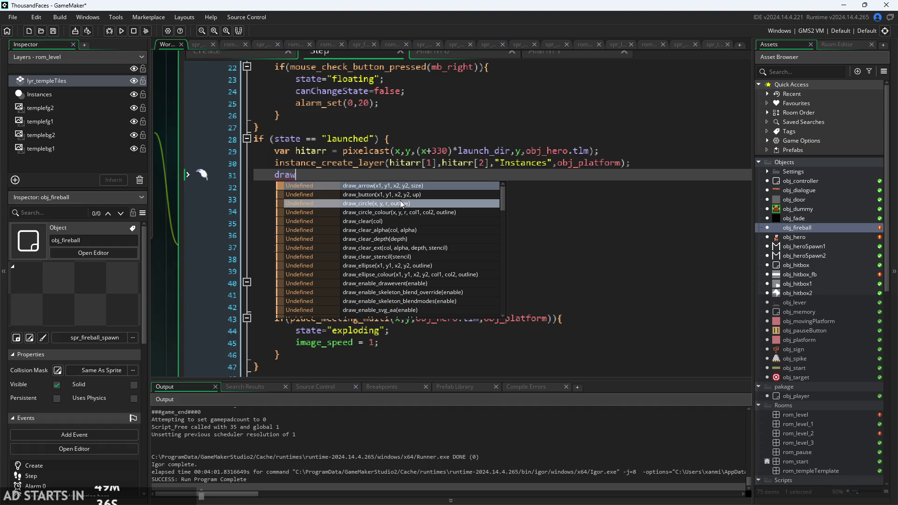
{"action": "type", "text": "re"}
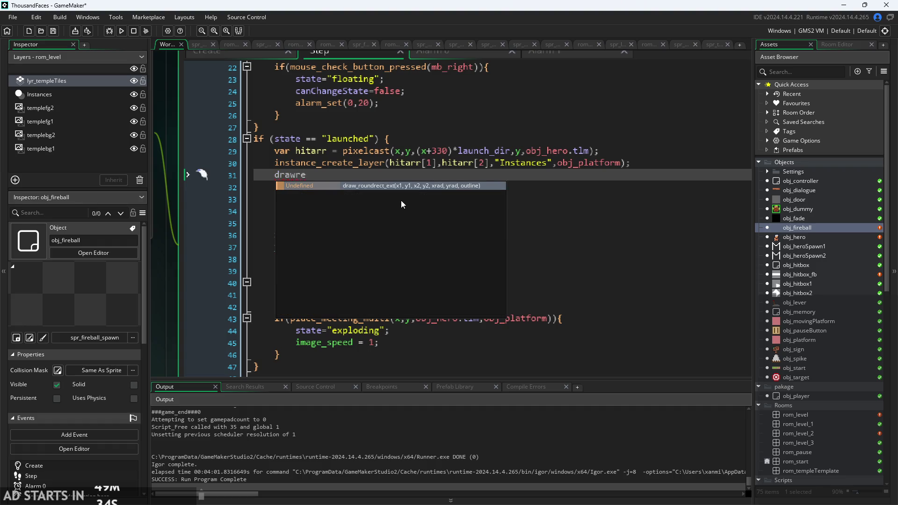
{"action": "key", "text": "BackSpace"}
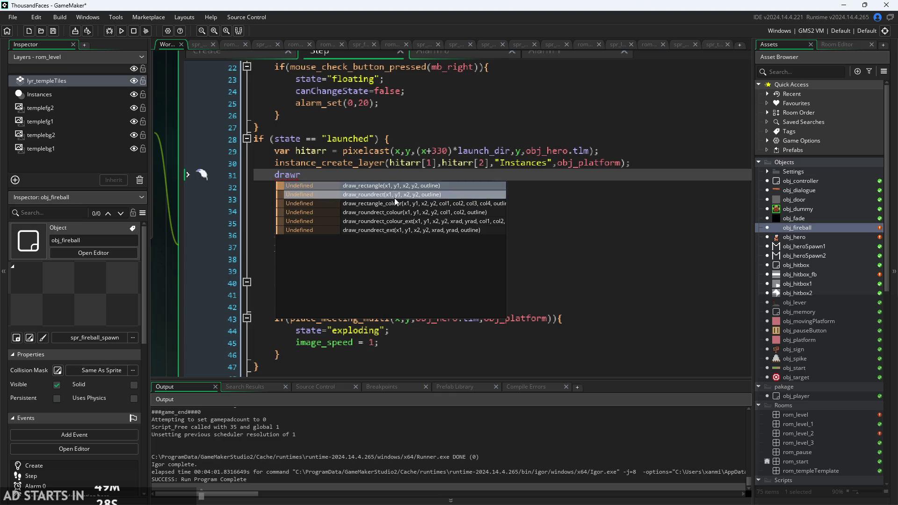
{"action": "left_click", "coordinate": [414, 222]}
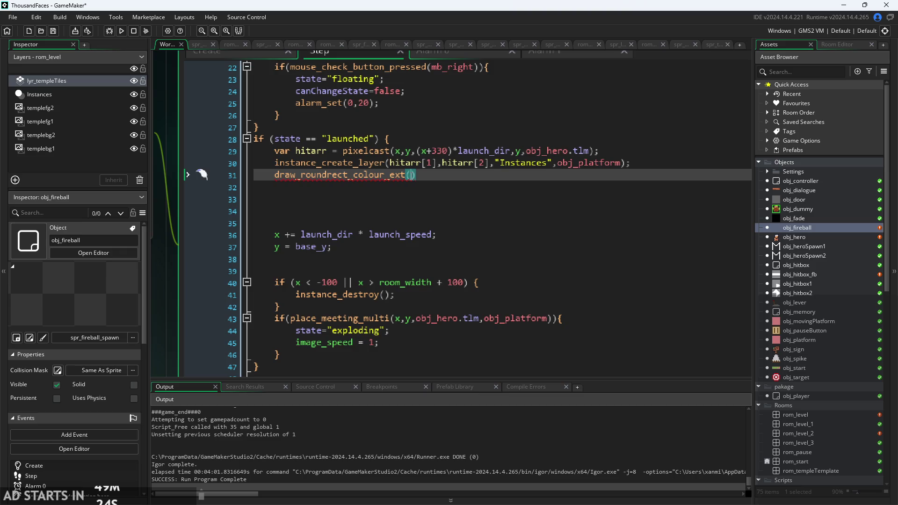
{"action": "mouse_move", "coordinate": [381, 172]}
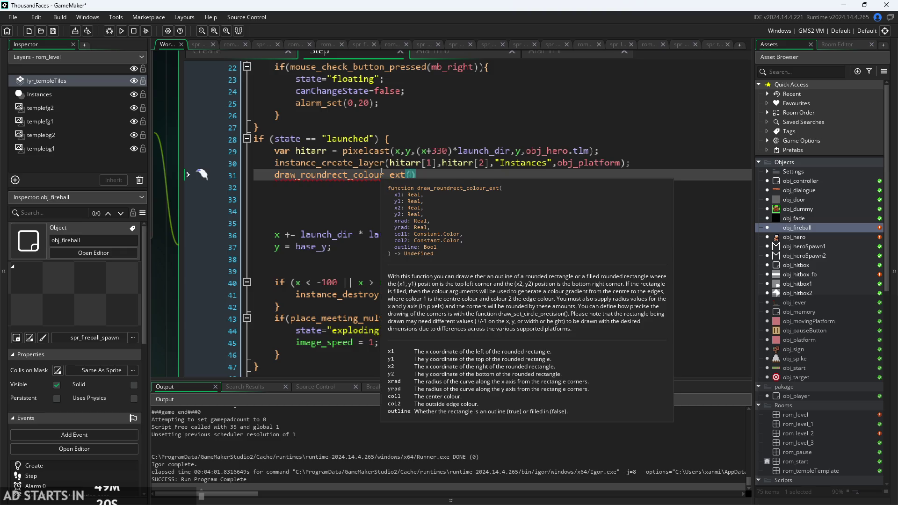
{"action": "key", "text": "Escape"}
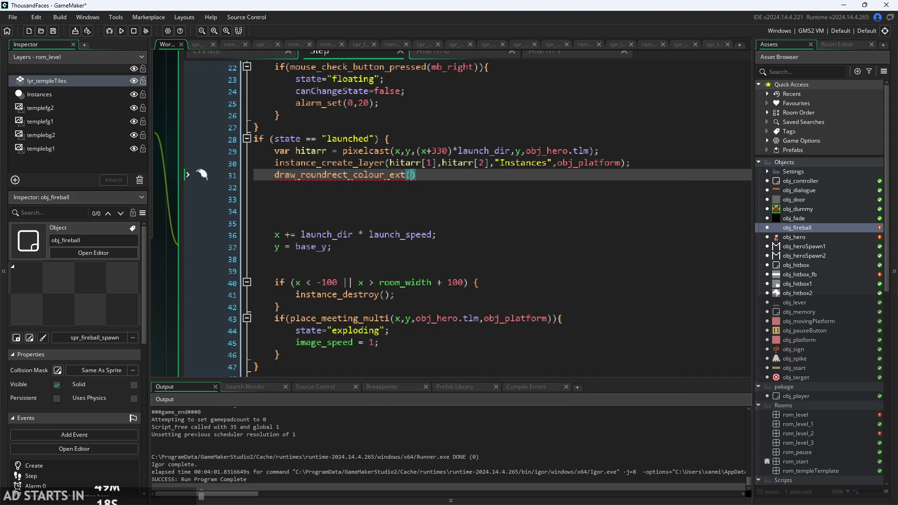
Enter the arguments x,y+4,hitarr[1],y-4 into the rounded-rectangle call.
{"action": "type", "text": "x"}
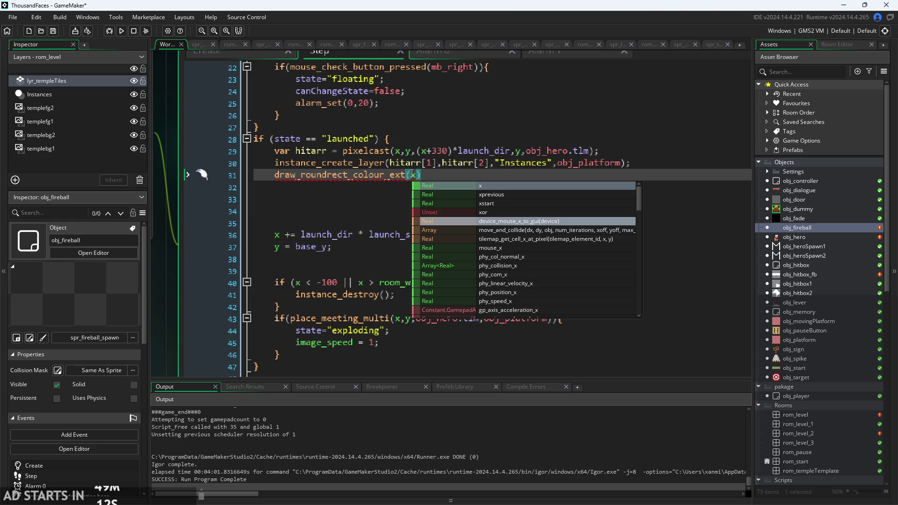
{"action": "type", "text": ","}
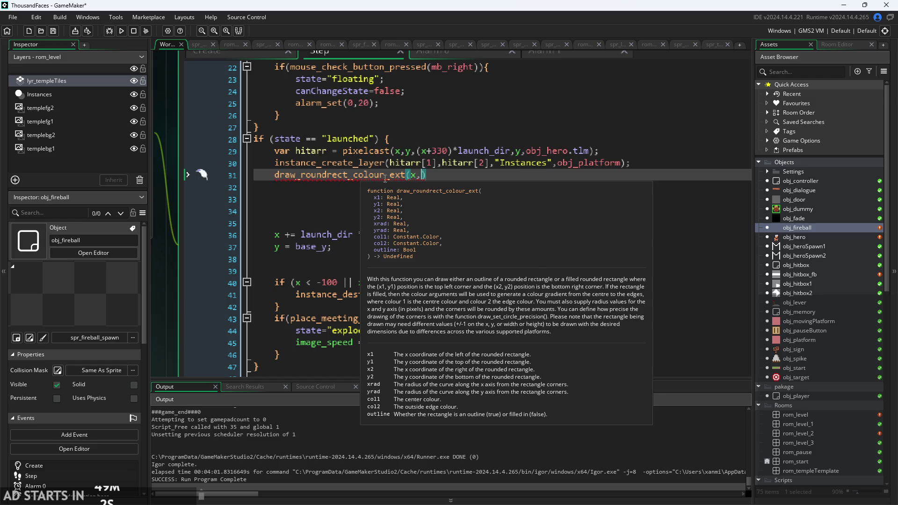
{"action": "mouse_move", "coordinate": [420, 177]}
{"action": "type", "text": "+4,y"}
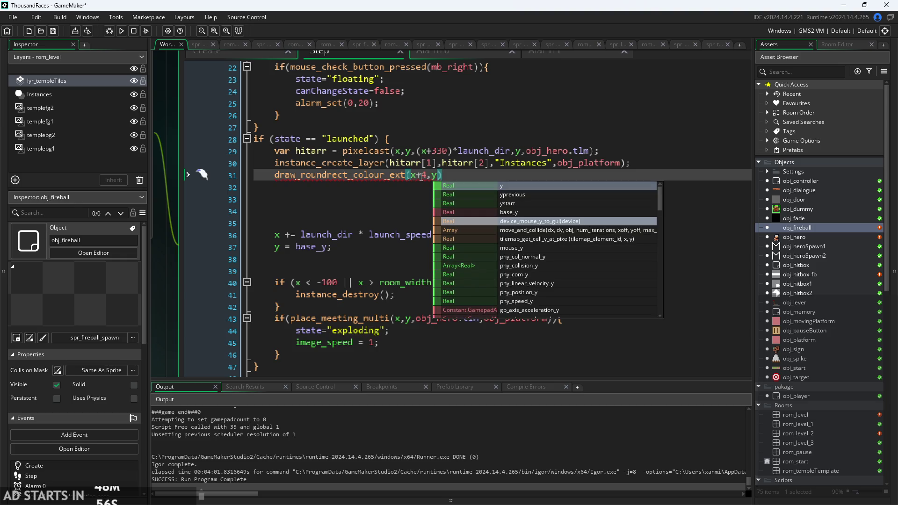
{"action": "type", "text": ","}
{"action": "left_click", "coordinate": [423, 177]}
{"action": "key", "text": "BackSpace"}
{"action": "key", "text": "BackSpace"}
{"action": "type", "text": "+4"}
{"action": "key", "text": "Right"}
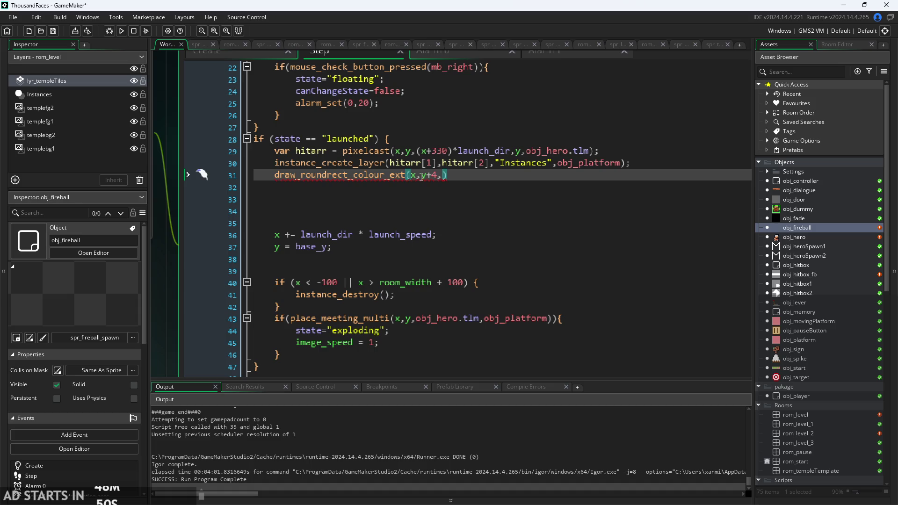
{"action": "type", "text": "hitarr"}
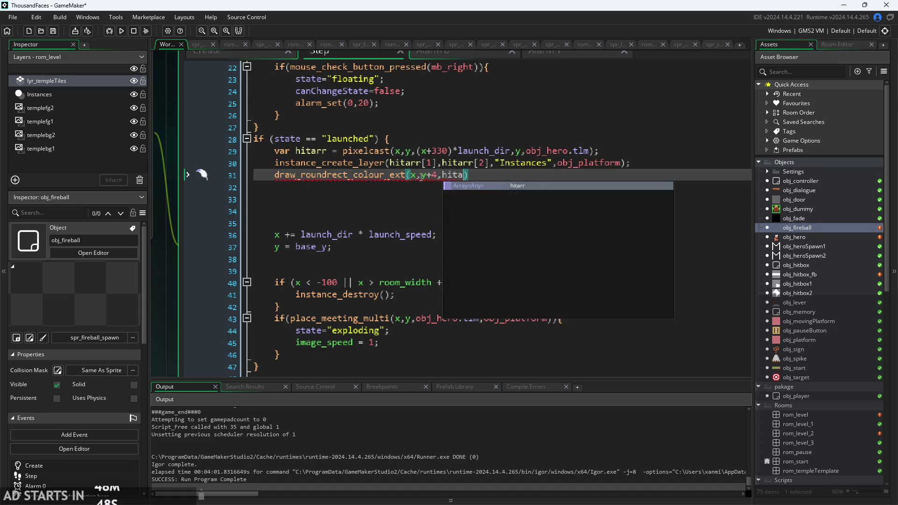
{"action": "type", "text": "[1]"}
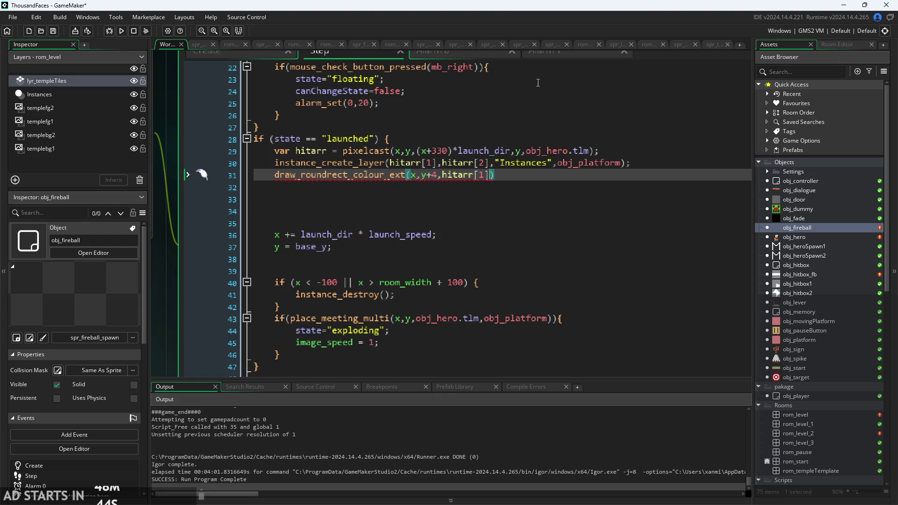
{"action": "left_click_drag", "start_coordinate": [178, 240], "coordinate": [127, 287]}
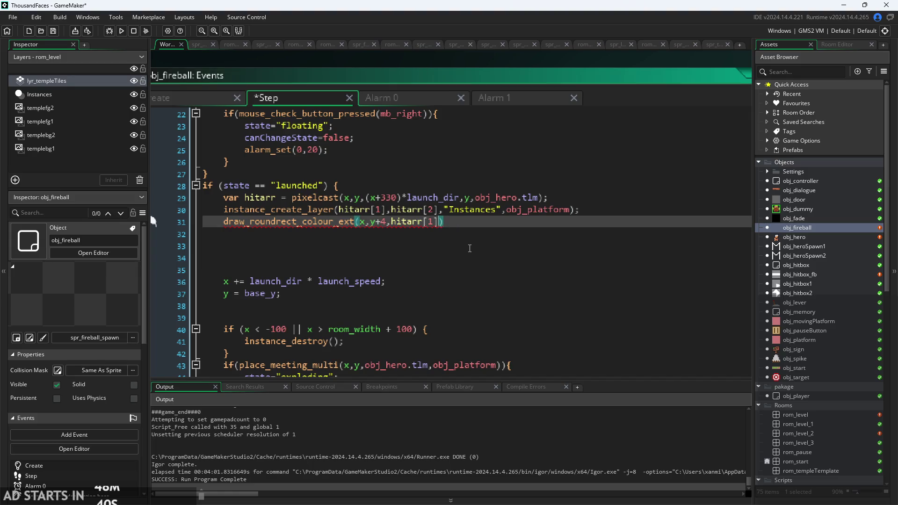
{"action": "type", "text": ","}
{"action": "type", "text": "y-4"}
{"action": "mouse_move", "coordinate": [324, 222]}
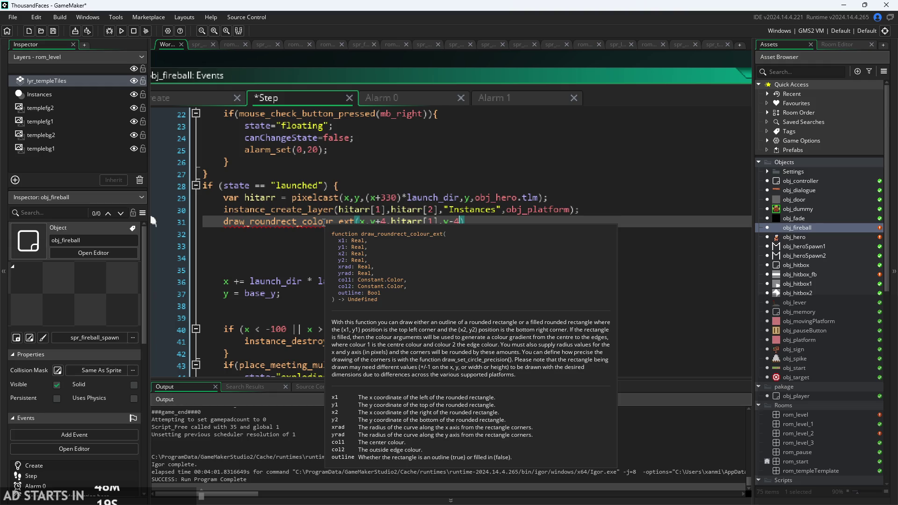
On a new line, insert draw_line_width_colour from the draw autocomplete list.
{"action": "left_click", "coordinate": [496, 226]}
{"action": "key", "text": "Return"}
{"action": "type", "text": "outli"}
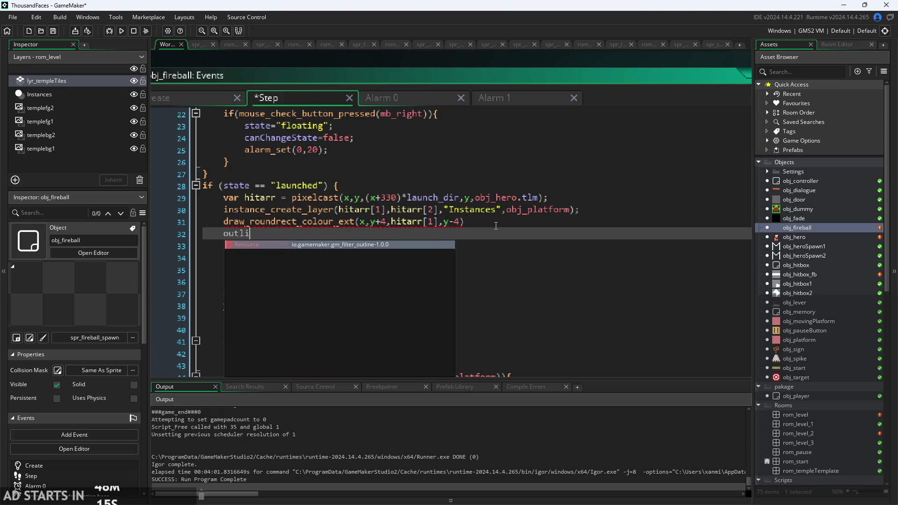
{"action": "key", "text": "BackSpace"}
{"action": "key", "text": "BackSpace"}
{"action": "type", "text": "da"}
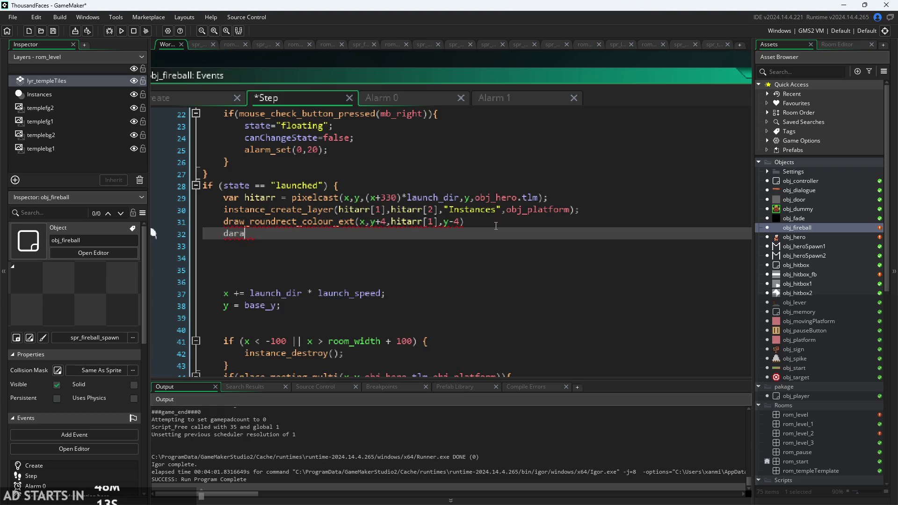
{"action": "key", "text": "BackSpace"}
{"action": "type", "text": "raw"}
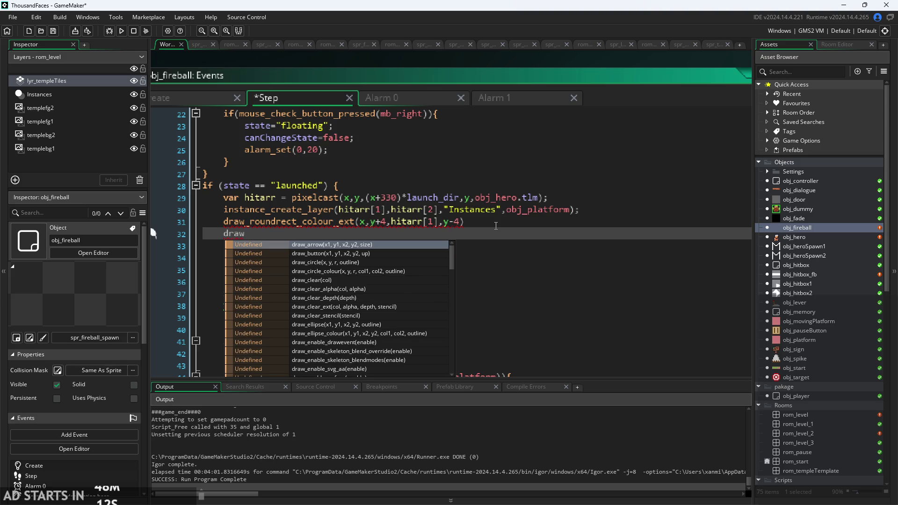
{"action": "scroll", "coordinate": [336, 292], "scroll_direction": "down", "scroll_amount": 1}
{"action": "scroll", "coordinate": [341, 304], "scroll_direction": "down", "scroll_amount": 6}
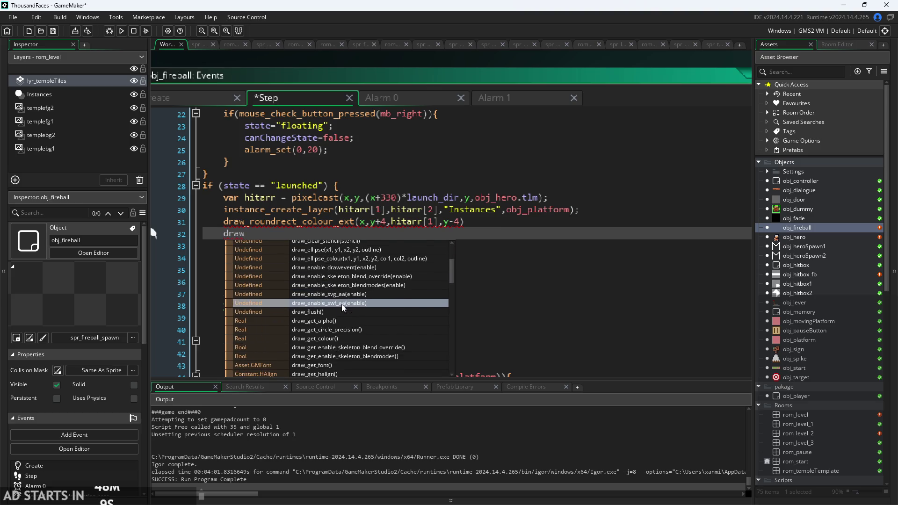
{"action": "scroll", "coordinate": [348, 318], "scroll_direction": "up", "scroll_amount": 5}
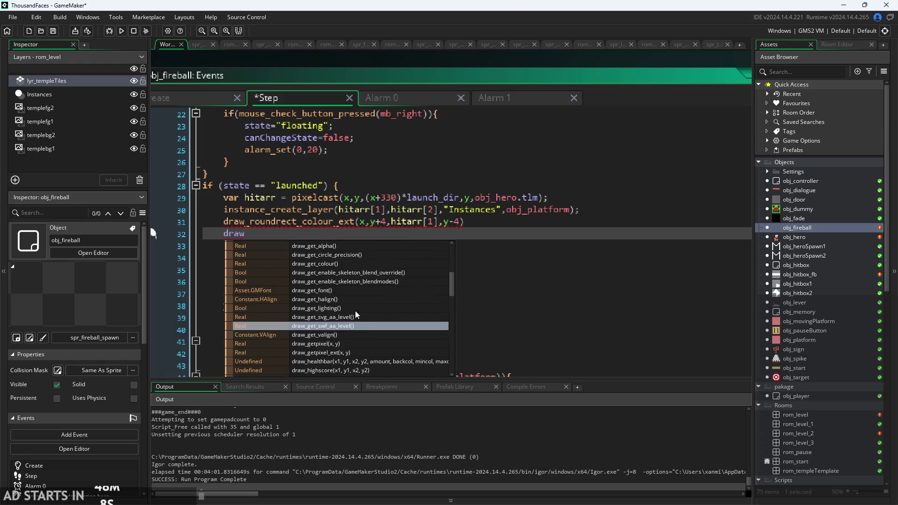
{"action": "scroll", "coordinate": [352, 273], "scroll_direction": "down", "scroll_amount": 3}
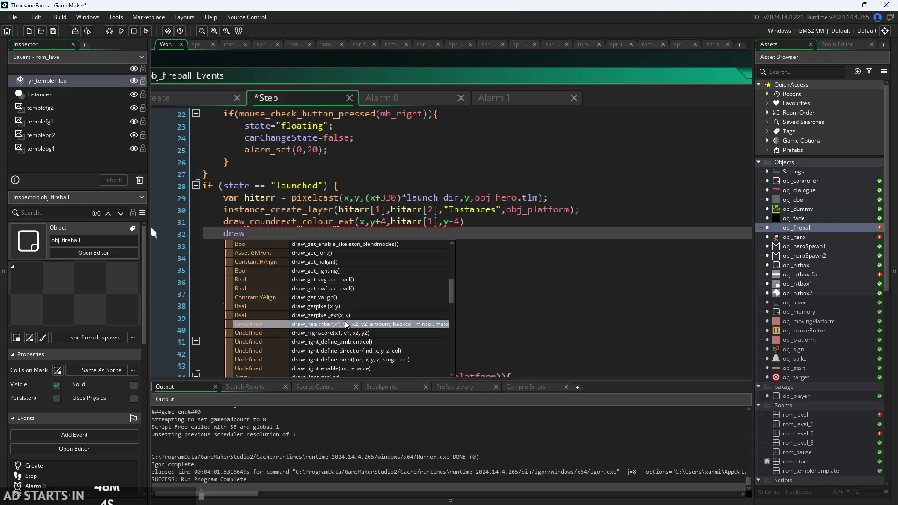
{"action": "scroll", "coordinate": [335, 313], "scroll_direction": "down", "scroll_amount": 2}
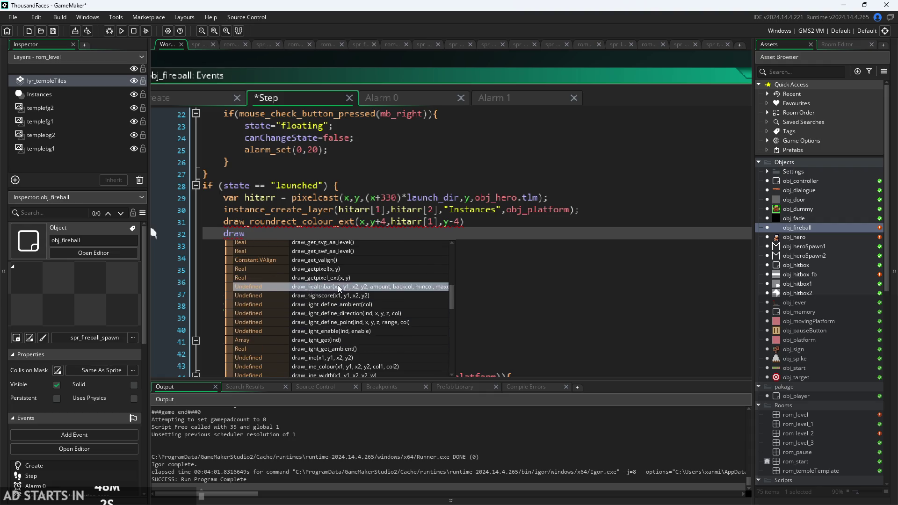
{"action": "scroll", "coordinate": [344, 278], "scroll_direction": "down", "scroll_amount": 1}
{"action": "scroll", "coordinate": [335, 262], "scroll_direction": "down", "scroll_amount": 5}
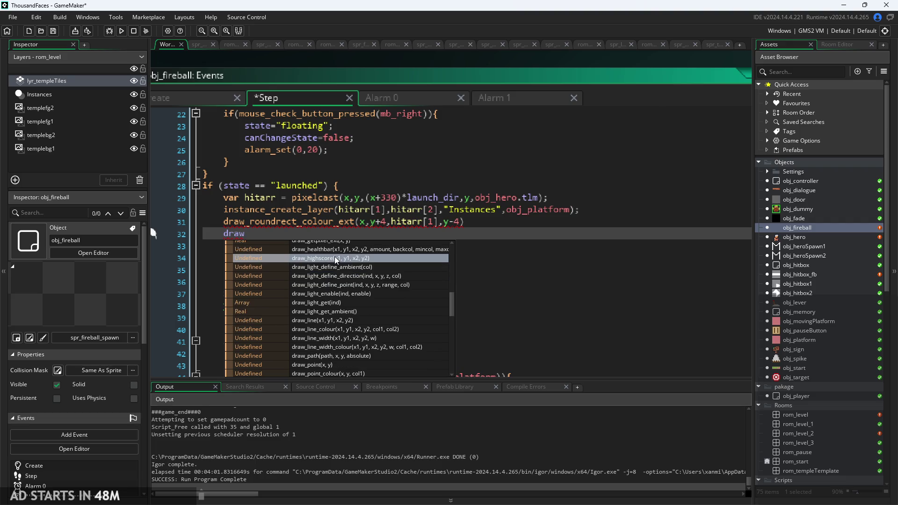
{"action": "scroll", "coordinate": [333, 262], "scroll_direction": "down", "scroll_amount": 1}
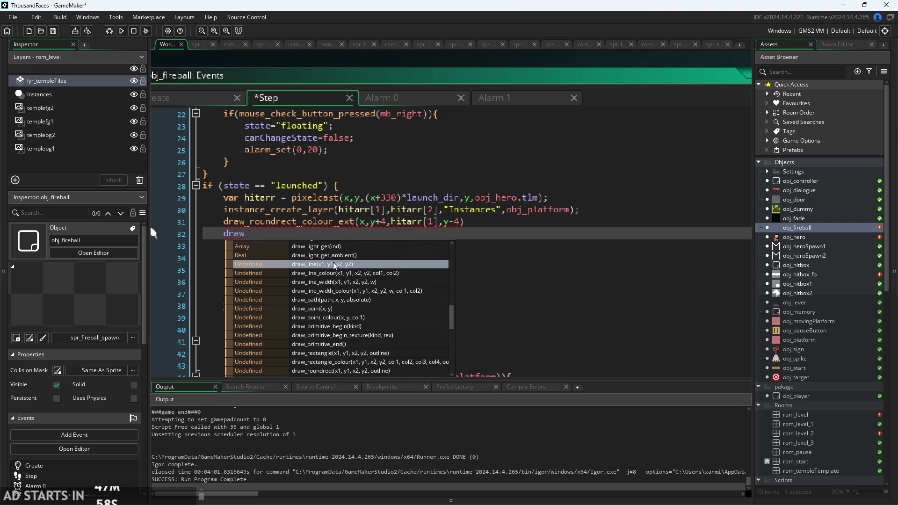
{"action": "scroll", "coordinate": [344, 272], "scroll_direction": "up", "scroll_amount": 1}
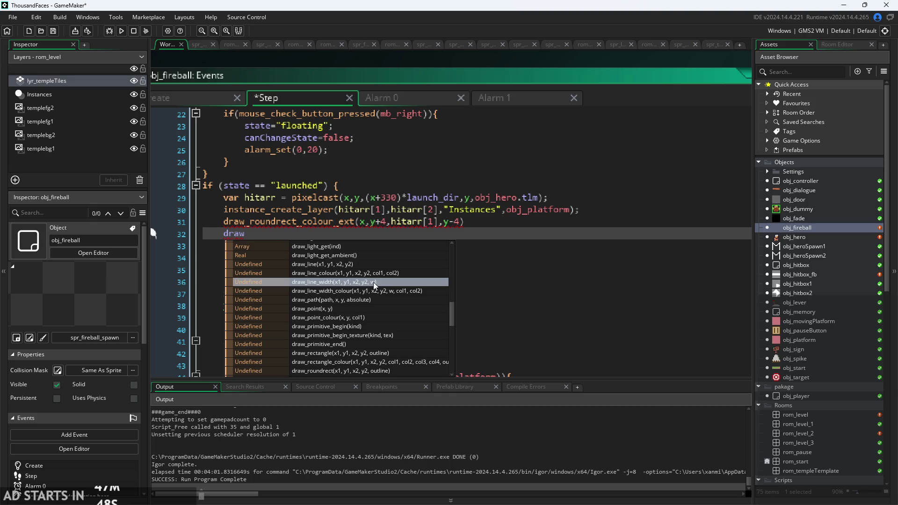
{"action": "left_click", "coordinate": [390, 290]}
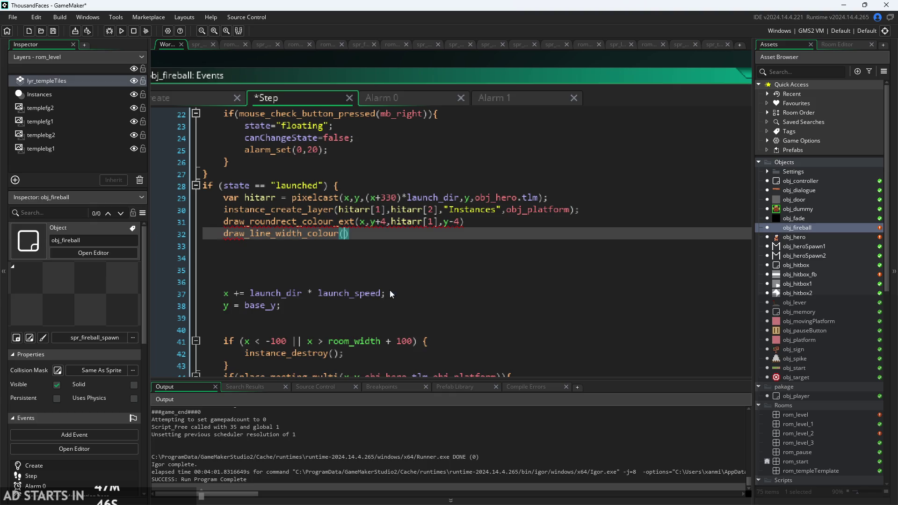
Copy the coordinates x,y+4,hitarr[1],y-4 into the line call and delete the stray line.
{"action": "left_click_drag", "start_coordinate": [359, 221], "coordinate": [458, 230]}
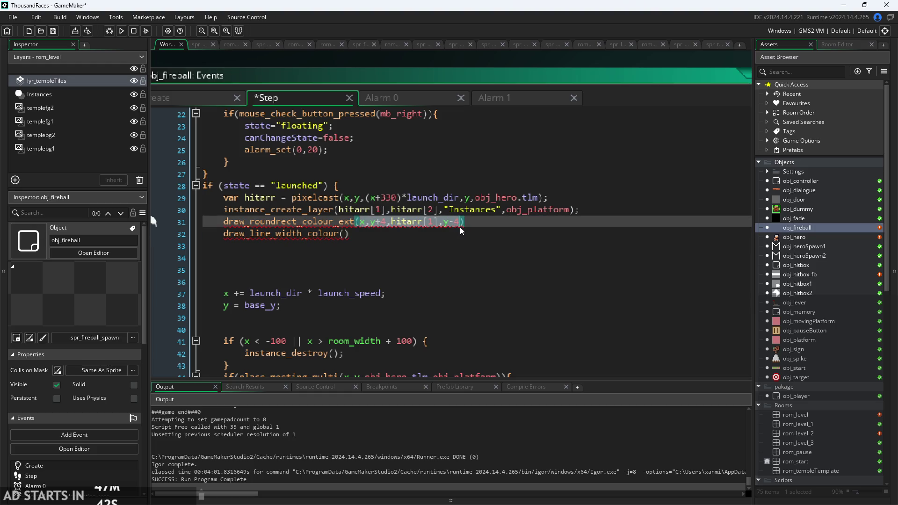
{"action": "left_click", "coordinate": [347, 235]}
{"action": "type", "text": "x,y+4,hitarr[1],y-4"}
{"action": "mouse_move", "coordinate": [154, 223]}
{"action": "left_mouse_down"}
{"action": "mouse_move", "coordinate": [168, 211]}
{"action": "mouse_move", "coordinate": [177, 226]}
{"action": "left_mouse_up"}
{"action": "key", "text": "BackSpace"}
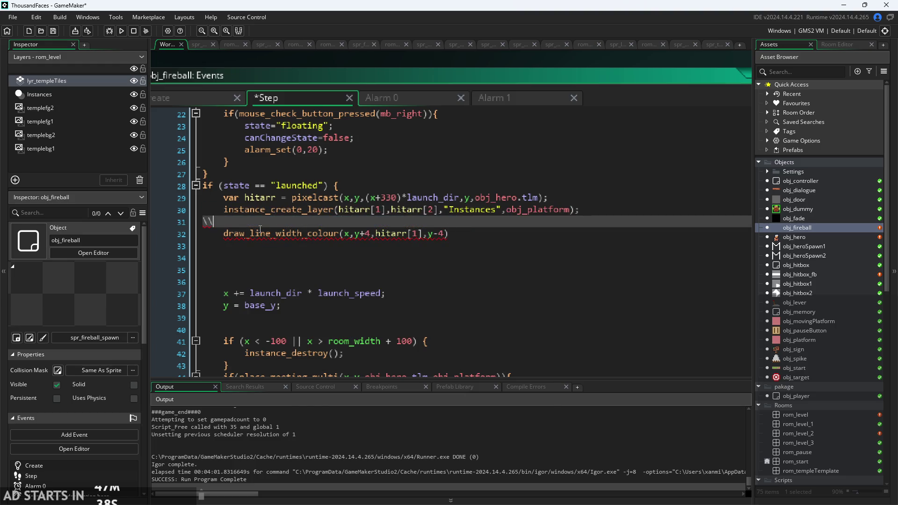
{"action": "key", "text": "BackSpace"}
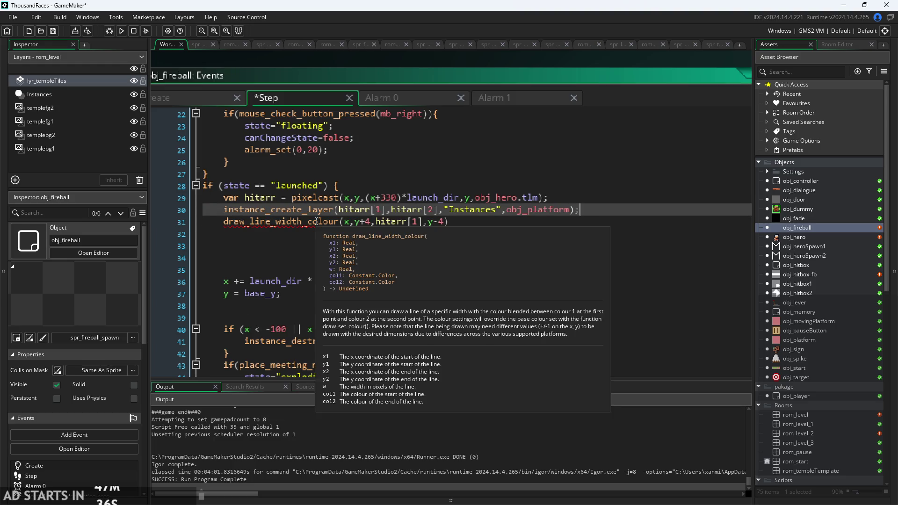
Add width 8 and c_black start and end colours to finish the line call.
{"action": "left_click", "coordinate": [448, 222]}
{"action": "type", "text": ","}
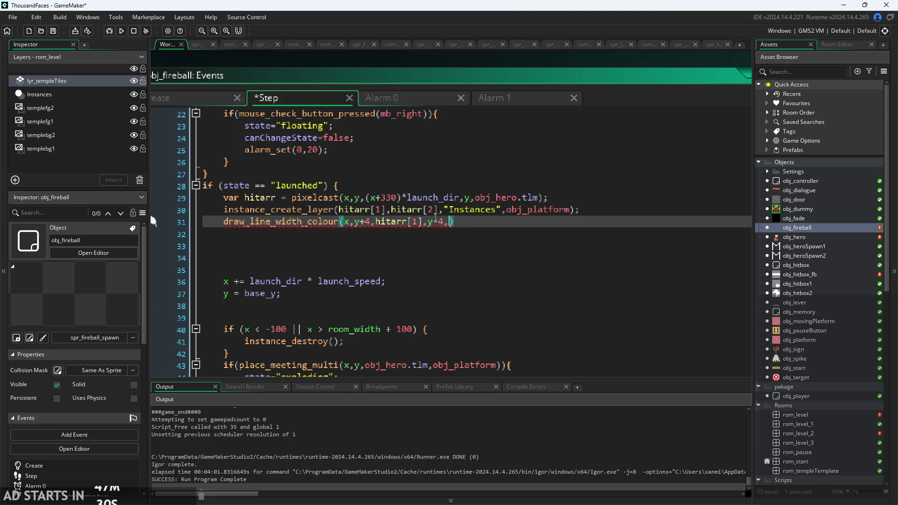
{"action": "type", "text": "8"}
{"action": "mouse_move", "coordinate": [300, 223]}
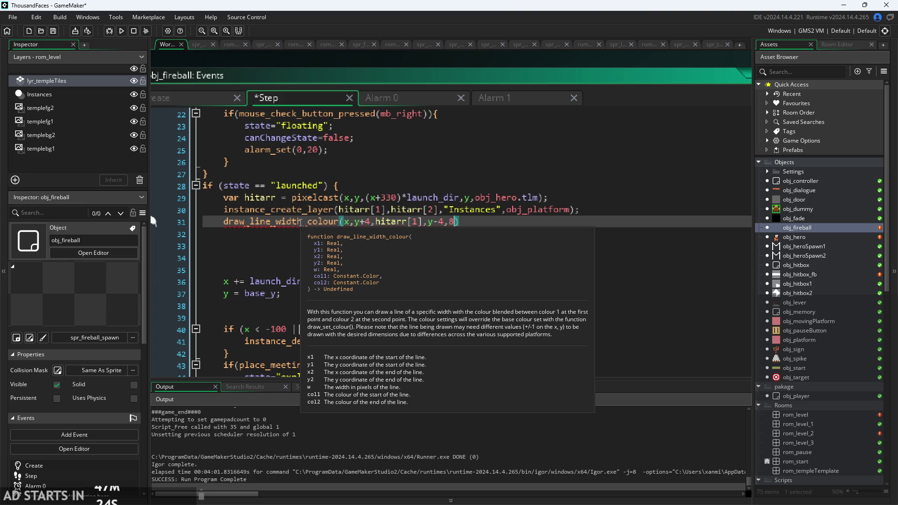
{"action": "type", "text": ",c_c"}
{"action": "key", "text": "BackSpace"}
{"action": "type", "text": "b"}
{"action": "key", "text": "Return"}
{"action": "key", "text": "shift+Left"}
{"action": "key", "text": "shift+Left"}
{"action": "key", "text": "shift+Left"}
{"action": "key", "text": "ctrl+c"}
{"action": "key", "text": "Right"}
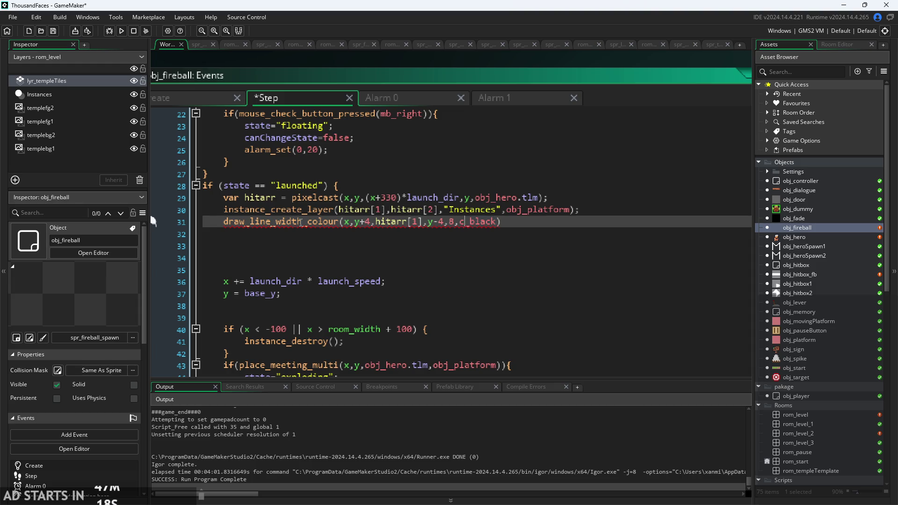
{"action": "type", "text": ","}
{"action": "key", "text": "ctrl+v"}
{"action": "key", "text": "Down"}
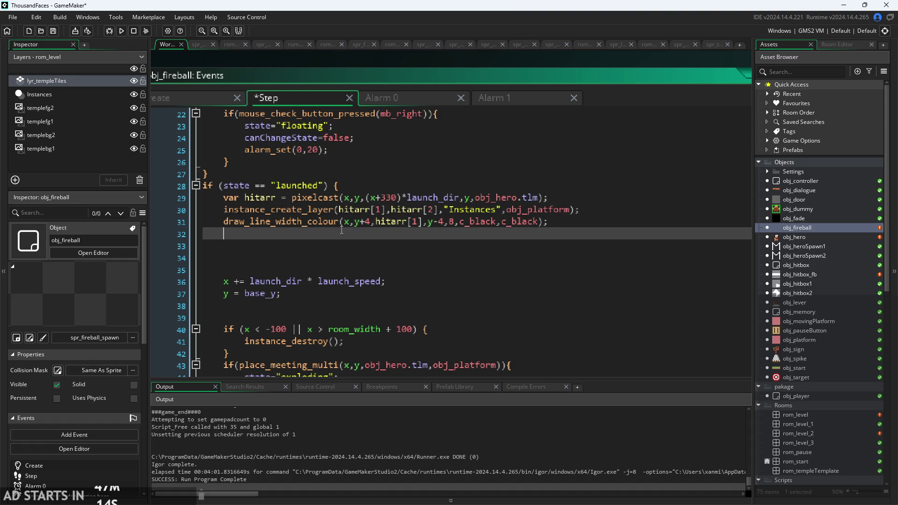
{"action": "scroll", "coordinate": [320, 235], "scroll_direction": "down", "scroll_amount": 2, "text": "ctrl"}
{"action": "scroll", "coordinate": [419, 100], "scroll_direction": "up", "scroll_amount": 2, "text": "ctrl"}
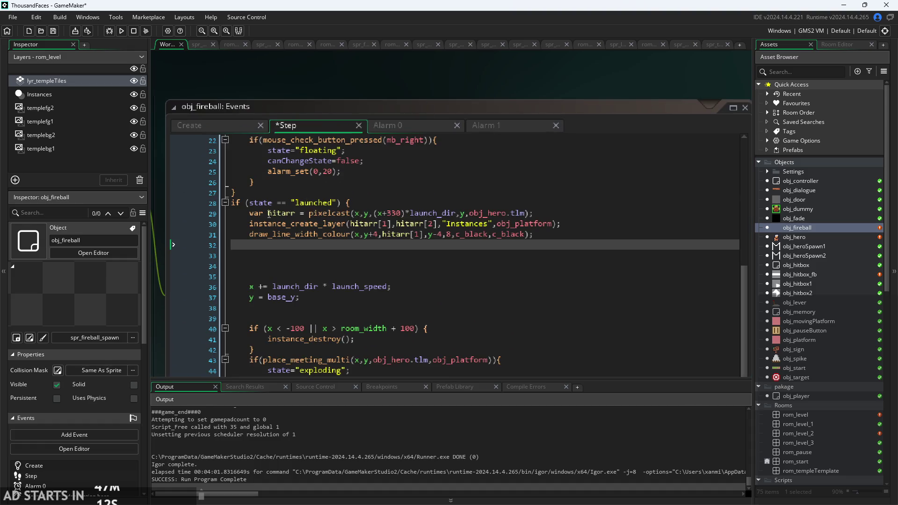
Delete 'var' from the hitarr line so hitarr becomes an instance variable.
{"action": "left_click", "coordinate": [251, 214]}
{"action": "key", "text": "Delete"}
{"action": "key", "text": "Delete"}
{"action": "key", "text": "Delete"}
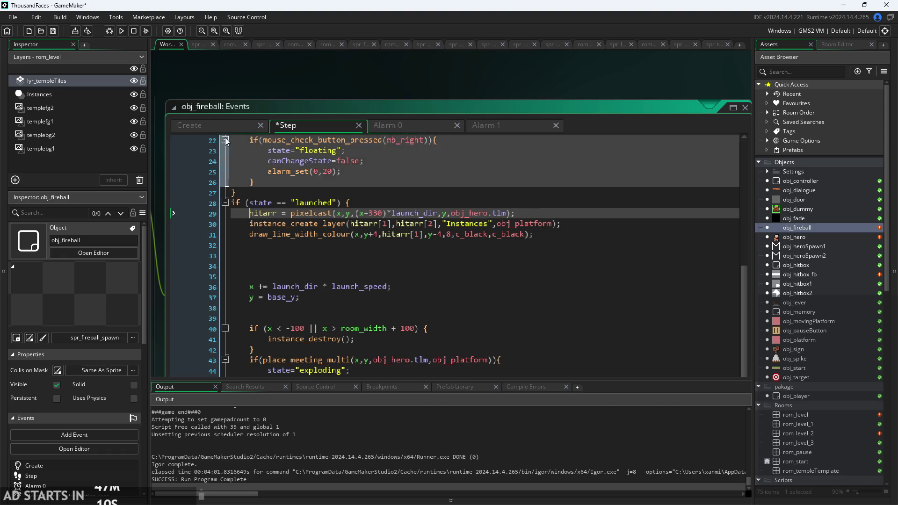
{"action": "left_click", "coordinate": [225, 127]}
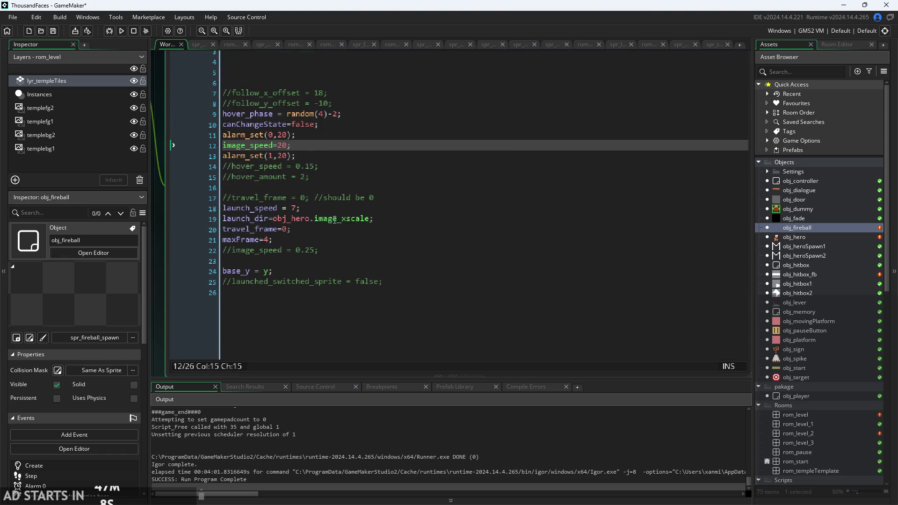
{"action": "left_click", "coordinate": [276, 128]}
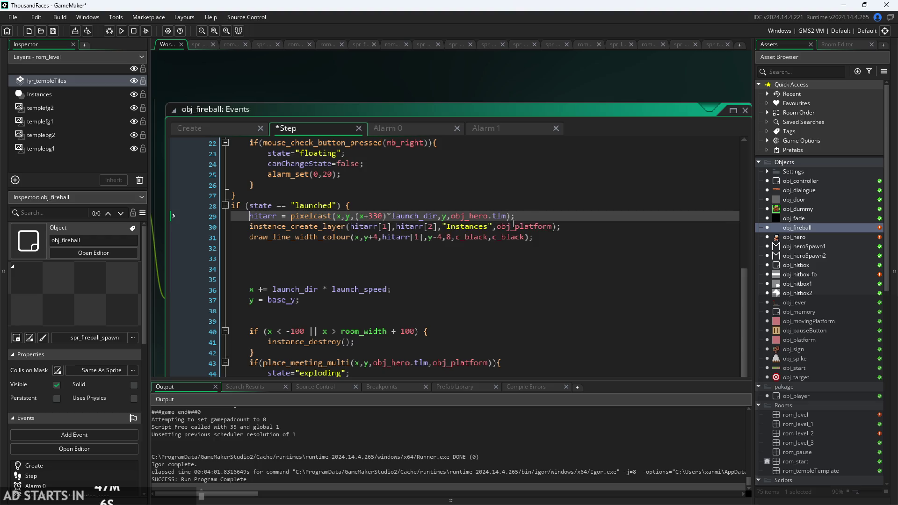
Cut the hitarr = pixelcast(...) statement out of the launched block.
{"action": "left_click", "coordinate": [539, 215]}
{"action": "left_click_drag", "start_coordinate": [513, 215], "coordinate": [250, 218]}
{"action": "key", "text": "ctrl+c"}
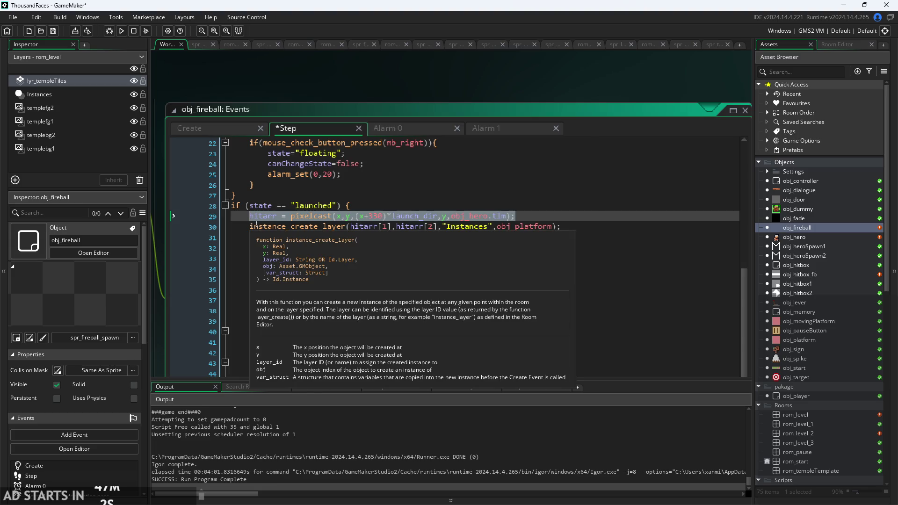
{"action": "key", "text": "BackSpace"}
{"action": "key", "text": "BackSpace"}
{"action": "scroll", "coordinate": [416, 221], "scroll_direction": "up", "scroll_amount": 3}
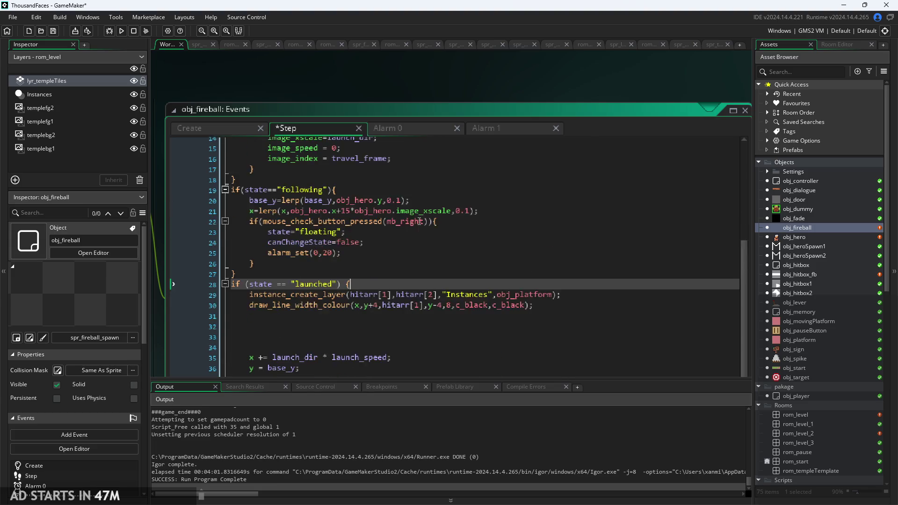
{"action": "scroll", "coordinate": [415, 221], "scroll_direction": "up", "scroll_amount": 1}
Paste the raycast on a new line after image_index = travel_frame in the launch code.
{"action": "left_click", "coordinate": [398, 239]}
{"action": "key", "text": "Down"}
{"action": "key", "text": "Down"}
{"action": "key", "text": "Down"}
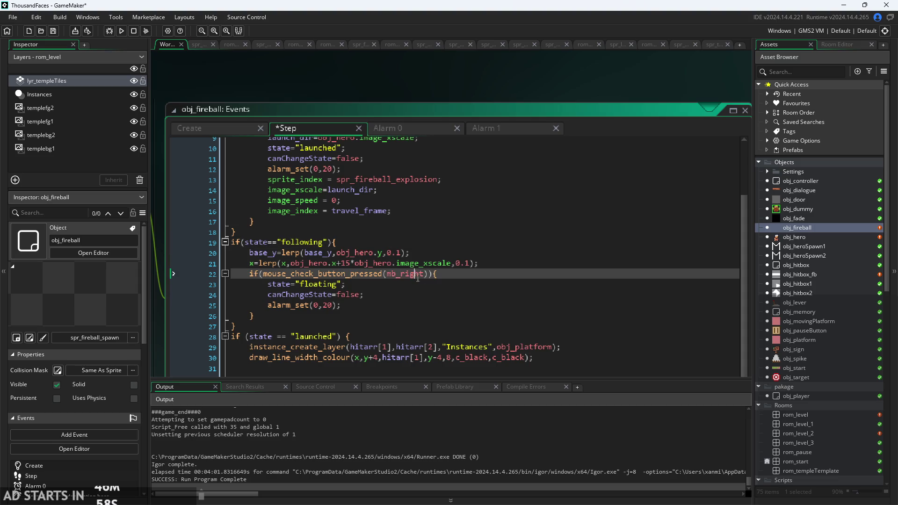
{"action": "left_click", "coordinate": [441, 288]}
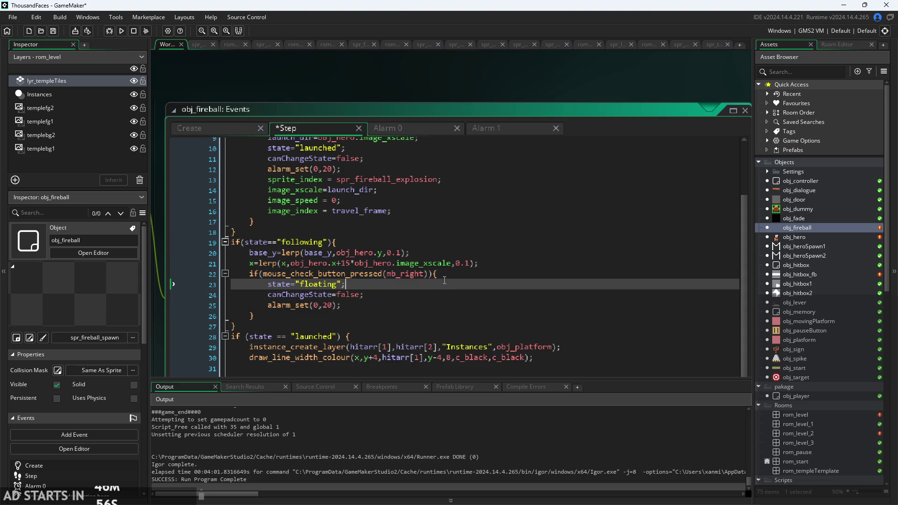
{"action": "scroll", "coordinate": [443, 282], "scroll_direction": "up", "scroll_amount": 3}
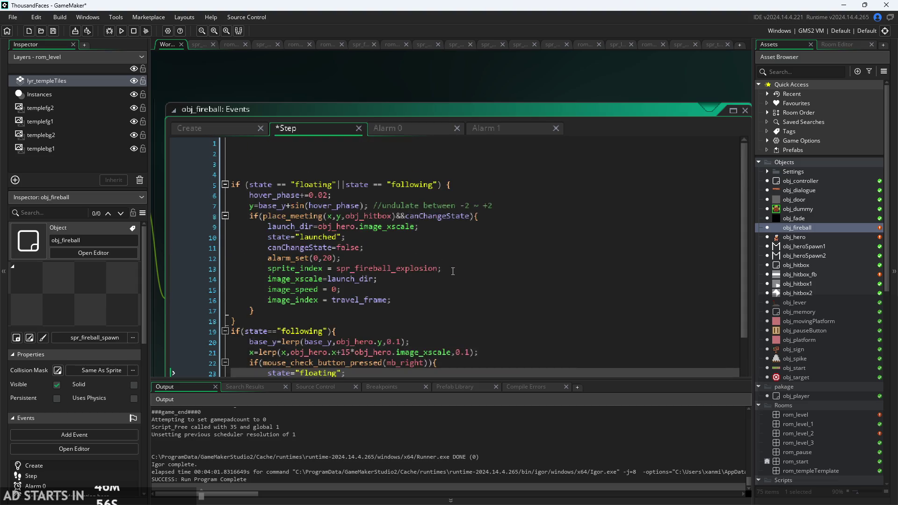
{"action": "left_click", "coordinate": [493, 224]}
{"action": "left_click", "coordinate": [487, 289]}
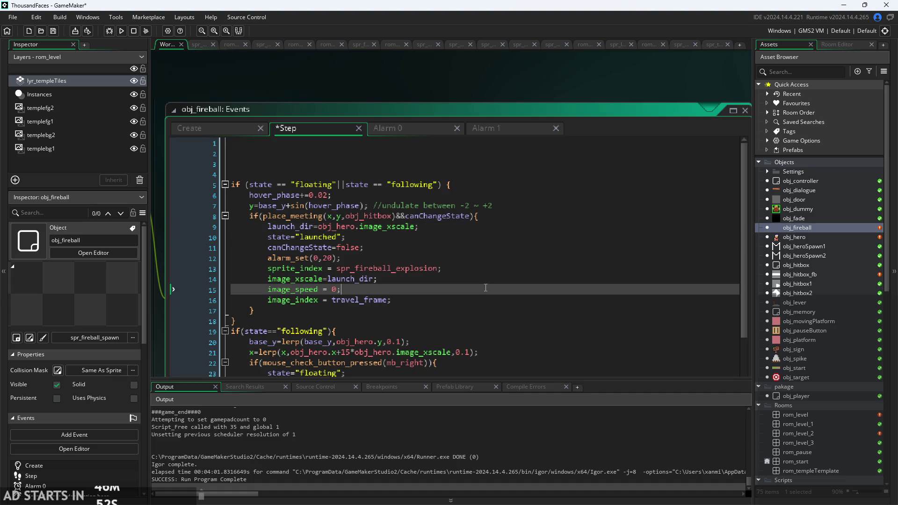
{"action": "left_click", "coordinate": [468, 304]}
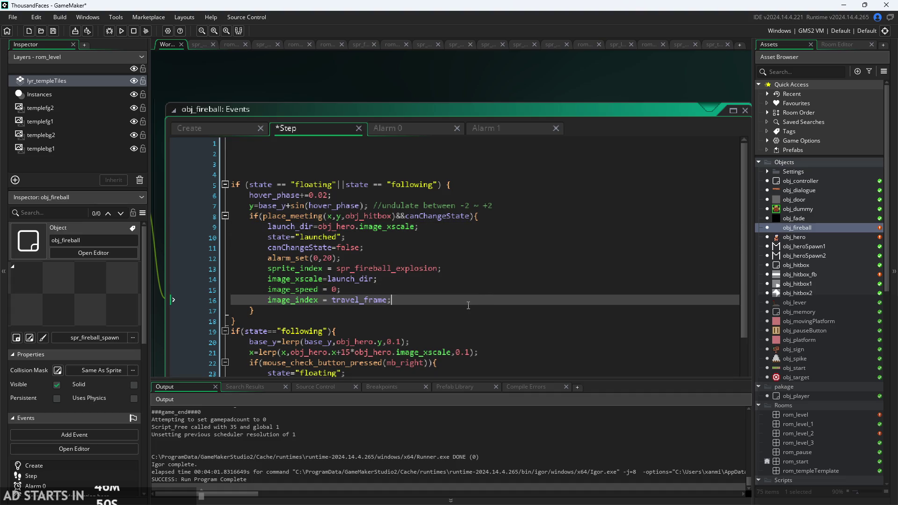
{"action": "key", "text": "Return"}
{"action": "key", "text": "ctrl+v"}
Show the fireball's Create event with the caret on empty line 16.
{"action": "left_click", "coordinate": [429, 282]}
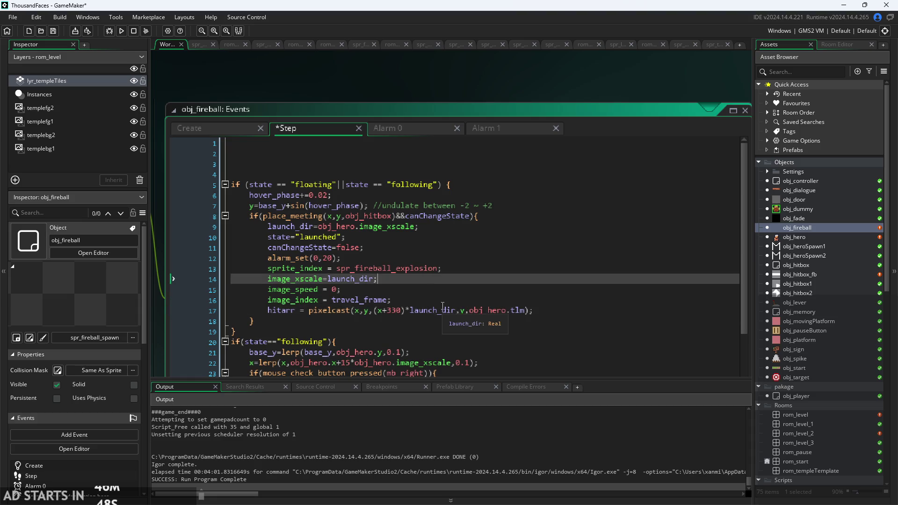
{"action": "scroll", "coordinate": [425, 287], "scroll_direction": "down", "scroll_amount": 8}
{"action": "scroll", "coordinate": [417, 296], "scroll_direction": "up", "scroll_amount": 4}
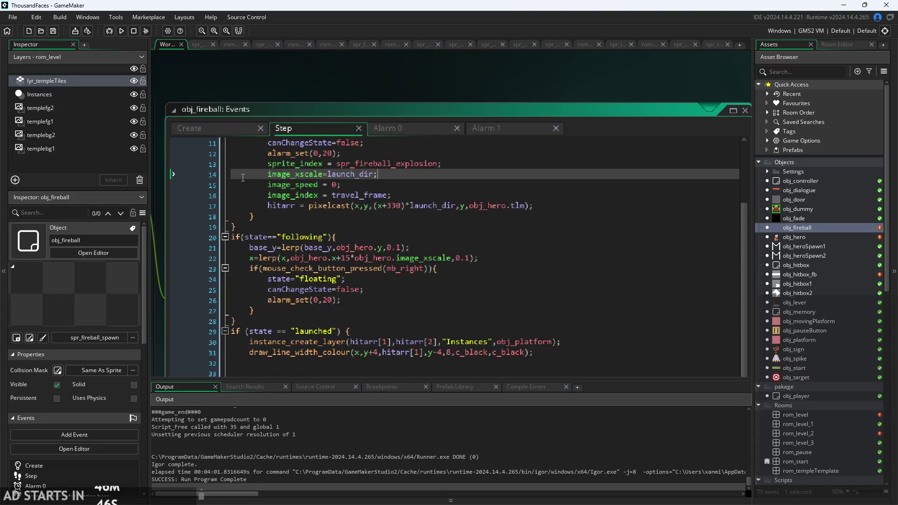
{"action": "left_click", "coordinate": [186, 131]}
{"action": "left_click", "coordinate": [339, 303]}
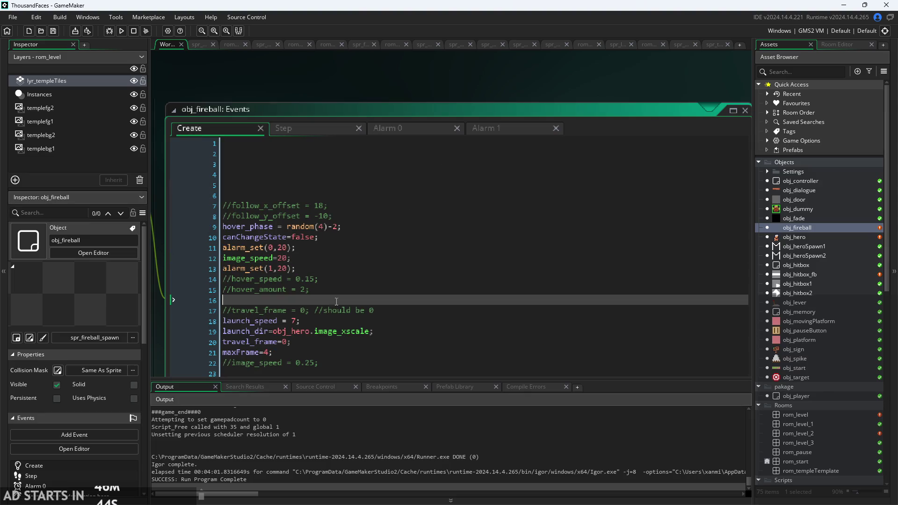
Type hitarr= on line 16, trying and erasing arr, nul and no as values.
{"action": "type", "text": "hitarr"}
{"action": "type", "text": "=arr"}
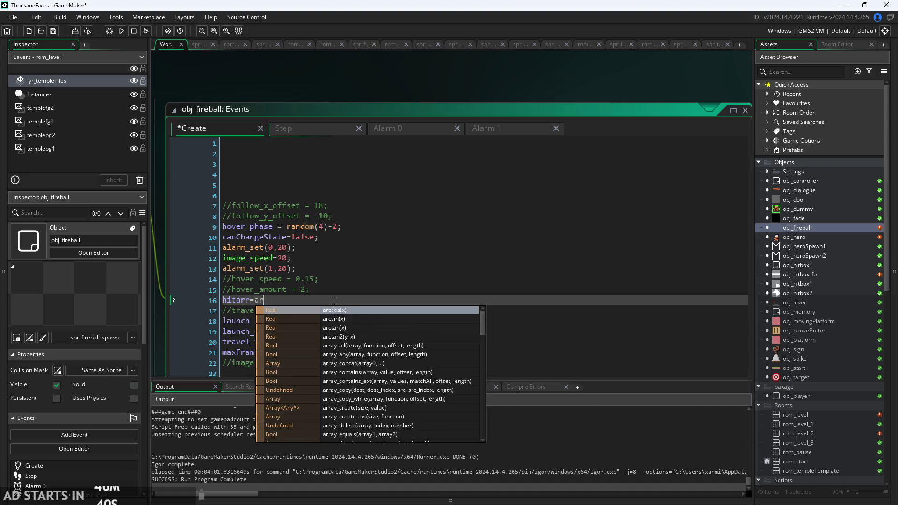
{"action": "left_click", "coordinate": [184, 301]}
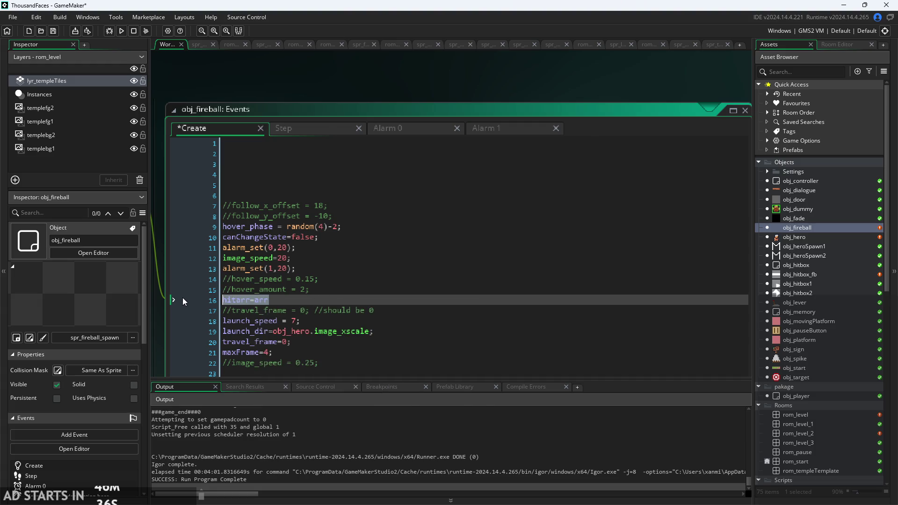
{"action": "left_click", "coordinate": [268, 299]}
{"action": "key", "text": "BackSpace"}
{"action": "key", "text": "BackSpace"}
{"action": "key", "text": "BackSpace"}
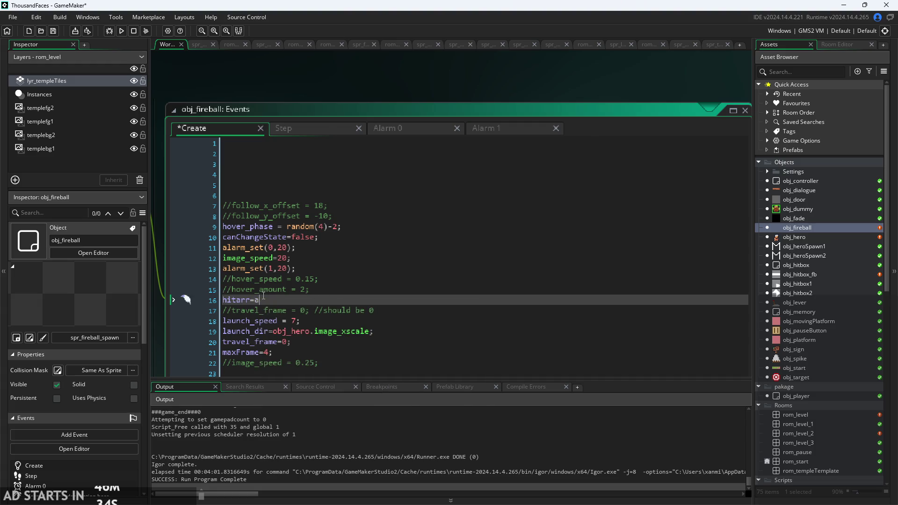
{"action": "type", "text": "n"}
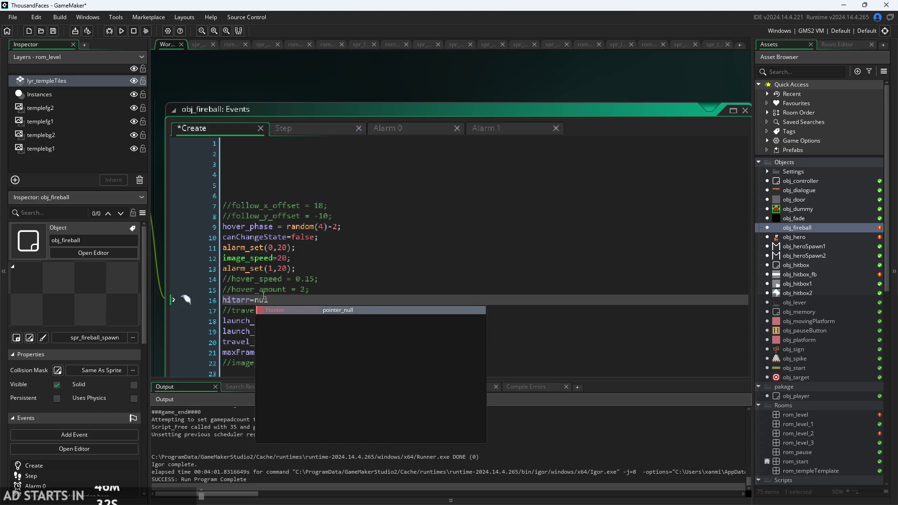
{"action": "type", "text": "ul"}
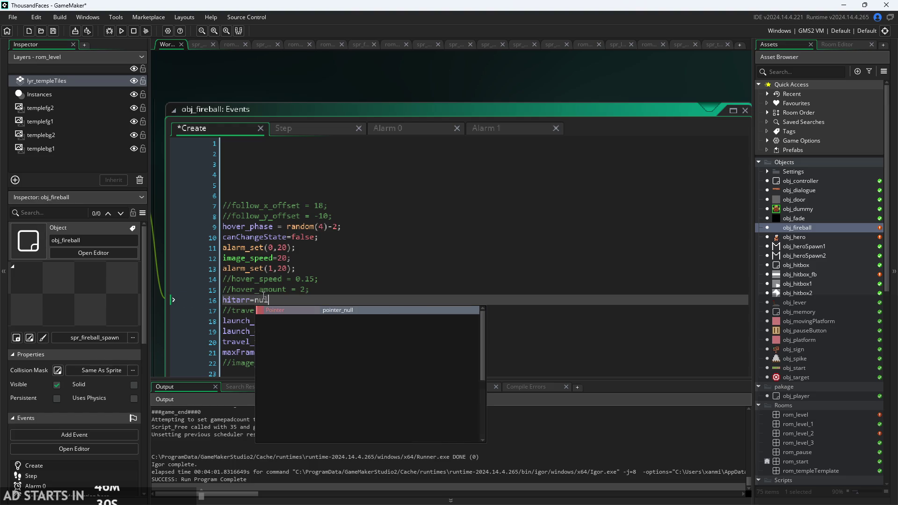
{"action": "key", "text": "BackSpace"}
{"action": "key", "text": "BackSpace"}
{"action": "key", "text": "BackSpace"}
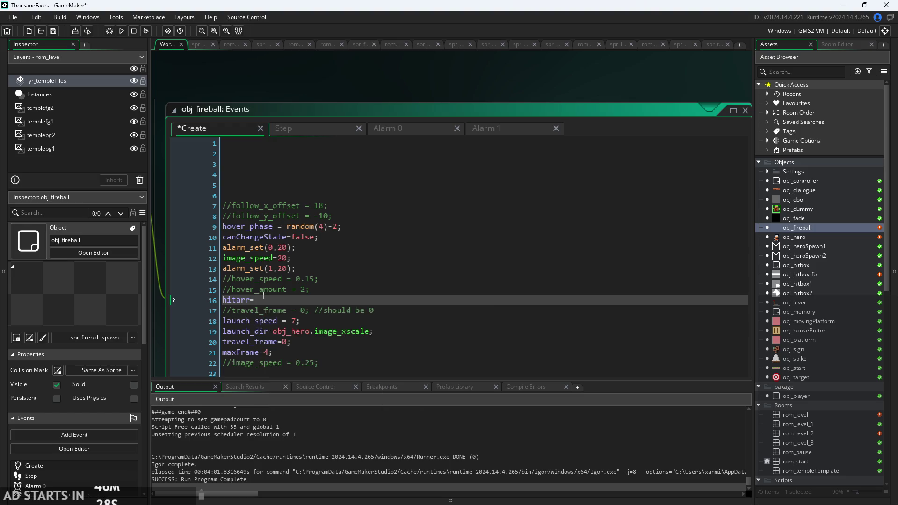
{"action": "type", "text": "no"}
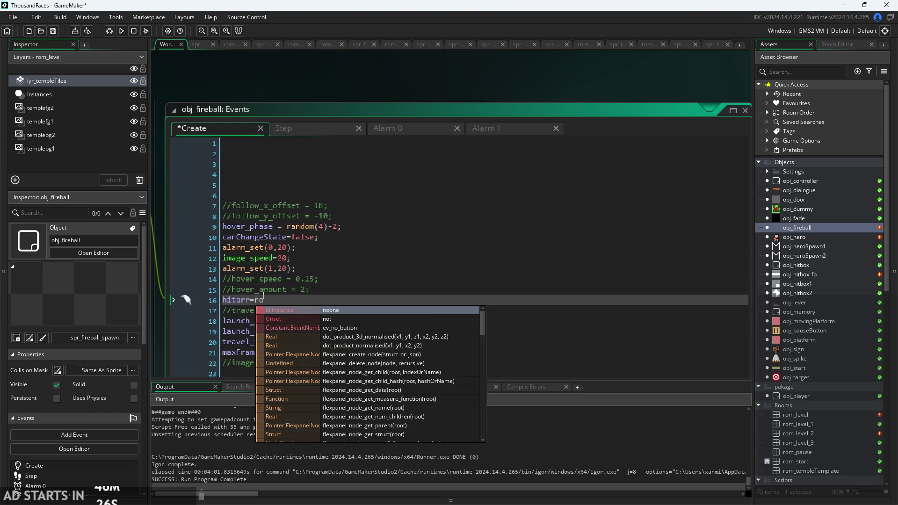
{"action": "key", "text": "BackSpace"}
{"action": "key", "text": "BackSpace"}
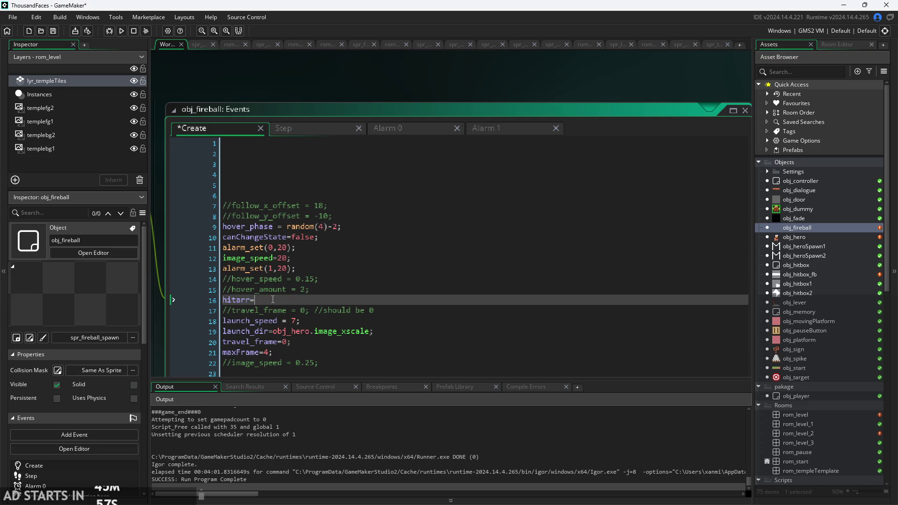
Set hitarr=array_create(0); in obj_fireball's Create event and save the project.
{"action": "type", "text": "array_cre"}
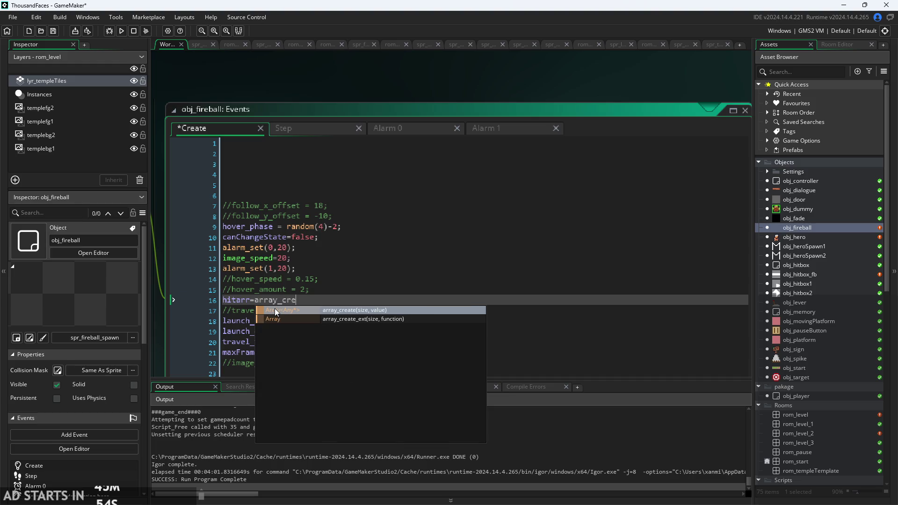
{"action": "key", "text": "Return"}
{"action": "type", "text": "0);"}
{"action": "key", "text": "ctrl+s"}
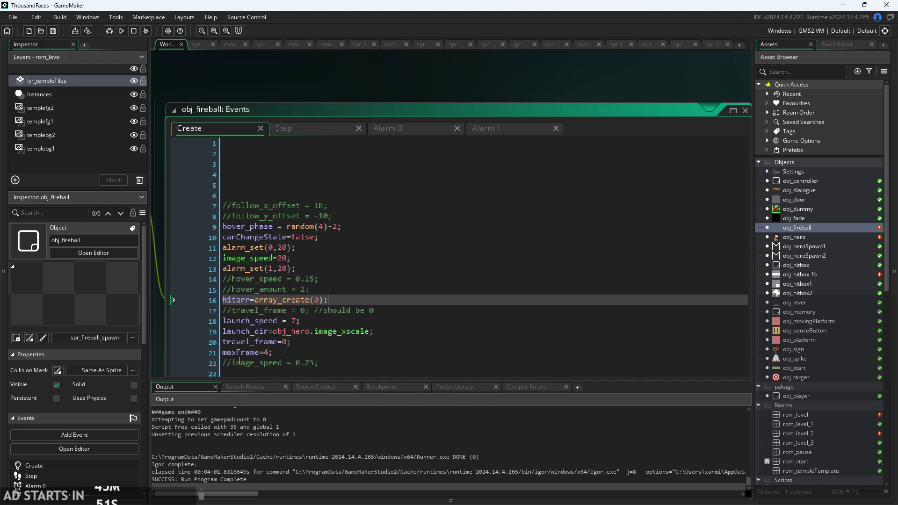
Review the Step and Alarm 0 event code, then run the game.
{"action": "left_click", "coordinate": [286, 128]}
{"action": "left_click", "coordinate": [383, 129]}
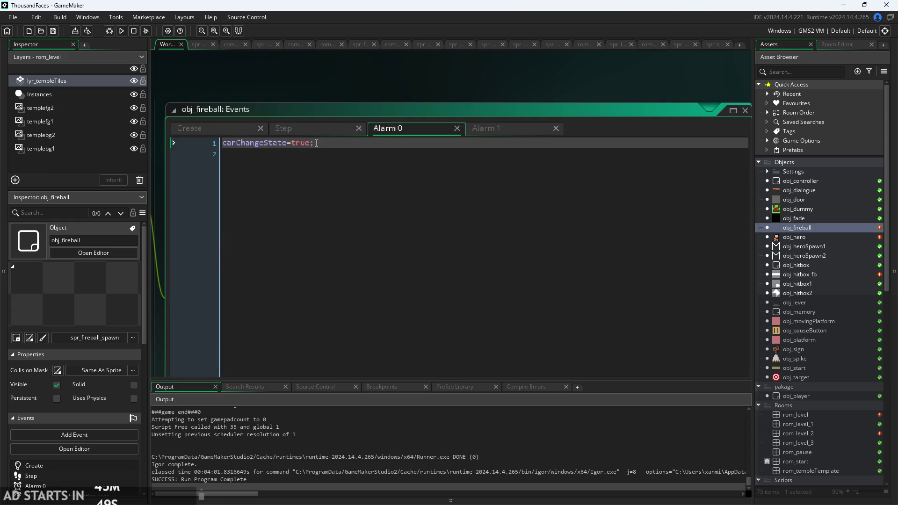
{"action": "left_click", "coordinate": [299, 128]}
{"action": "scroll", "coordinate": [360, 299], "scroll_direction": "down", "scroll_amount": 4}
{"action": "scroll", "coordinate": [339, 290], "scroll_direction": "down", "scroll_amount": 4}
{"action": "scroll", "coordinate": [301, 304], "scroll_direction": "up", "scroll_amount": 4}
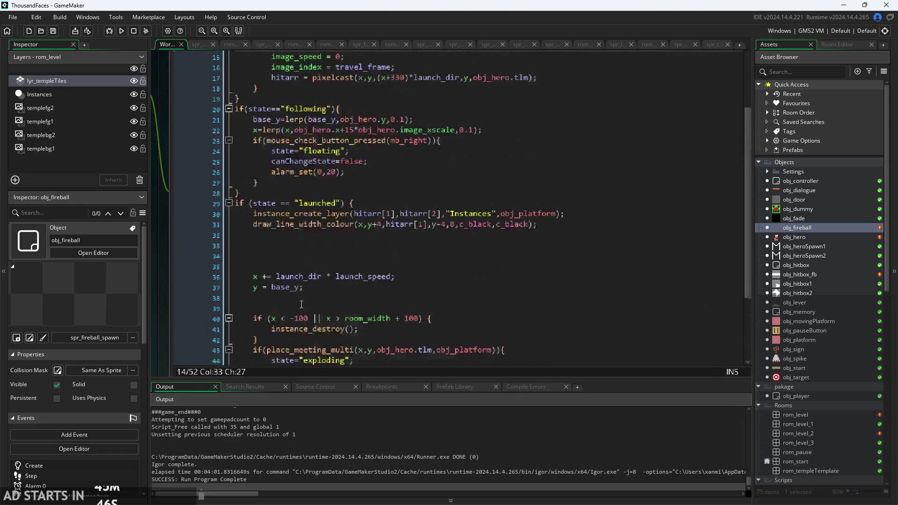
{"action": "scroll", "coordinate": [301, 305], "scroll_direction": "up", "scroll_amount": 2}
{"action": "scroll", "coordinate": [167, 310], "scroll_direction": "down", "scroll_amount": 3, "text": "ctrl"}
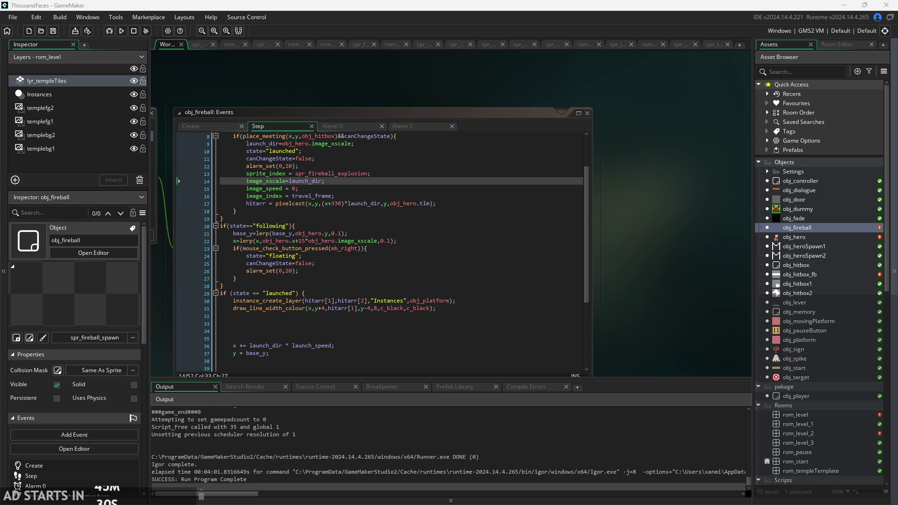
{"action": "scroll", "coordinate": [622, 264], "scroll_direction": "up", "scroll_amount": 2}
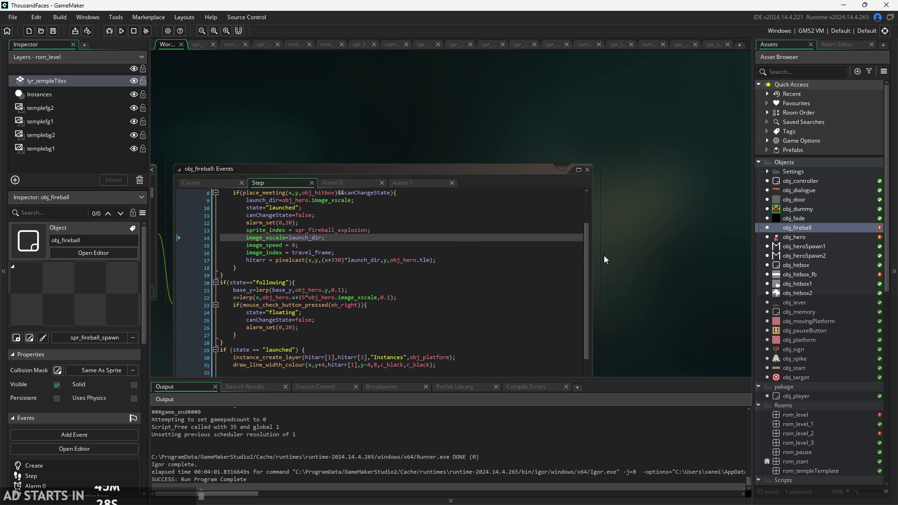
{"action": "scroll", "coordinate": [601, 255], "scroll_direction": "up", "scroll_amount": 1, "text": "ctrl"}
{"action": "scroll", "coordinate": [658, 259], "scroll_direction": "up", "scroll_amount": 1, "text": "ctrl"}
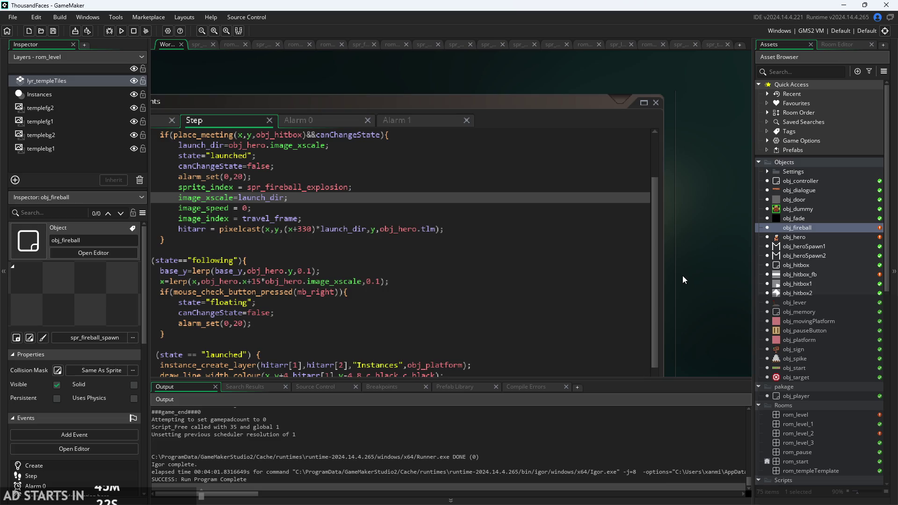
{"action": "scroll", "coordinate": [690, 267], "scroll_direction": "up", "scroll_amount": 2, "text": "ctrl"}
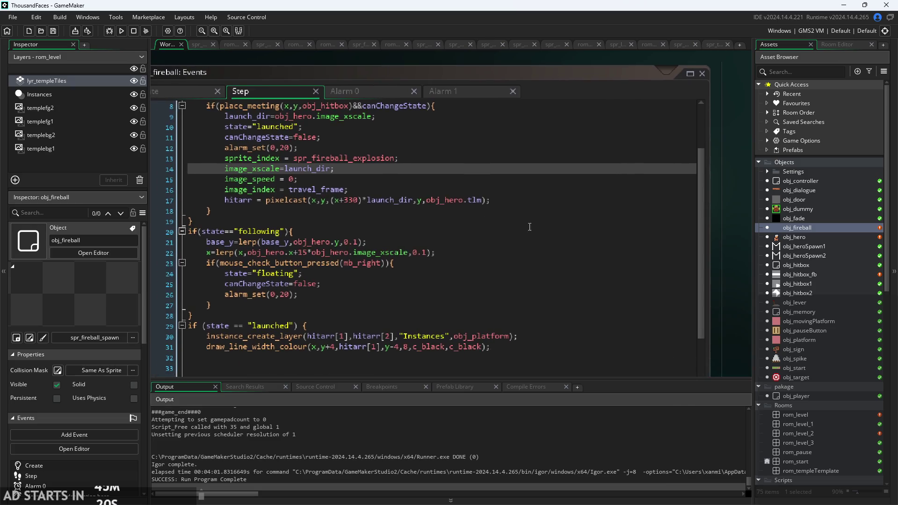
{"action": "left_click", "coordinate": [121, 30]}
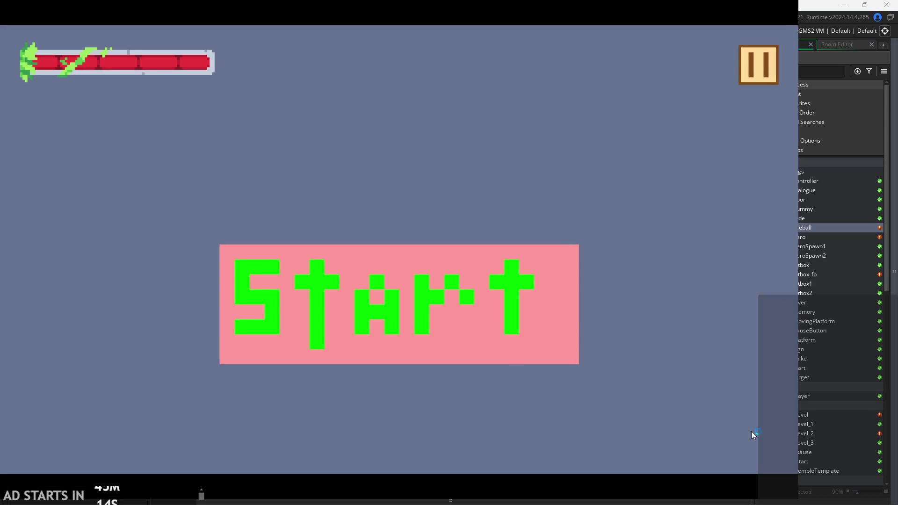
{"action": "left_click", "coordinate": [461, 359]}
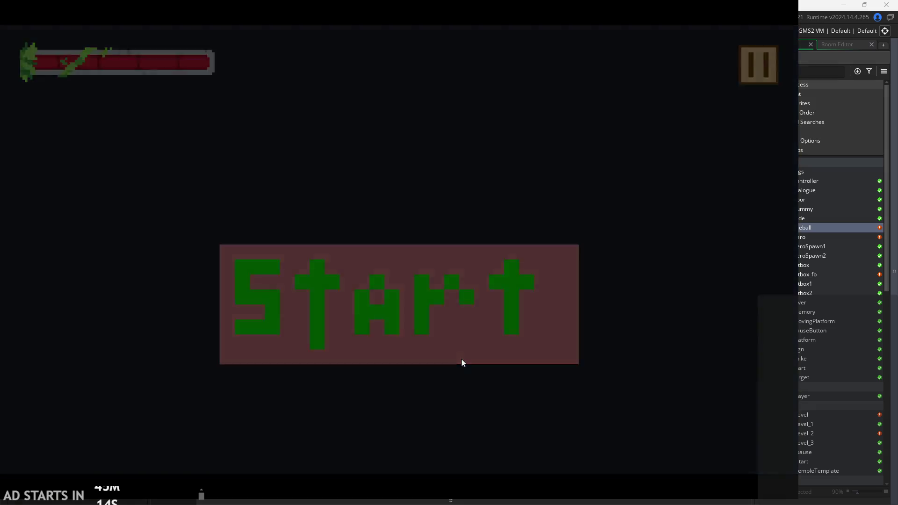
{"action": "key", "text": "Left"}
{"action": "key", "text": "Right"}
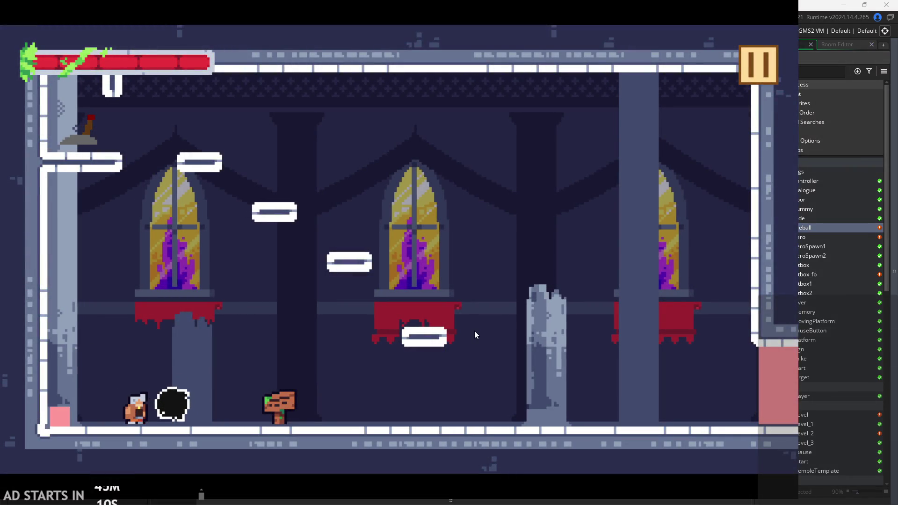
{"action": "key", "text": "x"}
{"action": "key", "text": "x"}
{"action": "key", "text": "Right"}
{"action": "key", "text": "Escape"}
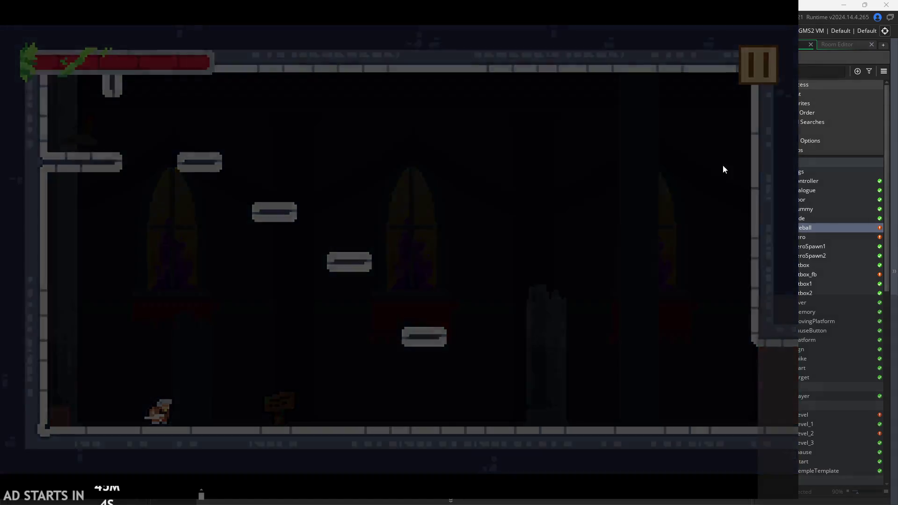
{"action": "left_click", "coordinate": [696, 430]}
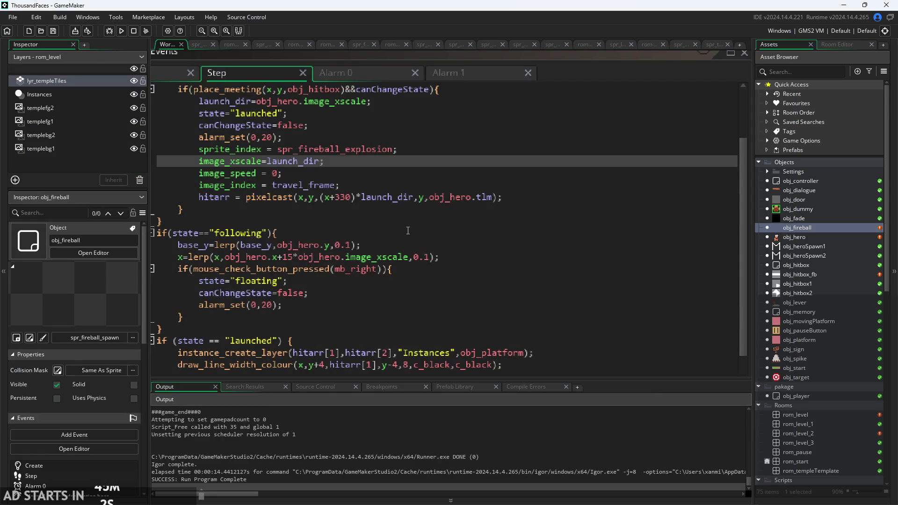
Cut the draw_line_width_colour call out of the Step event and add a Draw event.
{"action": "scroll", "coordinate": [464, 266], "scroll_direction": "down", "scroll_amount": 5}
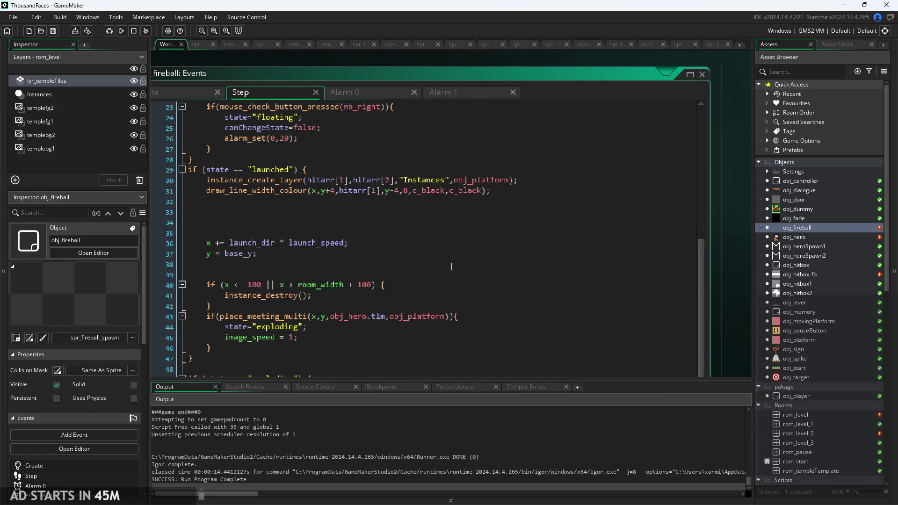
{"action": "left_click_drag", "start_coordinate": [491, 190], "coordinate": [205, 190]}
{"action": "key", "text": "ctrl+c"}
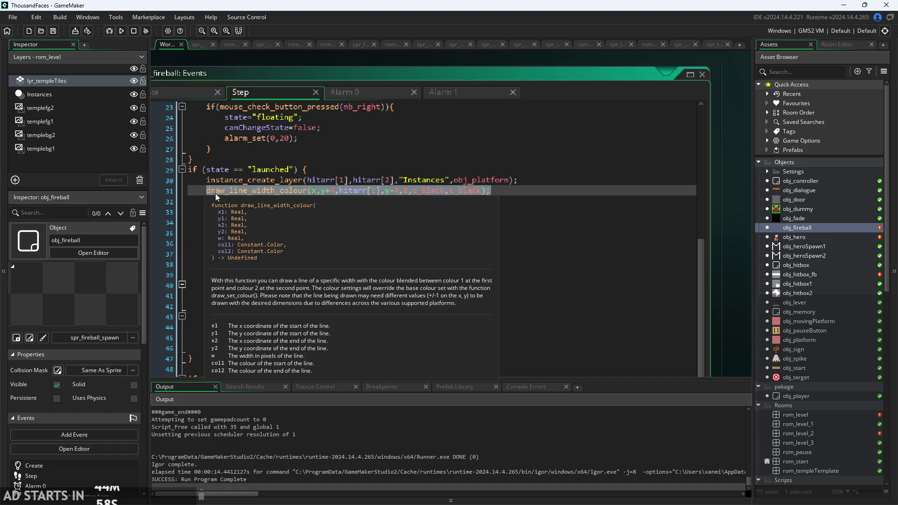
{"action": "key", "text": "BackSpace"}
{"action": "double_click", "coordinate": [595, 73]}
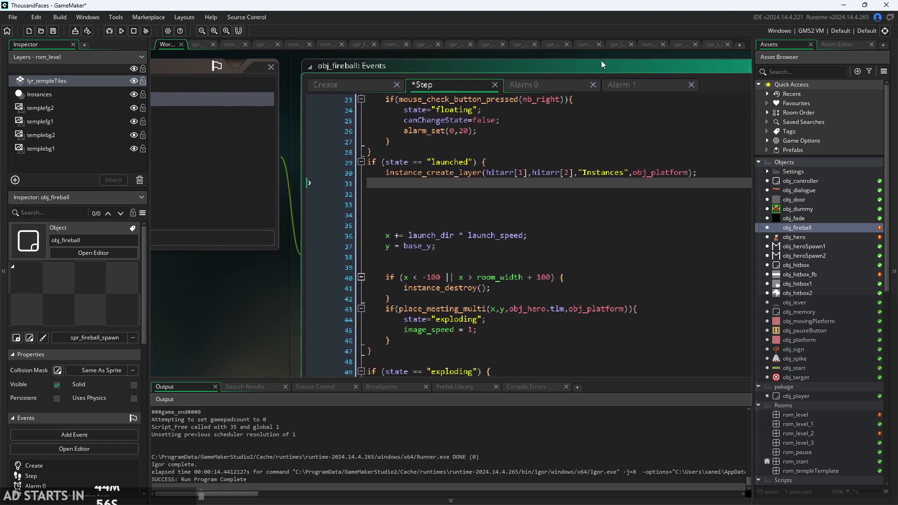
{"action": "left_click", "coordinate": [301, 269]}
{"action": "mouse_move", "coordinate": [326, 328]}
{"action": "left_click", "coordinate": [378, 333]}
Paste the line call into the Draw event inside if(state=="launched"){ }, then run the game.
{"action": "key", "text": "ctrl+a"}
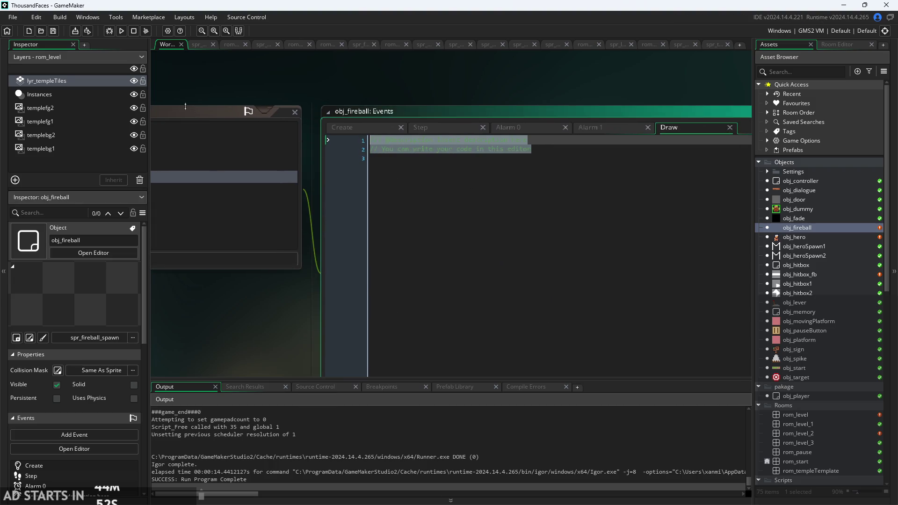
{"action": "type", "text": "if("}
{"action": "key", "text": "ctrl+space"}
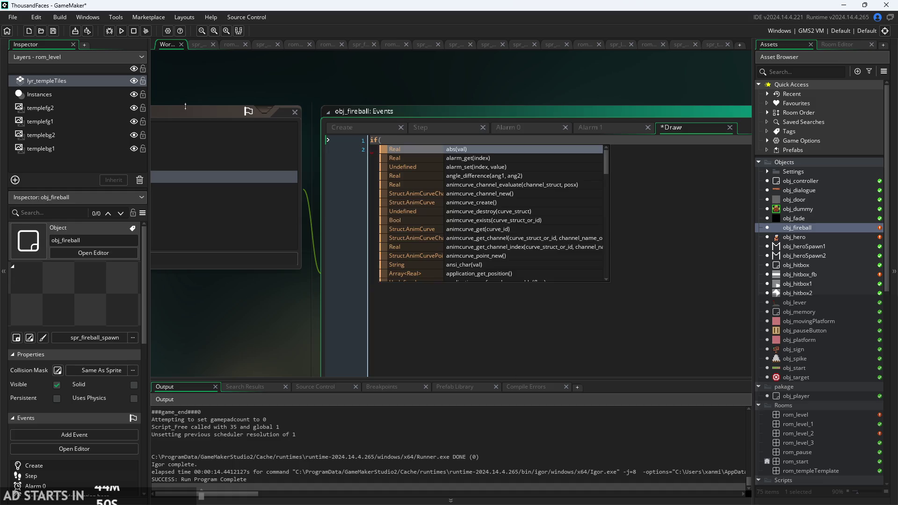
{"action": "type", "text": "state"}
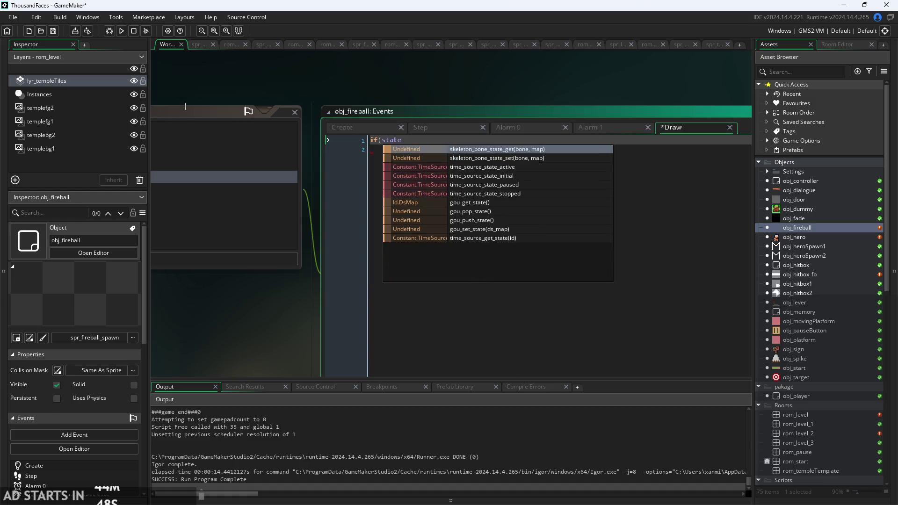
{"action": "type", "text": "==\"launched\"){"}
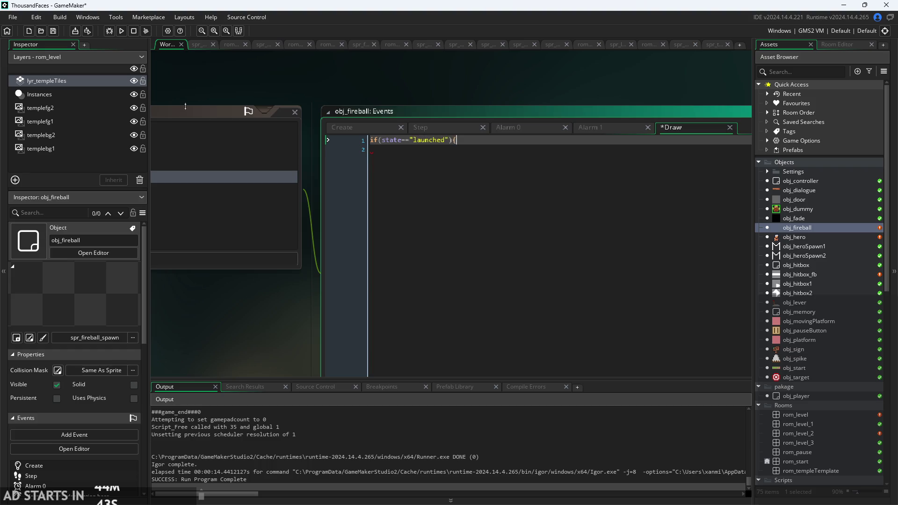
{"action": "key", "text": "Return"}
{"action": "key", "text": "ctrl+v"}
{"action": "key", "text": "Return"}
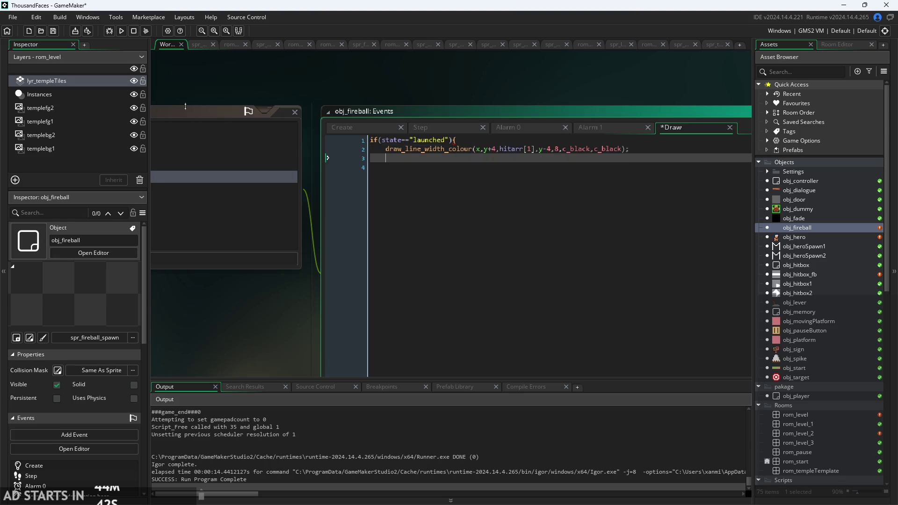
{"action": "type", "text": "}"}
{"action": "left_click", "coordinate": [121, 31]}
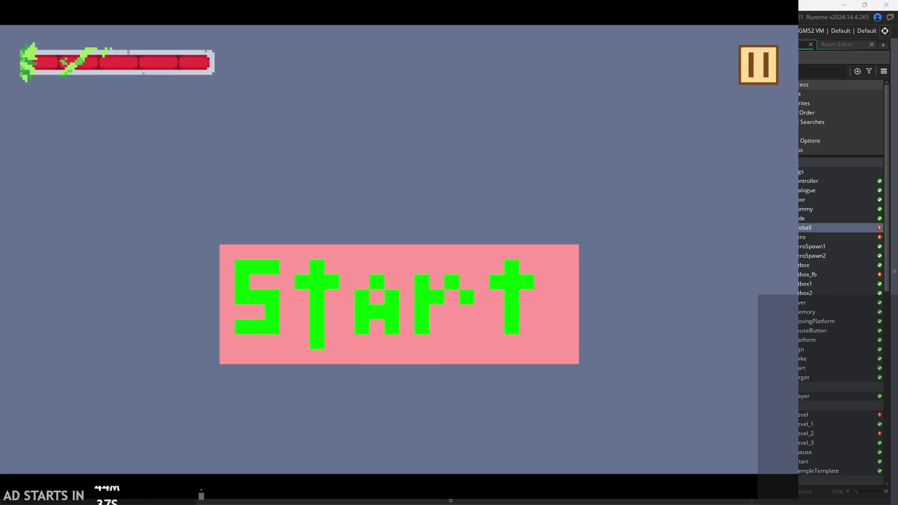
Start the game and walk the hero right to try the fireball.
{"action": "left_click", "coordinate": [271, 297]}
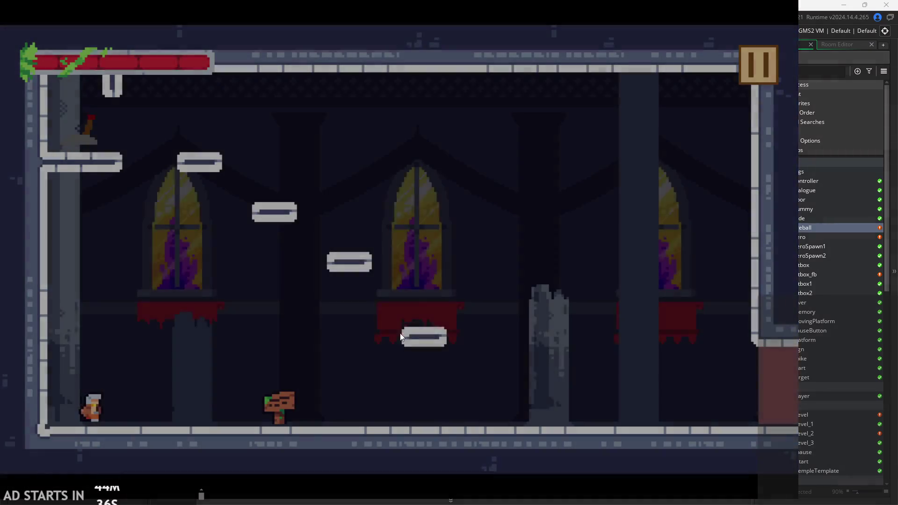
{"action": "key", "text": "Right"}
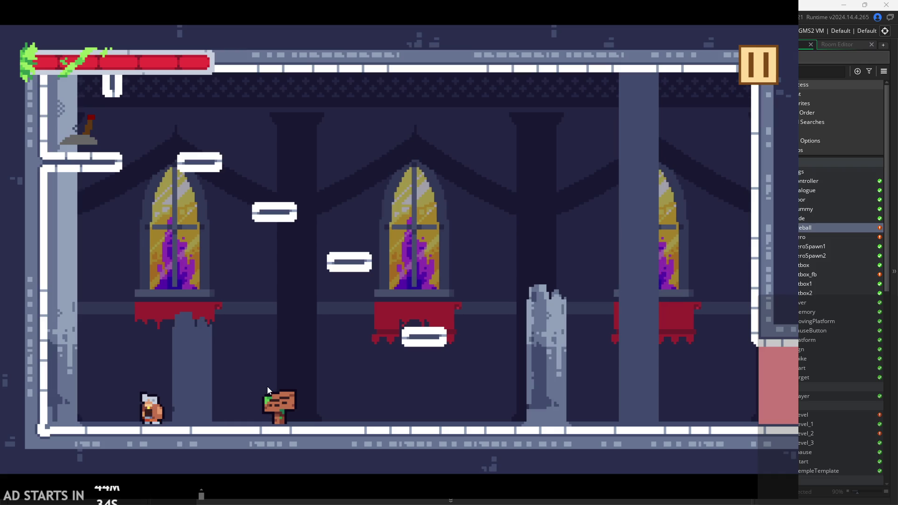
{"action": "key", "text": "Right"}
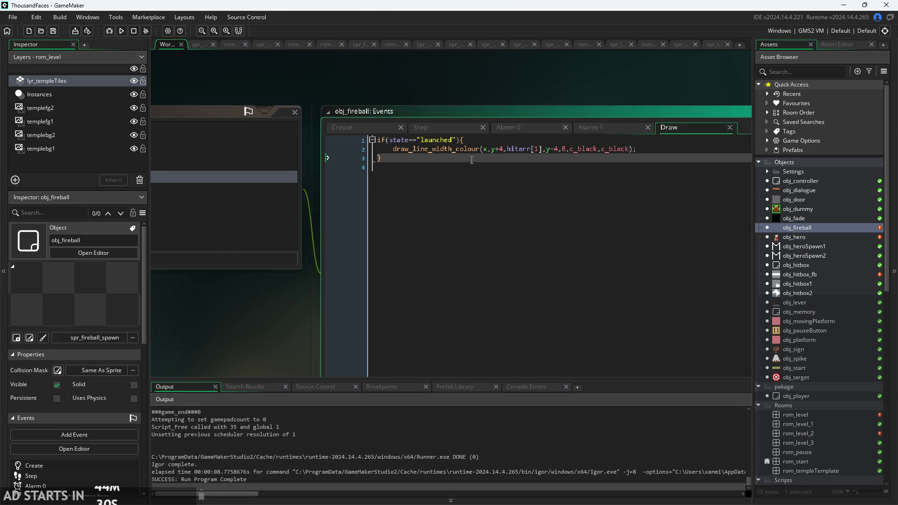
Add draw_self() after the if block in the Draw event and rerun the game.
{"action": "key", "text": "Return"}
{"action": "type", "text": "draw_self"}
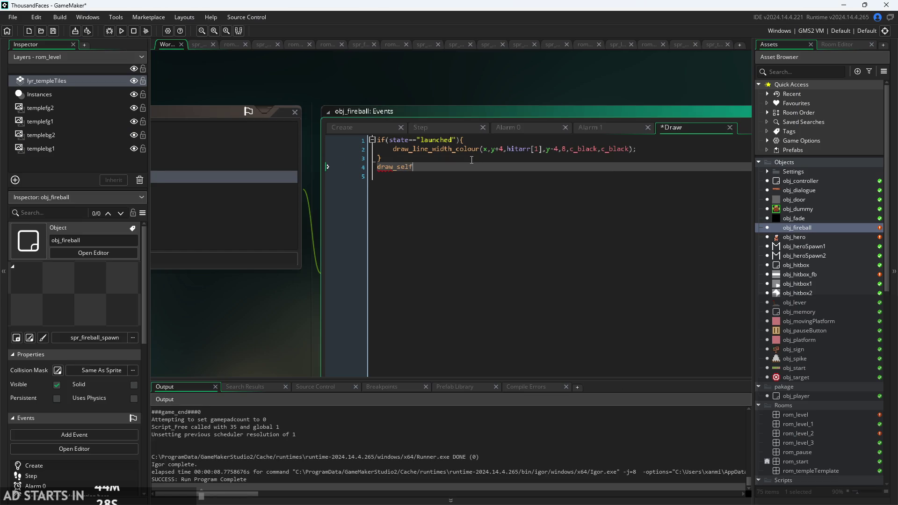
{"action": "type", "text": "();"}
{"action": "left_click", "coordinate": [121, 31]}
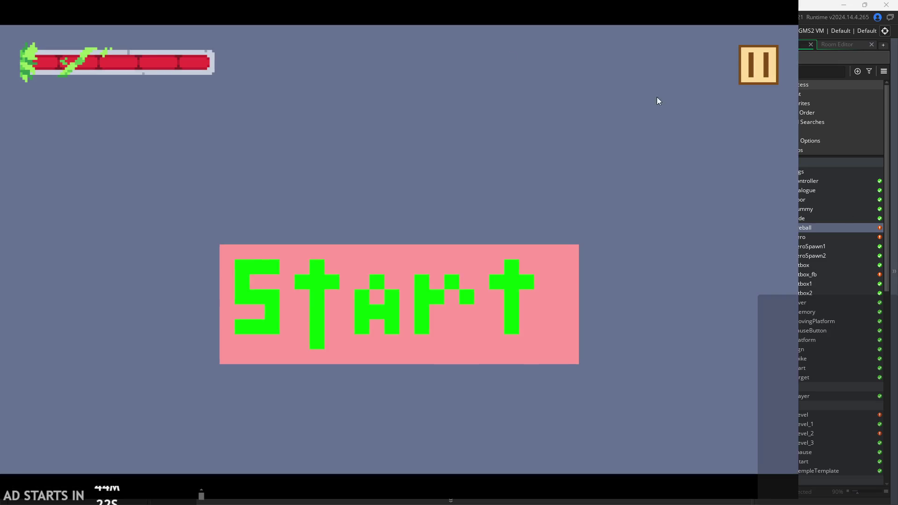
Launch the fireball again in the running game, then close the game.
{"action": "left_click", "coordinate": [407, 281]}
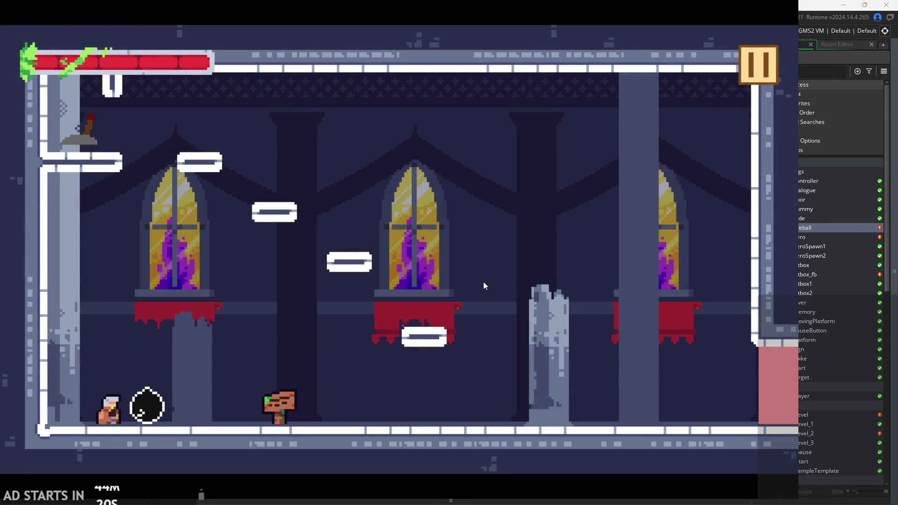
{"action": "key", "text": "Right"}
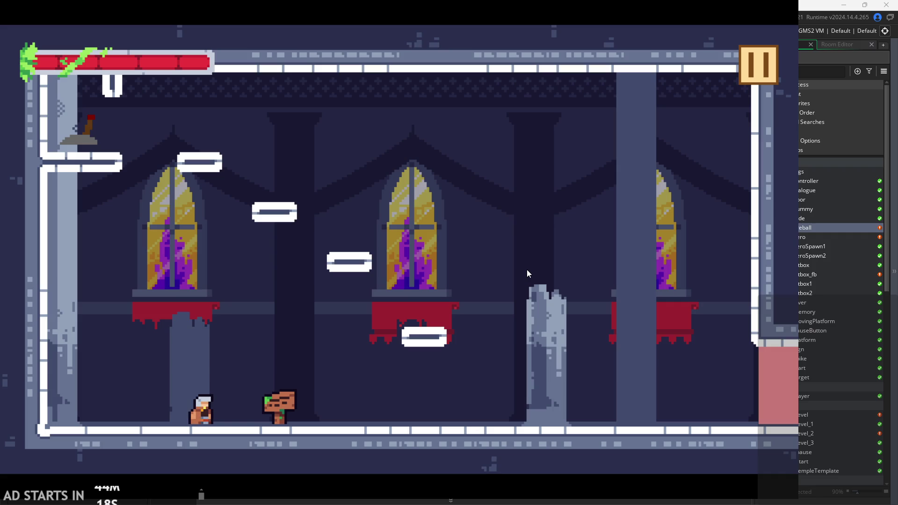
{"action": "key", "text": "Right"}
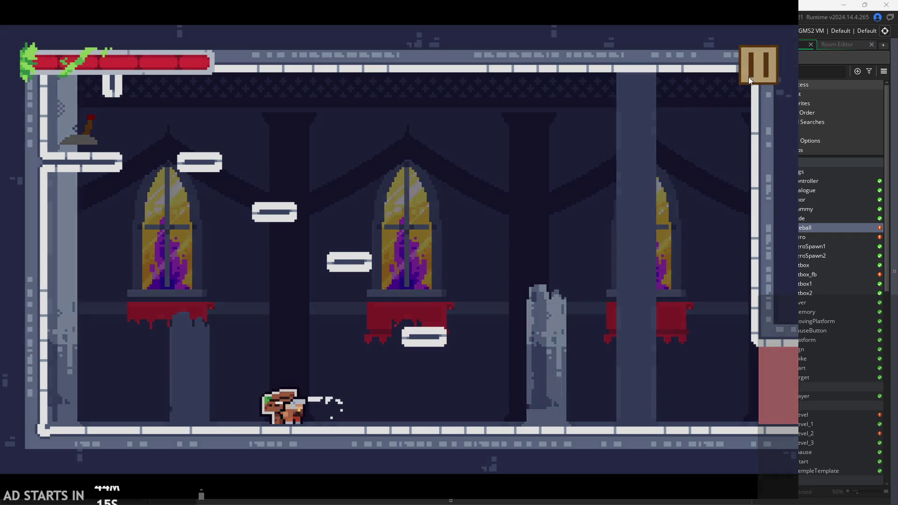
{"action": "left_click", "coordinate": [756, 65]}
{"action": "left_click", "coordinate": [655, 415]}
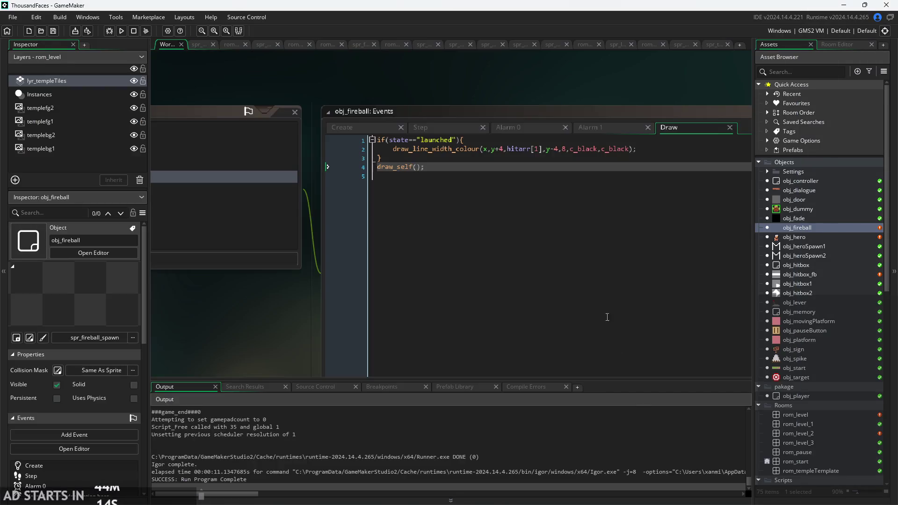
In the Draw event, change the line's start y argument to base_y.
{"action": "scroll", "coordinate": [500, 155], "scroll_direction": "up", "scroll_amount": 2}
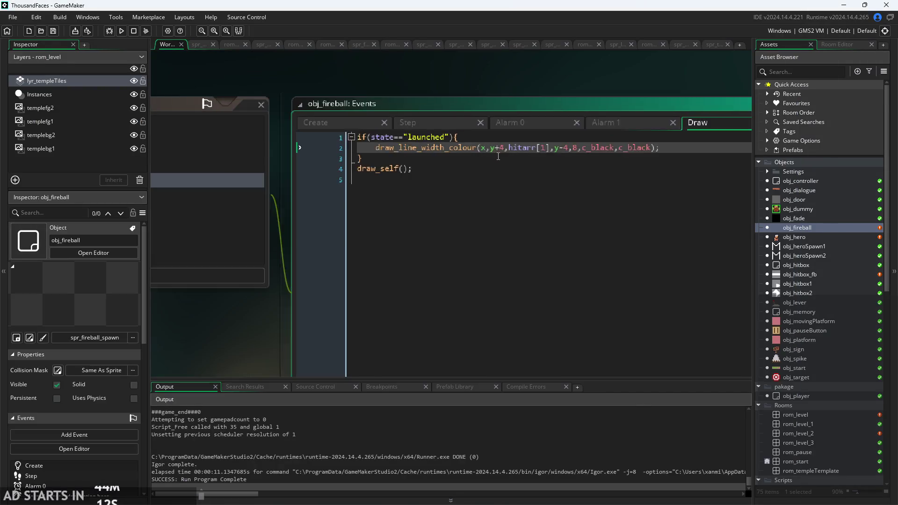
{"action": "left_click", "coordinate": [488, 118]}
{"action": "left_click", "coordinate": [485, 118]}
{"action": "left_click_drag", "start_coordinate": [194, 325], "coordinate": [126, 291]}
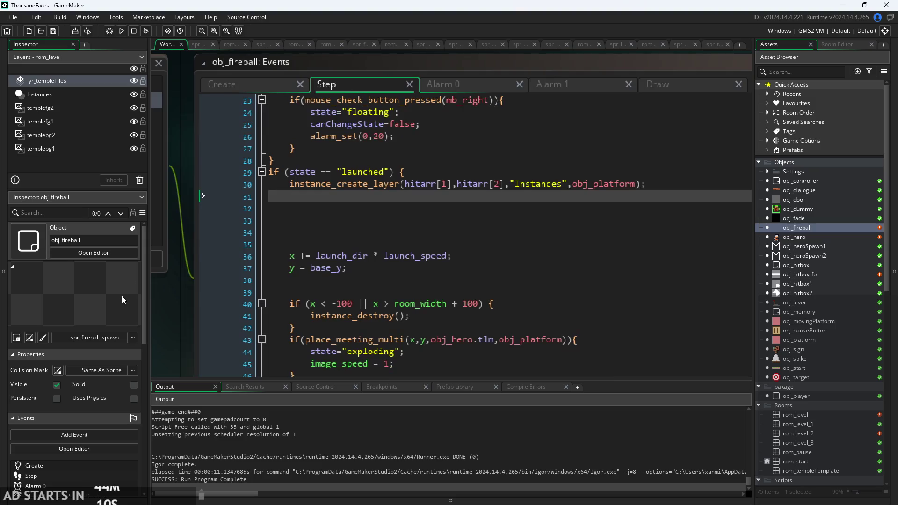
{"action": "scroll", "coordinate": [220, 253], "scroll_direction": "down", "scroll_amount": 2}
{"action": "left_click", "coordinate": [647, 79]}
{"action": "left_click", "coordinate": [647, 73]}
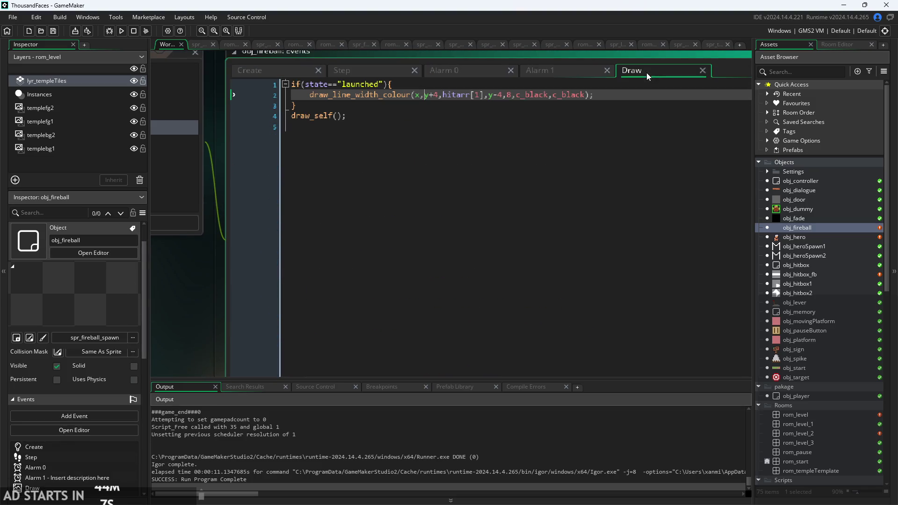
{"action": "left_click", "coordinate": [424, 95]}
{"action": "type", "text": "base_"}
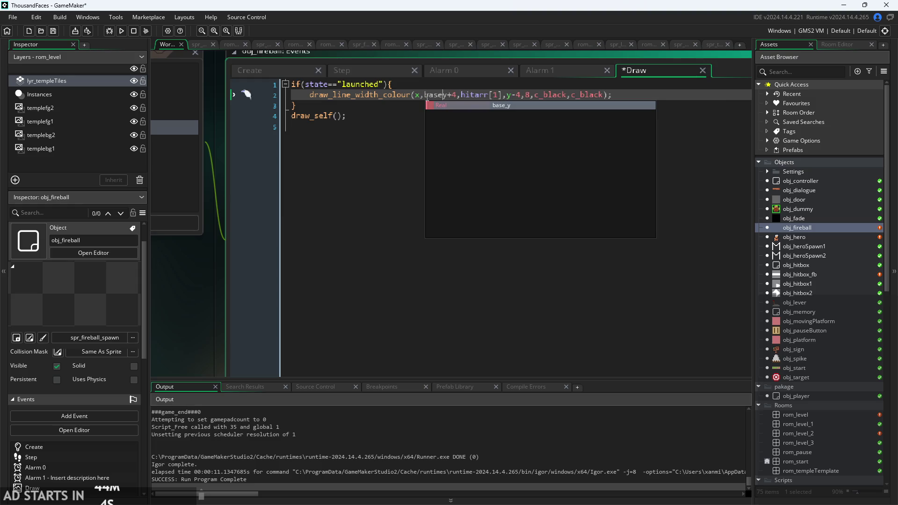
{"action": "key", "text": "Return"}
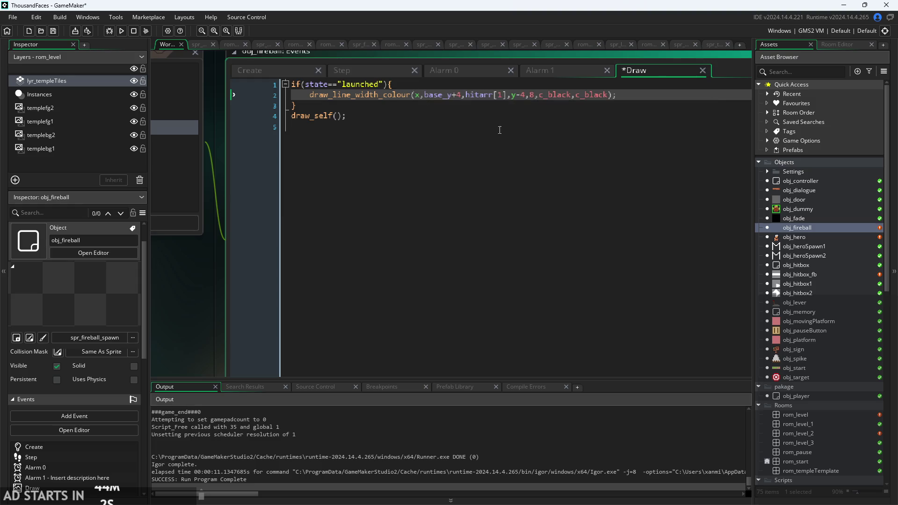
{"action": "left_click", "coordinate": [547, 95]}
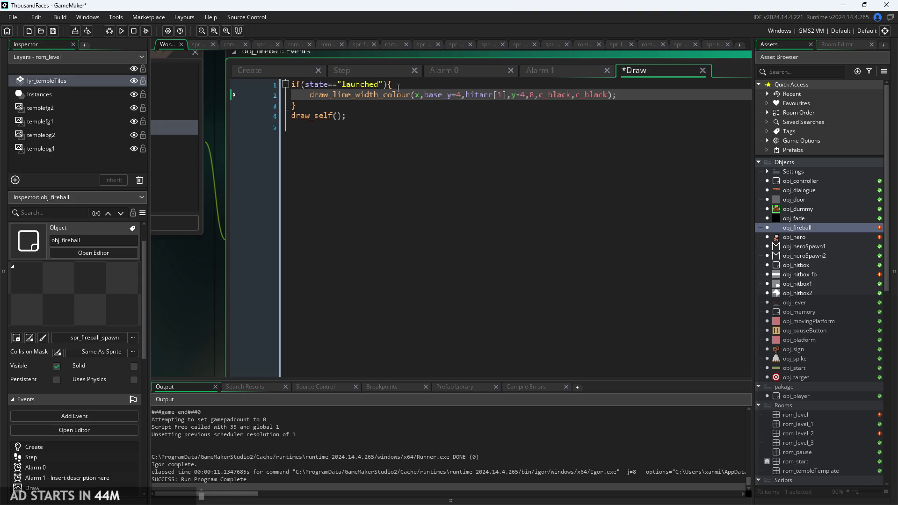
{"action": "left_click", "coordinate": [505, 95]}
Add base_x on a new line after the hitarr setup in the Create event.
{"action": "mouse_move", "coordinate": [417, 97]}
{"action": "left_click", "coordinate": [337, 72]}
{"action": "scroll", "coordinate": [415, 157], "scroll_direction": "up", "scroll_amount": 5}
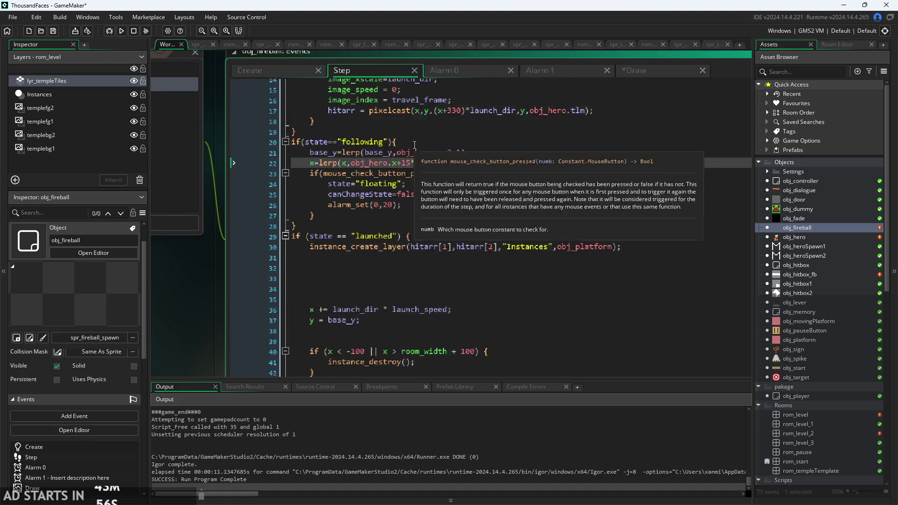
{"action": "scroll", "coordinate": [416, 157], "scroll_direction": "up", "scroll_amount": 3}
{"action": "left_click", "coordinate": [253, 70]}
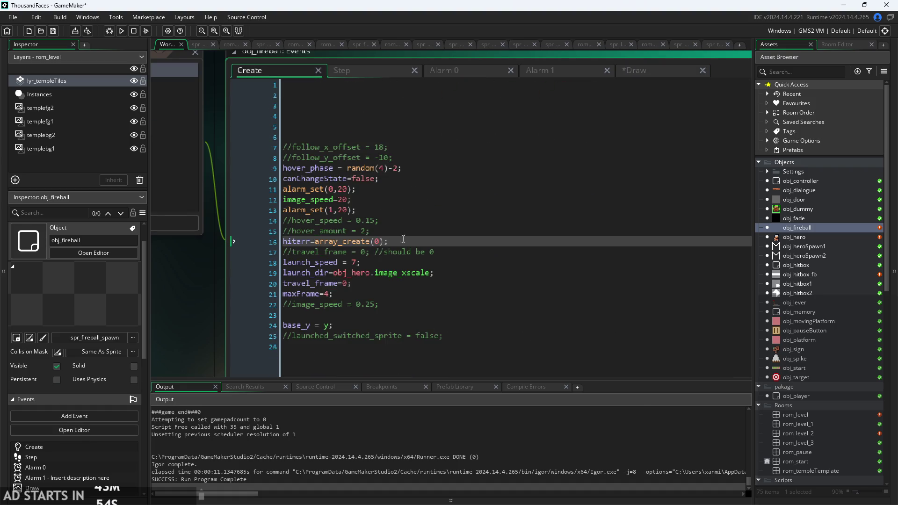
{"action": "key", "text": "Return"}
{"action": "type", "text": "base_"}
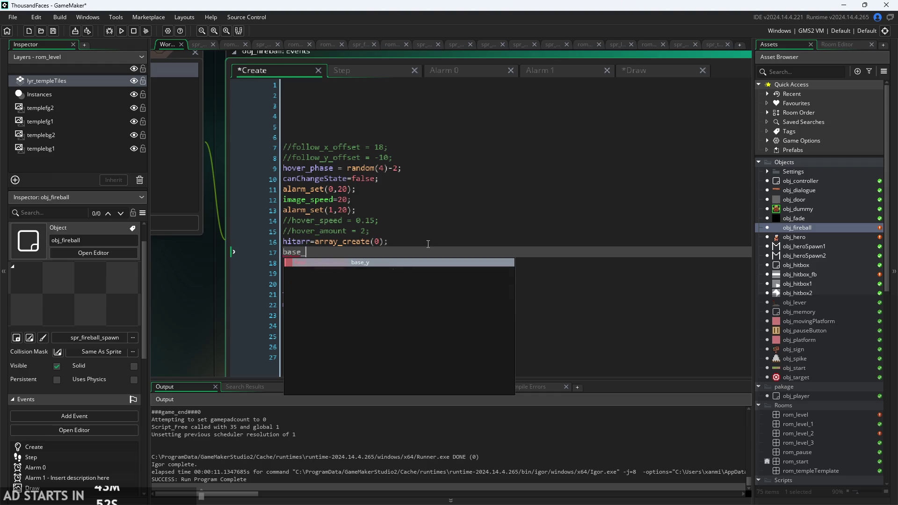
{"action": "type", "text": "x=x;"}
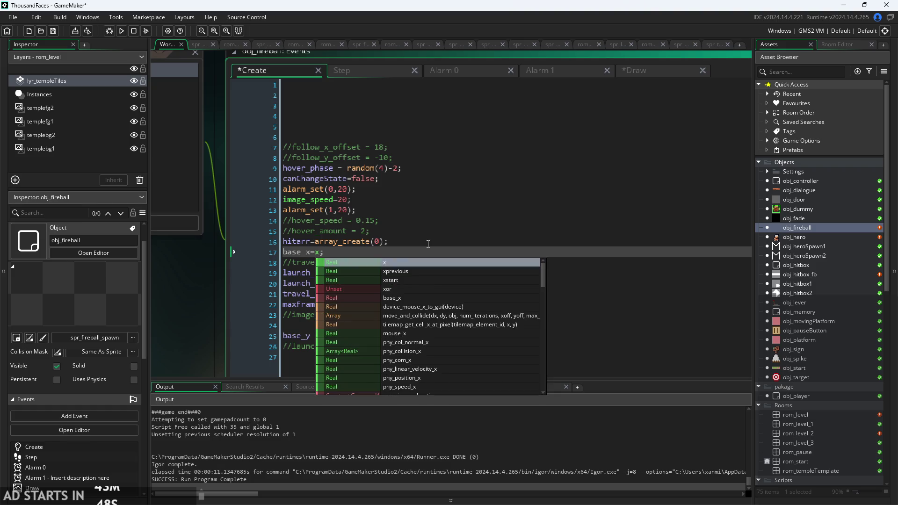
Change the Draw line's start x to base_x and end y to base_y, then run with F5.
{"action": "left_click", "coordinate": [454, 71]}
{"action": "left_click", "coordinate": [551, 72]}
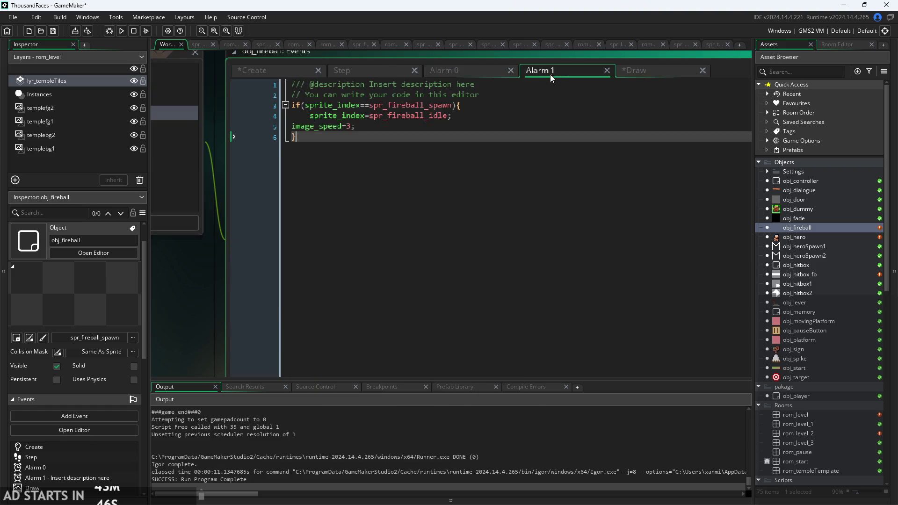
{"action": "left_click", "coordinate": [635, 69]}
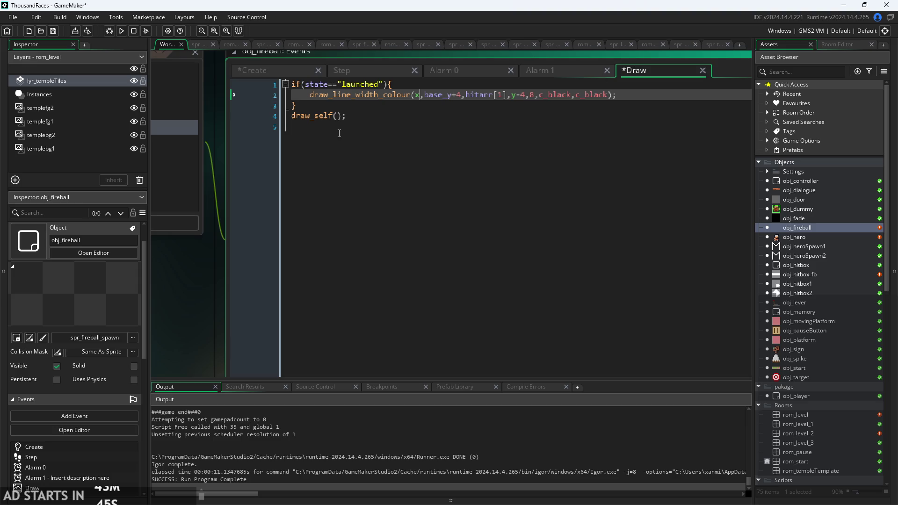
{"action": "double_click", "coordinate": [419, 97]}
{"action": "type", "text": "base"}
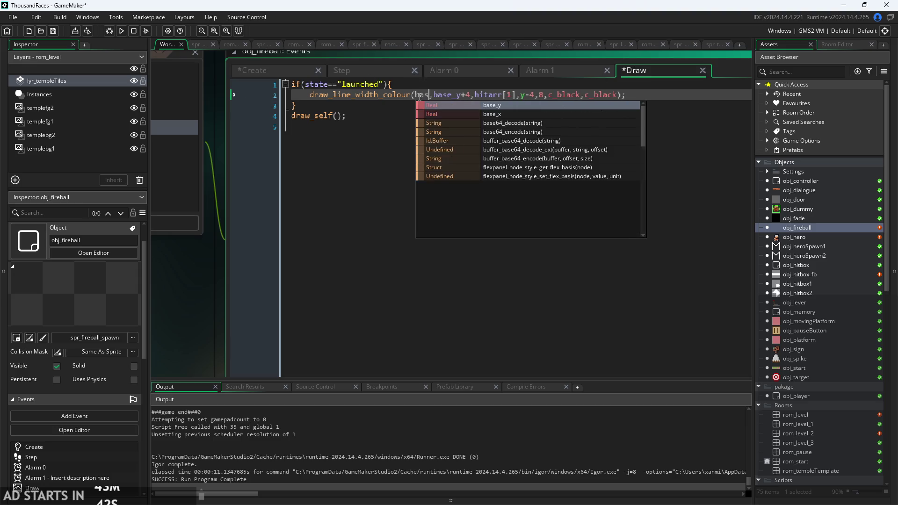
{"action": "key", "text": "Down"}
{"action": "key", "text": "Return"}
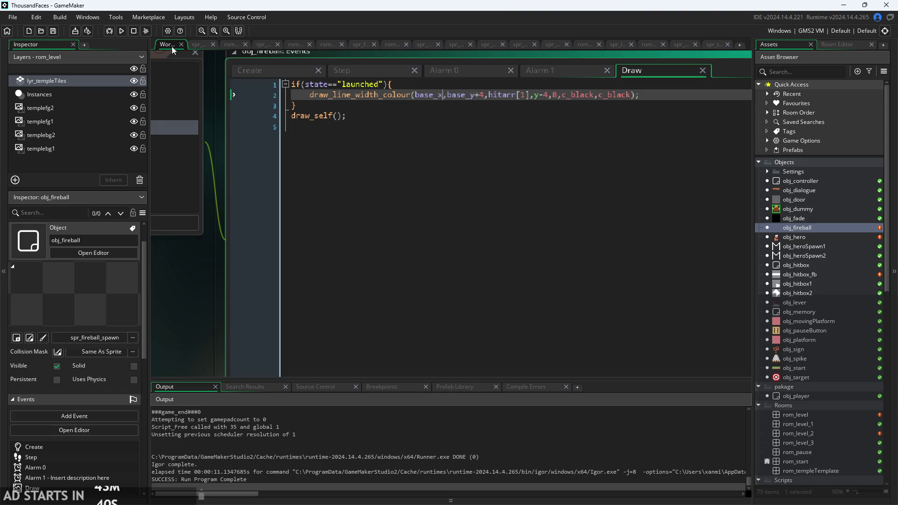
{"action": "key", "text": "BackSpace"}
{"action": "type", "text": "base"}
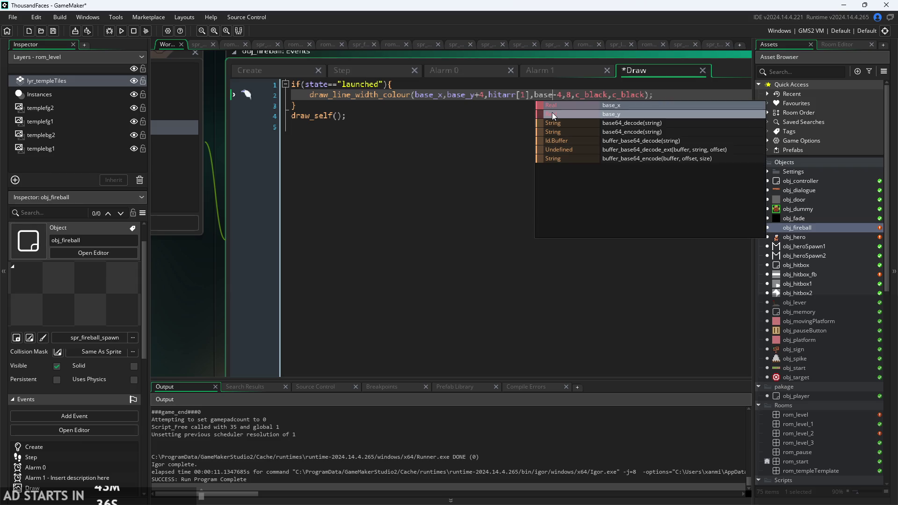
{"action": "left_click", "coordinate": [553, 114]}
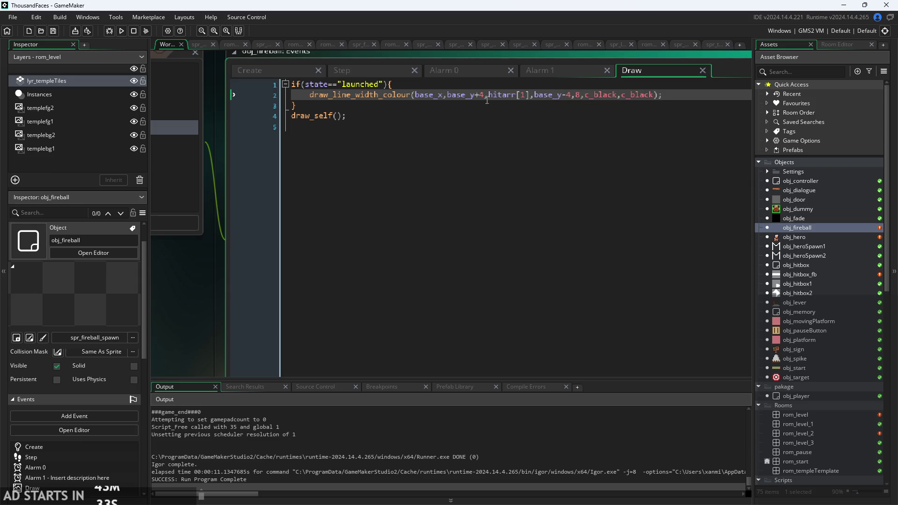
{"action": "key", "text": "F5"}
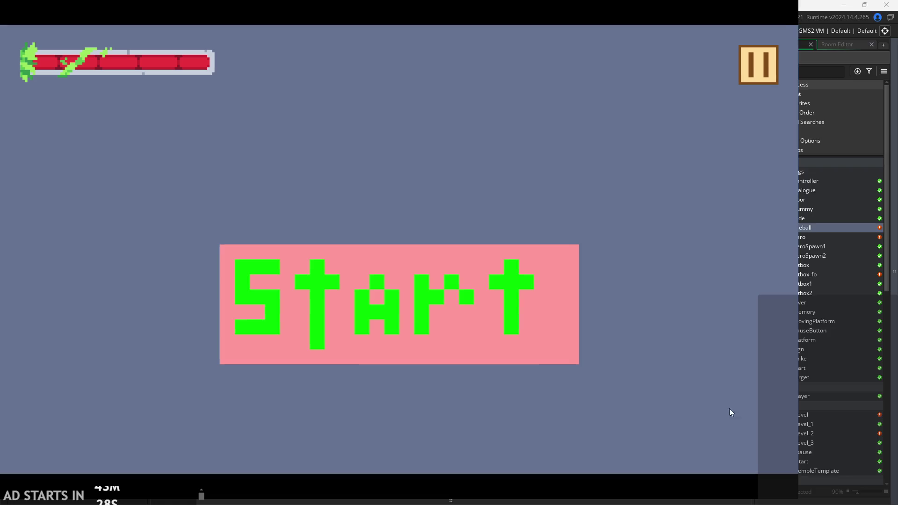
Play the level, moving, jumping and attacking, then quit with Escape.
{"action": "left_click", "coordinate": [426, 287]}
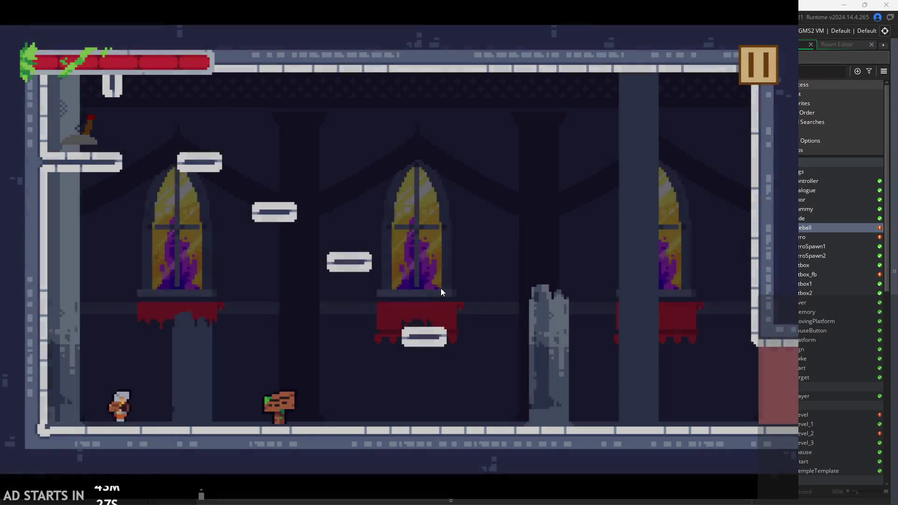
{"action": "key", "text": "x"}
{"action": "key", "text": "Right"}
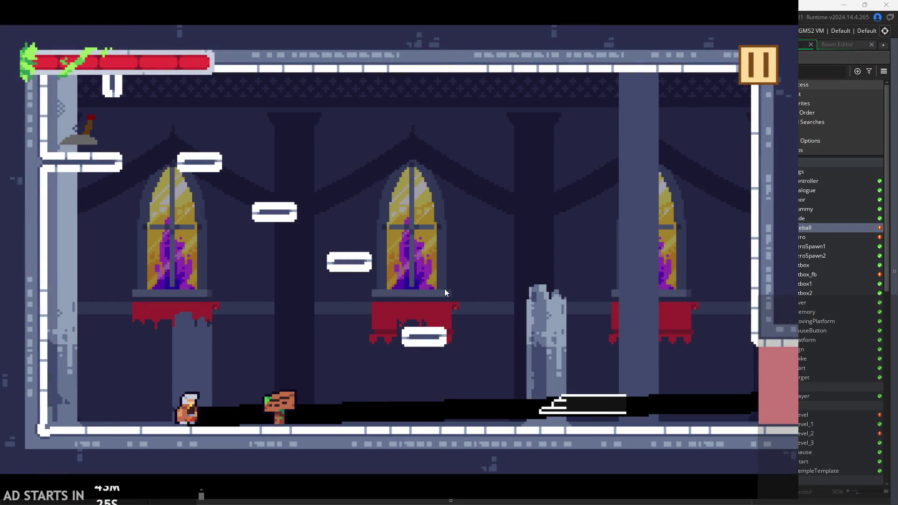
{"action": "key", "text": "x"}
{"action": "key", "text": "Right"}
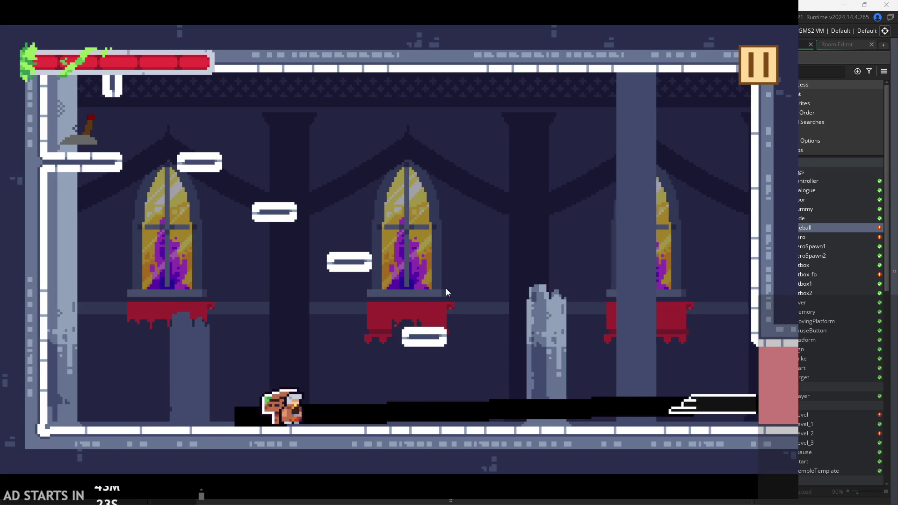
{"action": "key", "text": "Right"}
{"action": "key", "text": "x"}
{"action": "key", "text": "space"}
{"action": "key", "text": "x"}
{"action": "key", "text": "Right"}
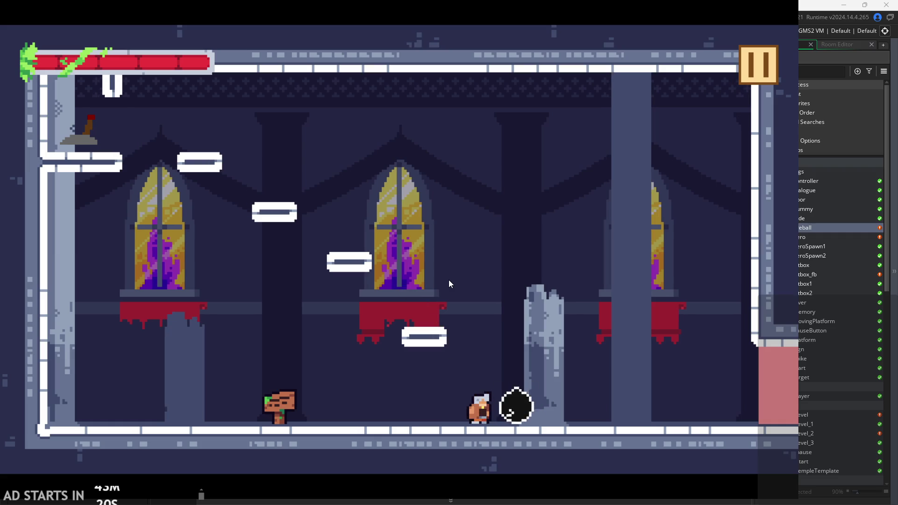
{"action": "key", "text": "Left"}
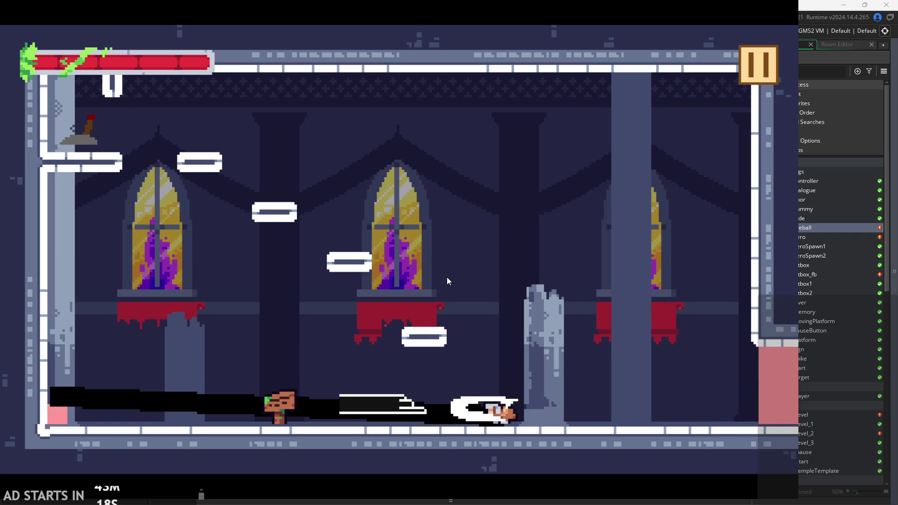
{"action": "key", "text": "Escape"}
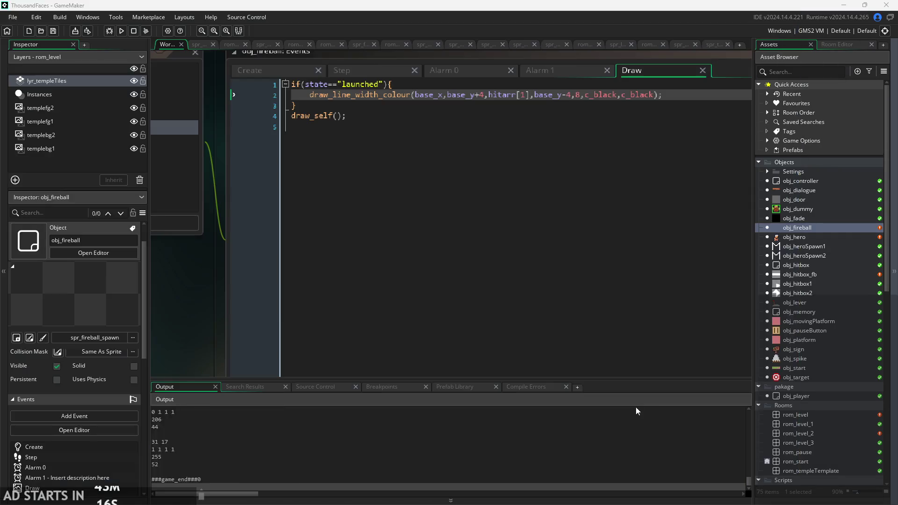
Remove the -4 and +4 y offsets from the Draw line and rerun the game.
{"action": "left_click", "coordinate": [574, 96]}
{"action": "key", "text": "BackSpace"}
{"action": "key", "text": "BackSpace"}
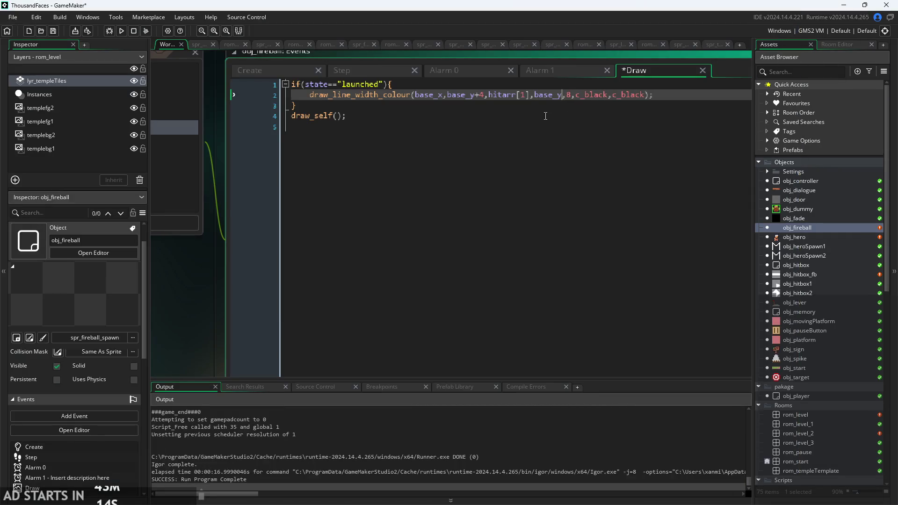
{"action": "key", "text": "BackSpace"}
{"action": "key", "text": "BackSpace"}
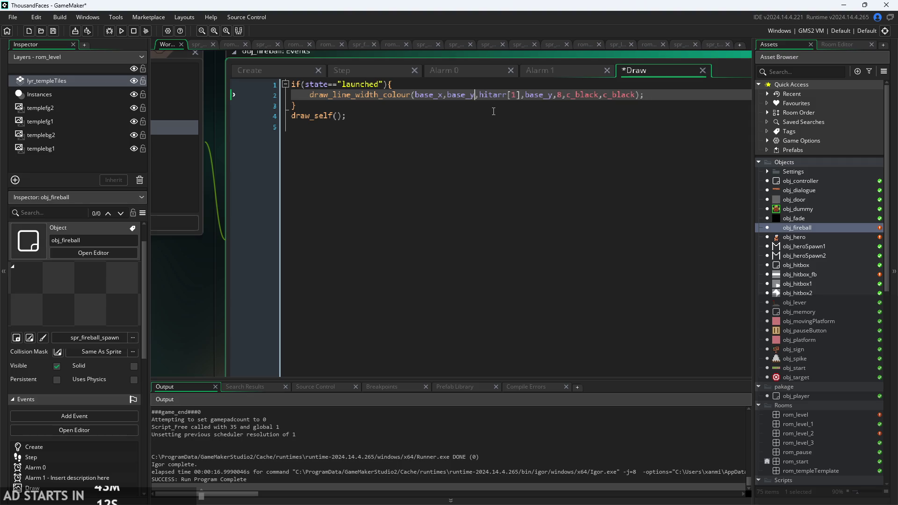
{"action": "left_click", "coordinate": [122, 30]}
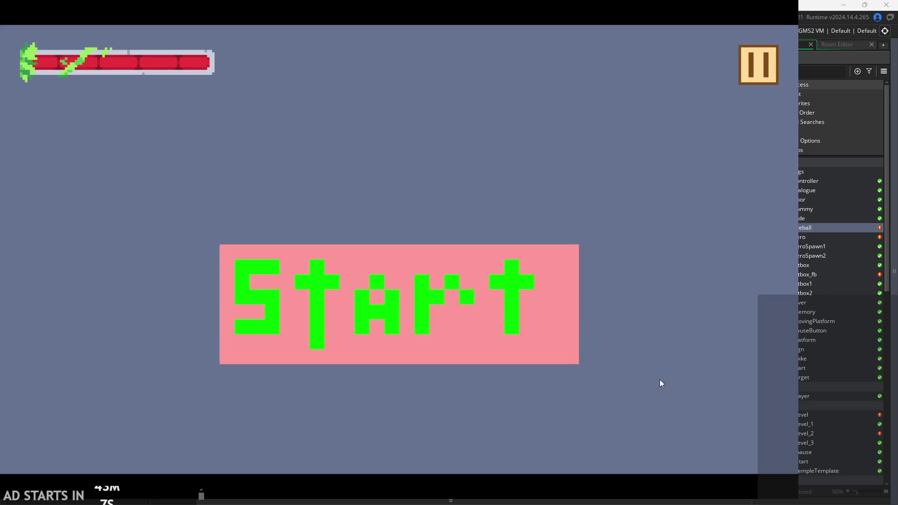
Walk the hero right into the black blob, then pause and exit the game.
{"action": "left_click", "coordinate": [425, 276]}
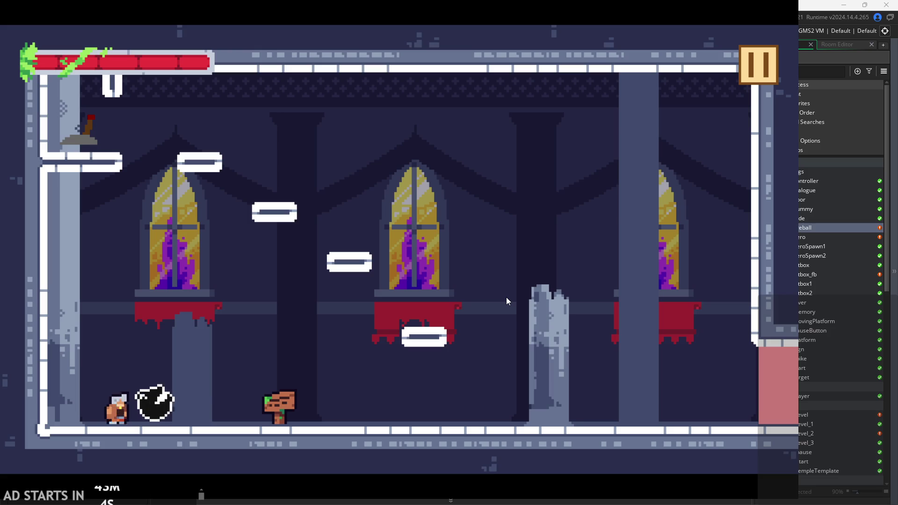
{"action": "key", "text": "Right"}
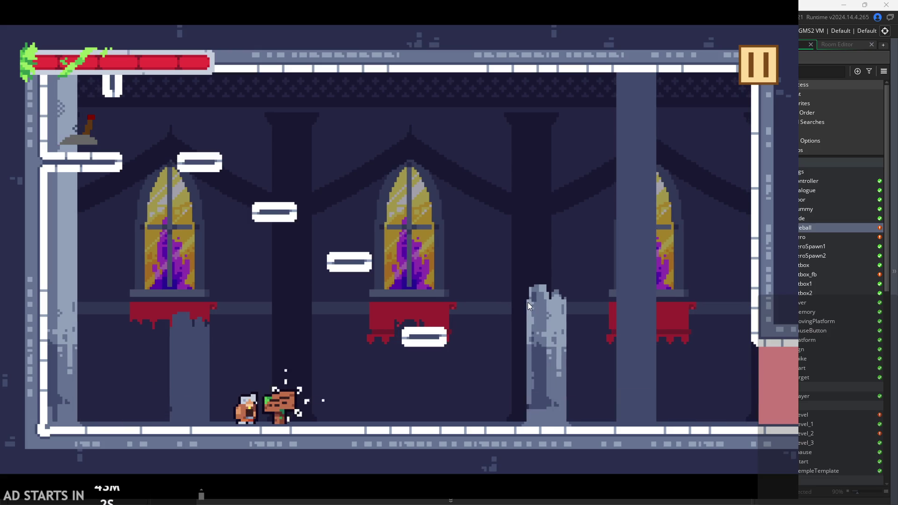
{"action": "key", "text": "Right"}
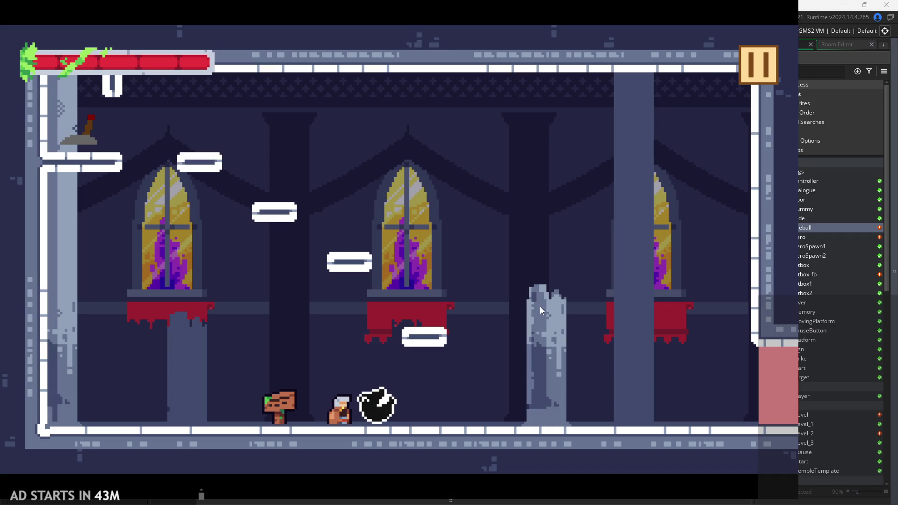
{"action": "key", "text": "Right"}
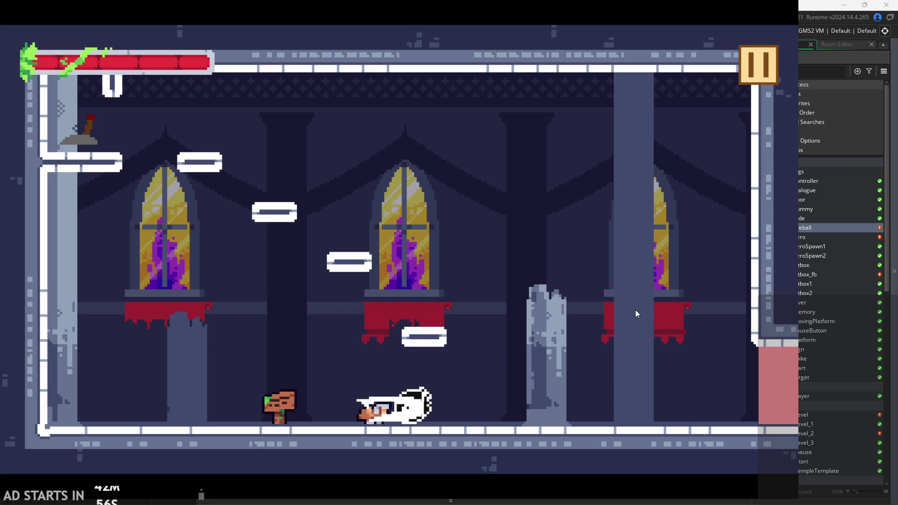
{"action": "key", "text": "Right"}
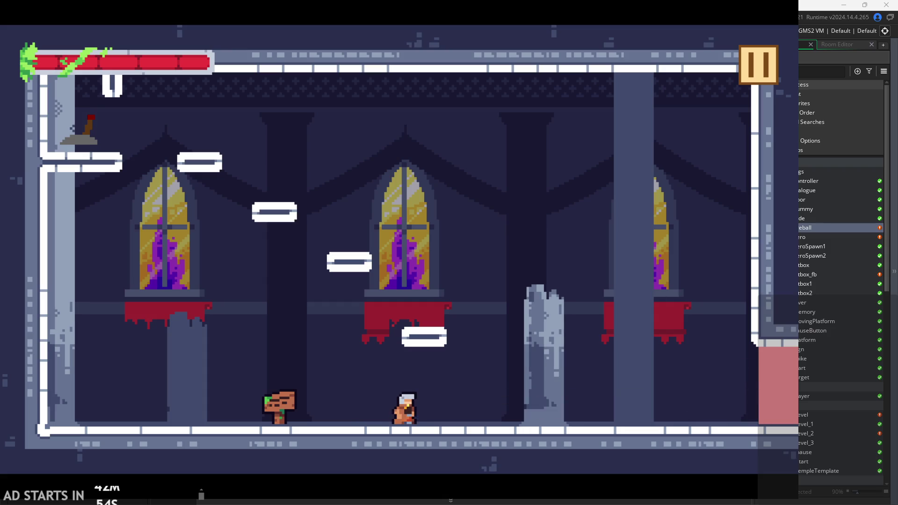
{"action": "left_click", "coordinate": [741, 65]}
{"action": "left_click", "coordinate": [677, 412]}
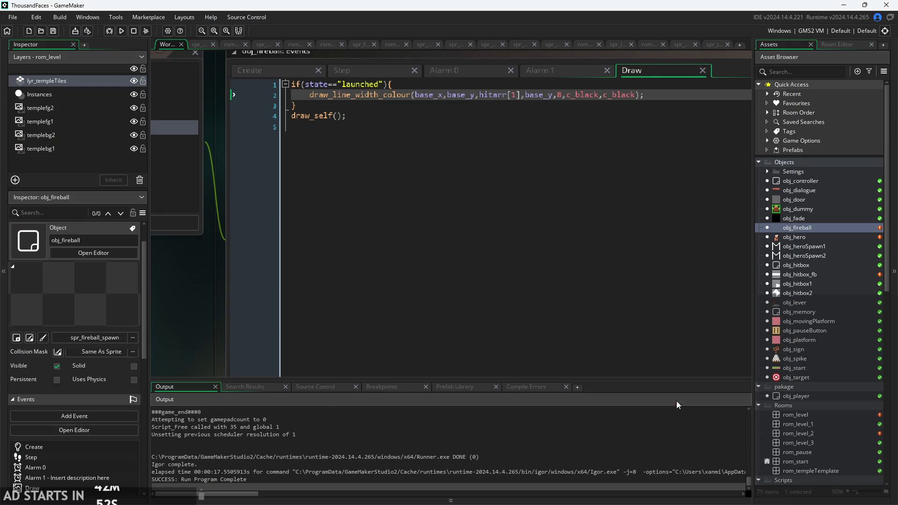
Review the Step event's instance_create_layer, alarm_set and state lines.
{"action": "left_click", "coordinate": [519, 101]}
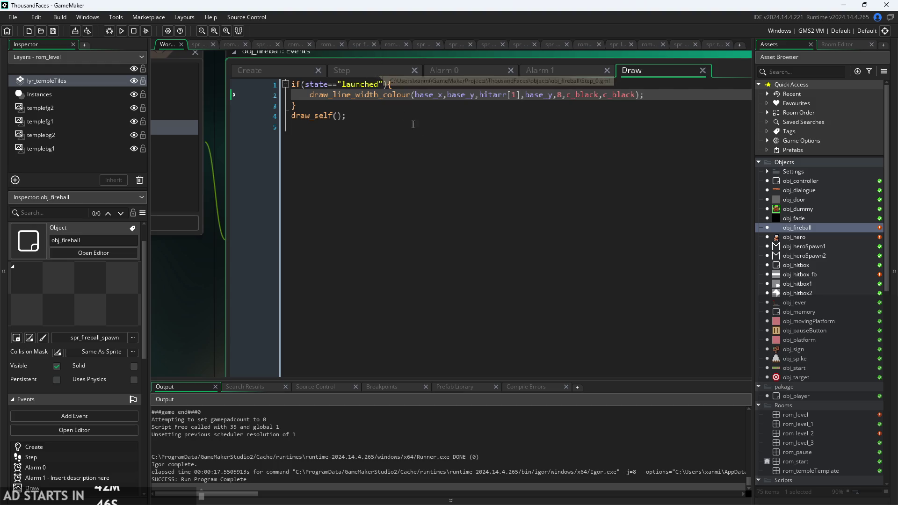
{"action": "left_click", "coordinate": [377, 72]}
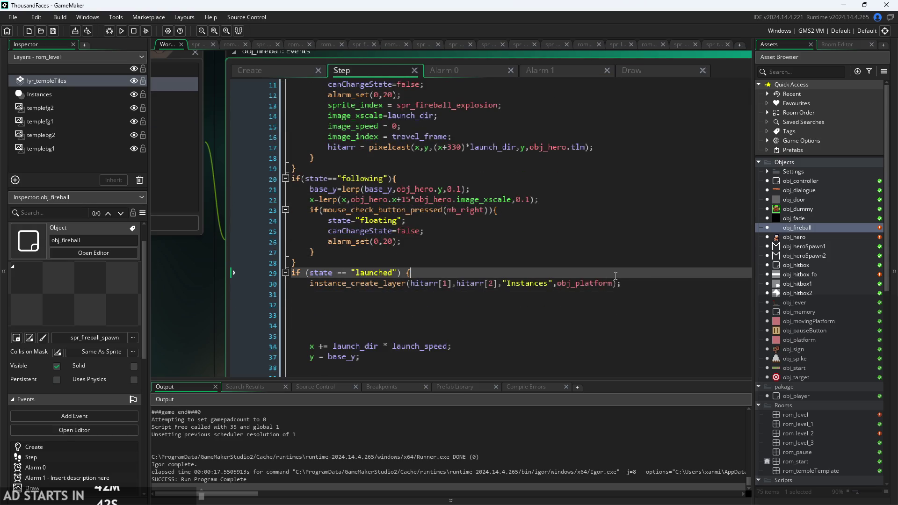
{"action": "left_click", "coordinate": [648, 281]}
{"action": "left_click", "coordinate": [499, 284]}
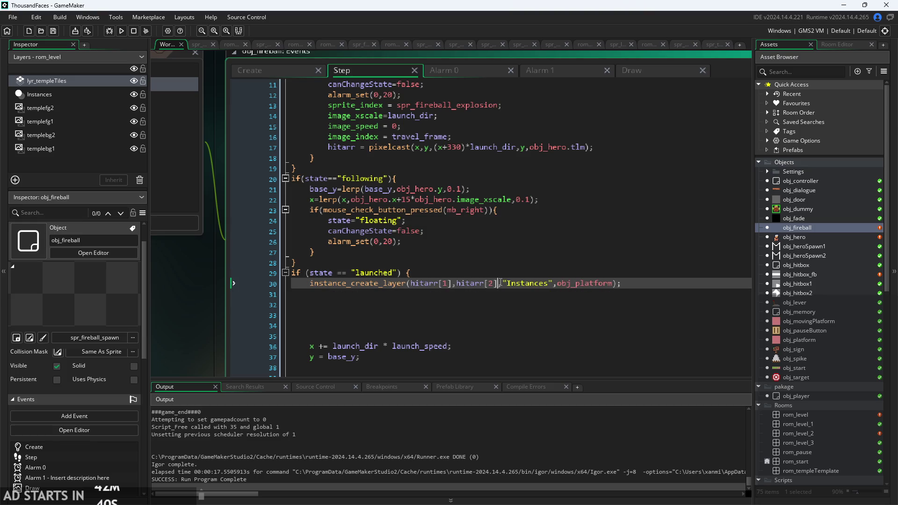
{"action": "left_click", "coordinate": [573, 284]}
{"action": "left_click", "coordinate": [479, 242]}
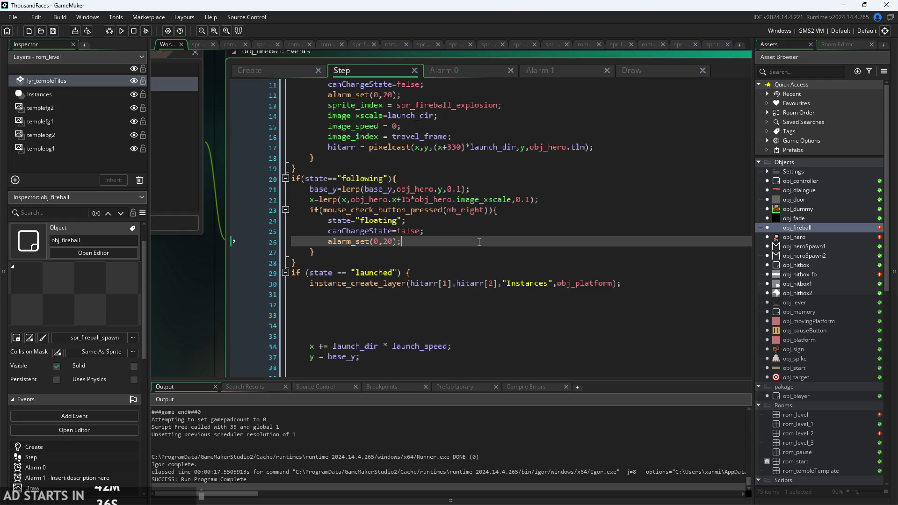
{"action": "left_click", "coordinate": [486, 221]}
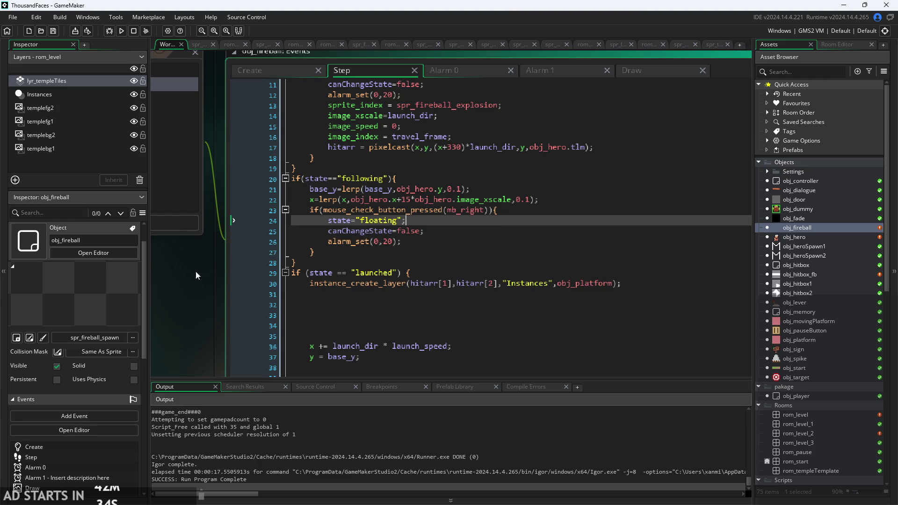
{"action": "scroll", "coordinate": [220, 267], "scroll_direction": "down", "scroll_amount": 2}
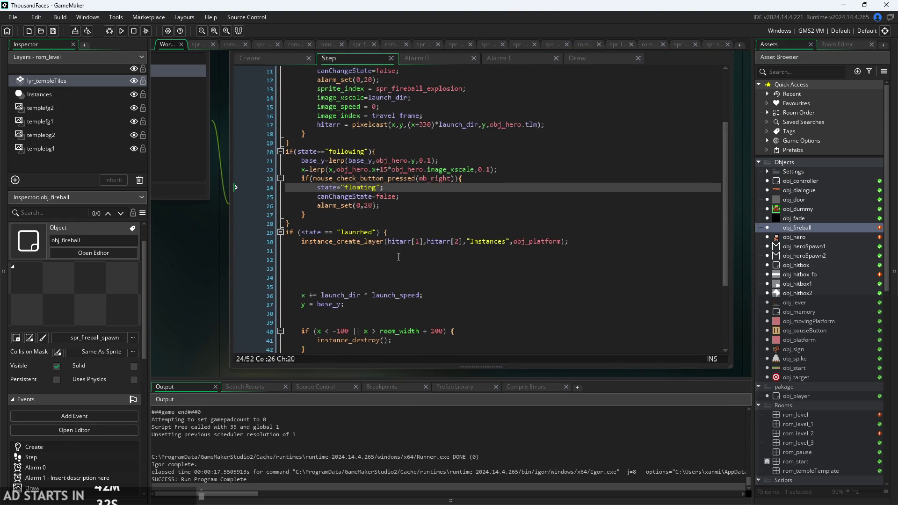
{"action": "left_click", "coordinate": [439, 190]}
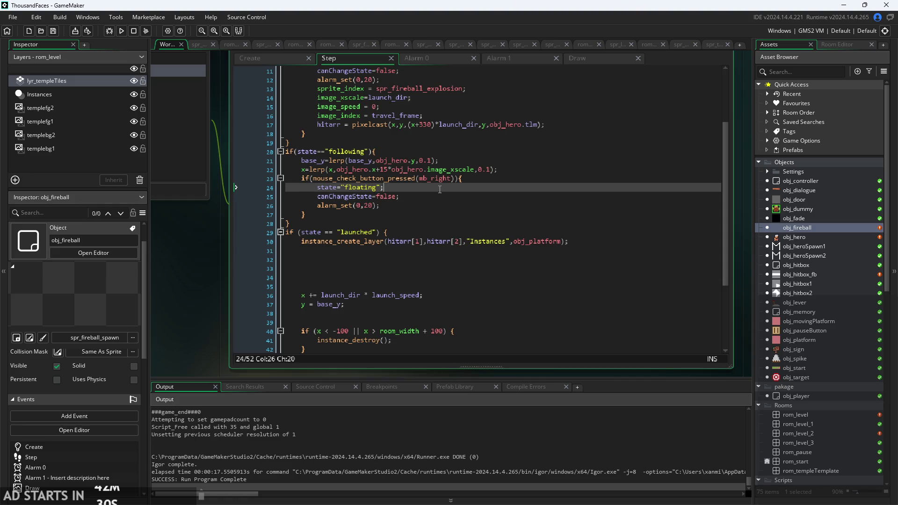
{"action": "left_click", "coordinate": [419, 197]}
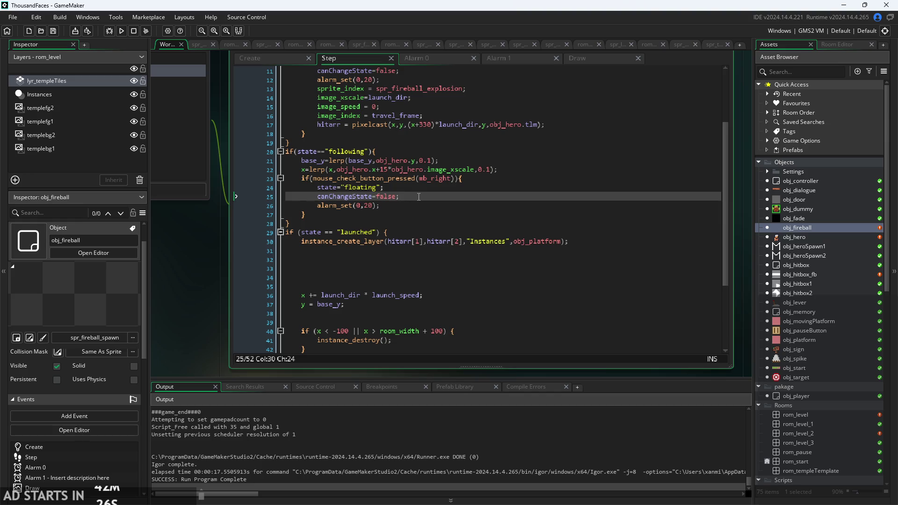
Delete the image_speed = 0 and image_index = travel_frame lines from the launched setup.
{"action": "scroll", "coordinate": [538, 247], "scroll_direction": "up", "scroll_amount": 3}
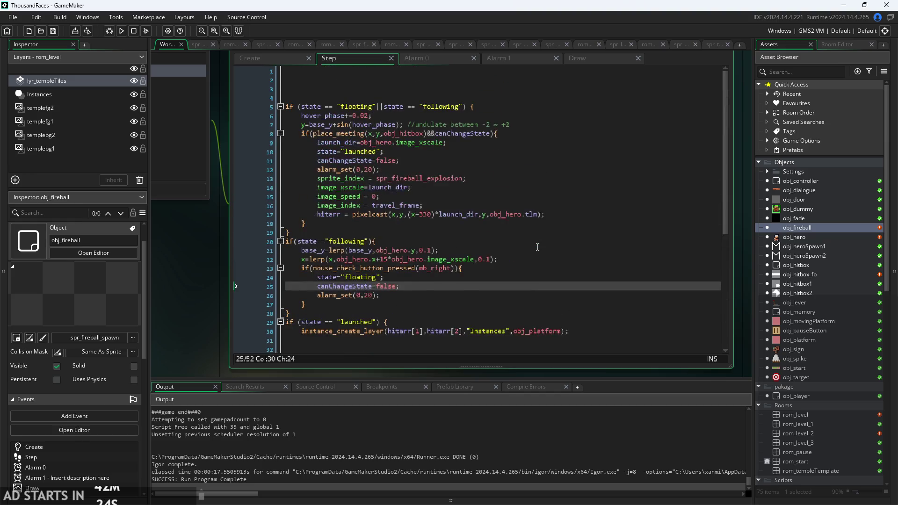
{"action": "left_click", "coordinate": [447, 162]}
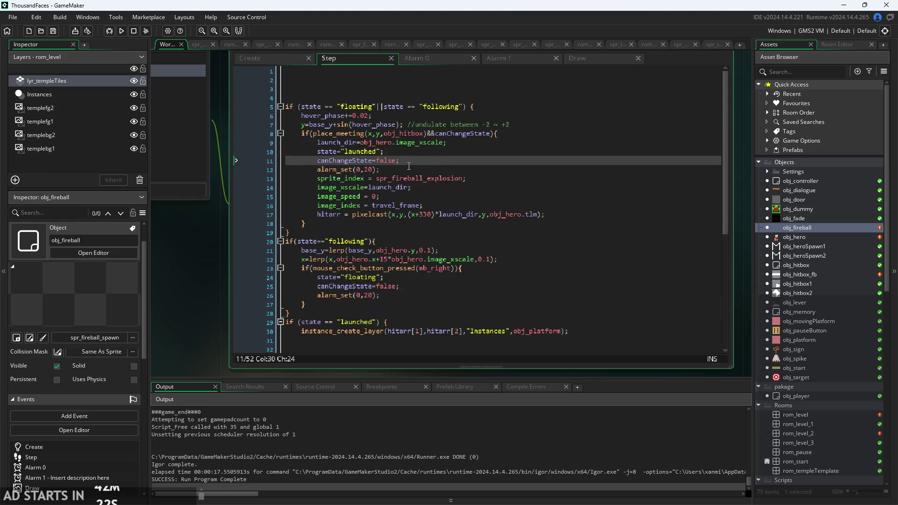
{"action": "scroll", "coordinate": [408, 179], "scroll_direction": "up", "scroll_amount": 2, "text": "ctrl"}
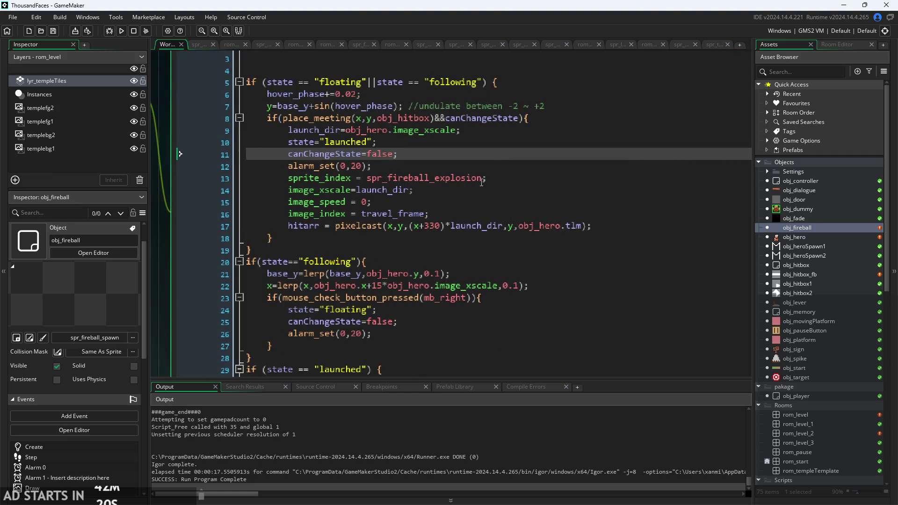
{"action": "left_click", "coordinate": [487, 188]}
{"action": "left_click", "coordinate": [436, 197]}
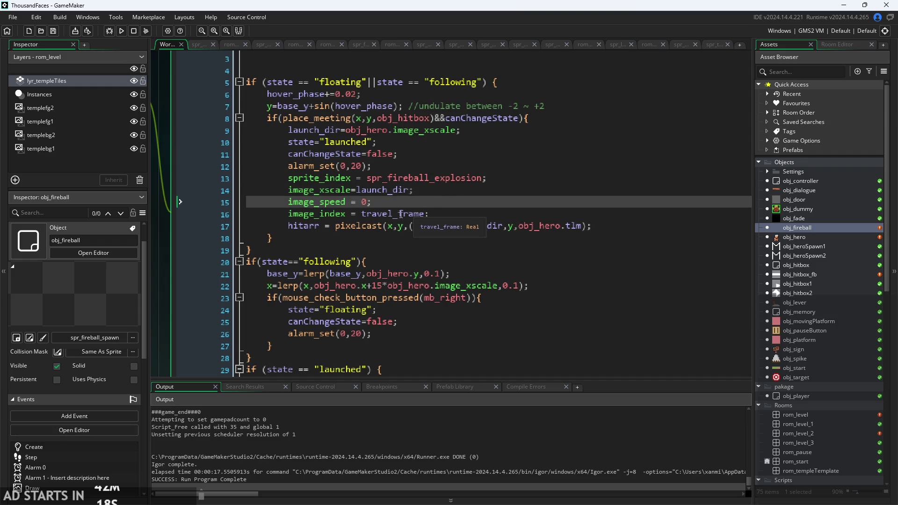
{"action": "key", "text": "Up"}
{"action": "key", "text": "Up"}
{"action": "key", "text": "Up"}
{"action": "mouse_move", "coordinate": [449, 214]}
{"action": "left_mouse_down"}
{"action": "mouse_move", "coordinate": [336, 226]}
{"action": "mouse_move", "coordinate": [141, 207]}
{"action": "mouse_move", "coordinate": [133, 190]}
{"action": "left_mouse_up"}
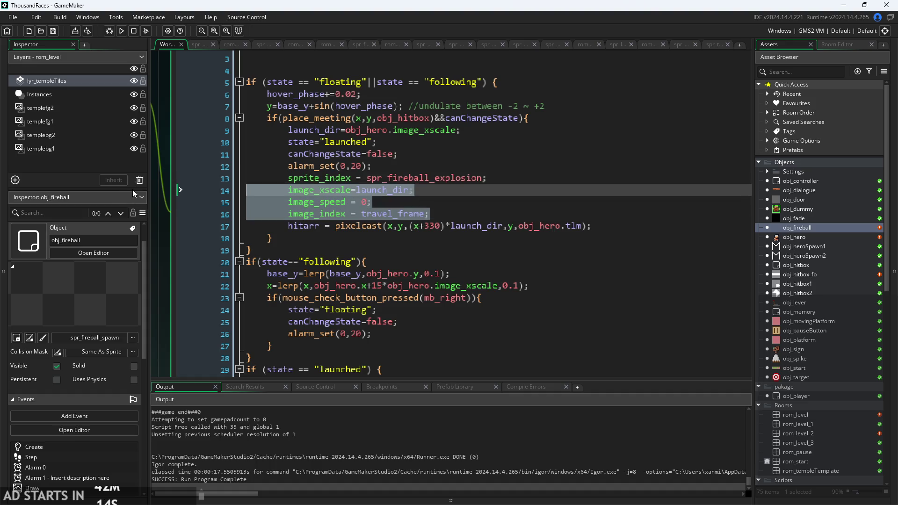
{"action": "key", "text": "shift+Down"}
{"action": "key", "text": "shift+Down"}
{"action": "key", "text": "shift+Up"}
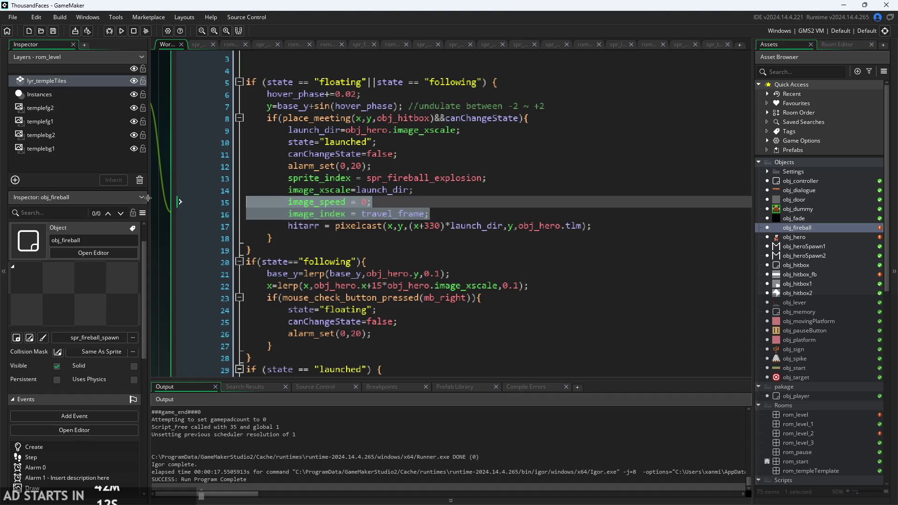
{"action": "key", "text": "BackSpace"}
{"action": "key", "text": "BackSpace"}
Insert a blank line after image_xscale=launch_dir in the Step event.
{"action": "left_click", "coordinate": [504, 180]}
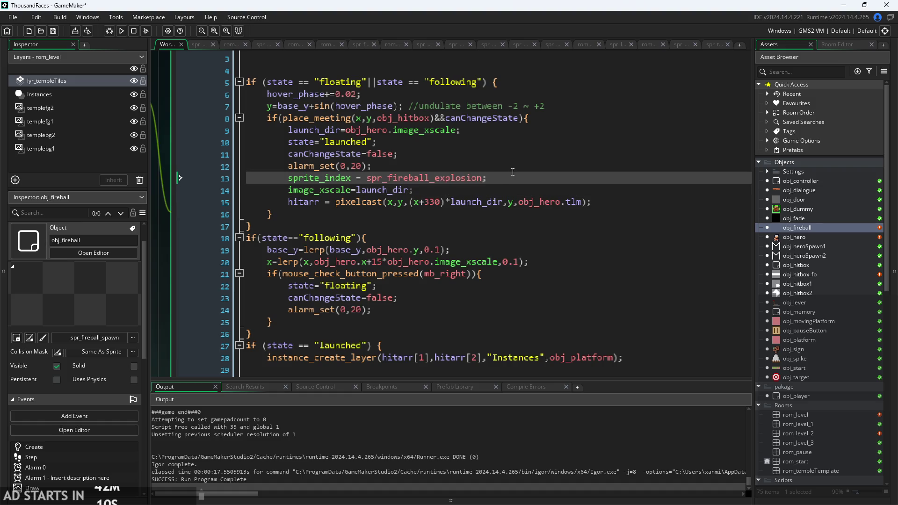
{"action": "left_click", "coordinate": [513, 171]}
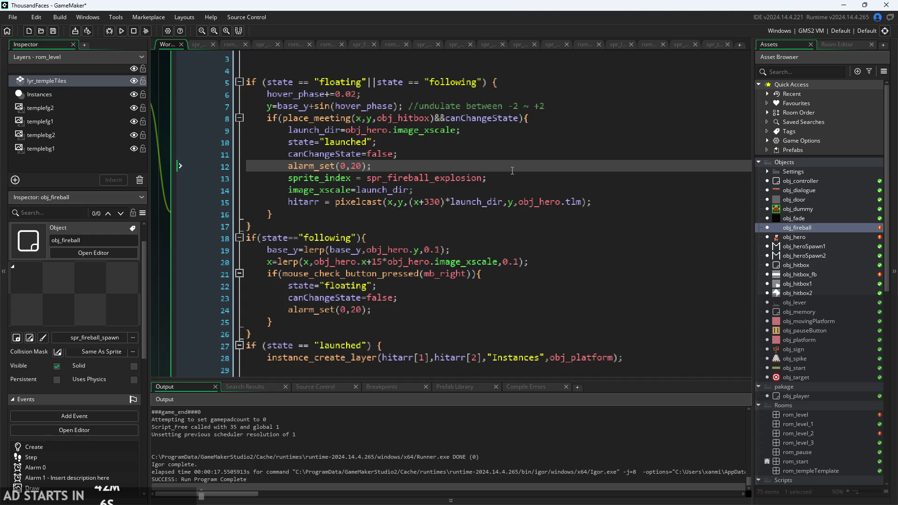
{"action": "left_click", "coordinate": [435, 143]}
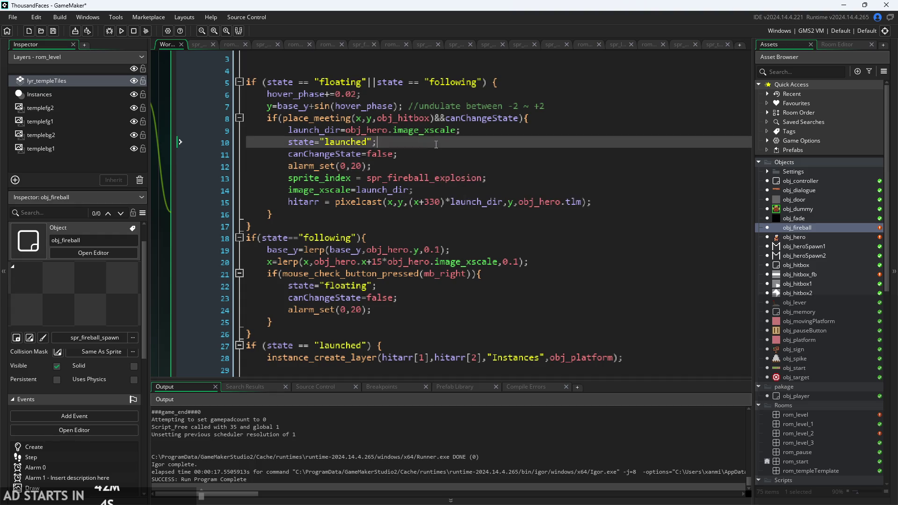
{"action": "left_click", "coordinate": [459, 152]}
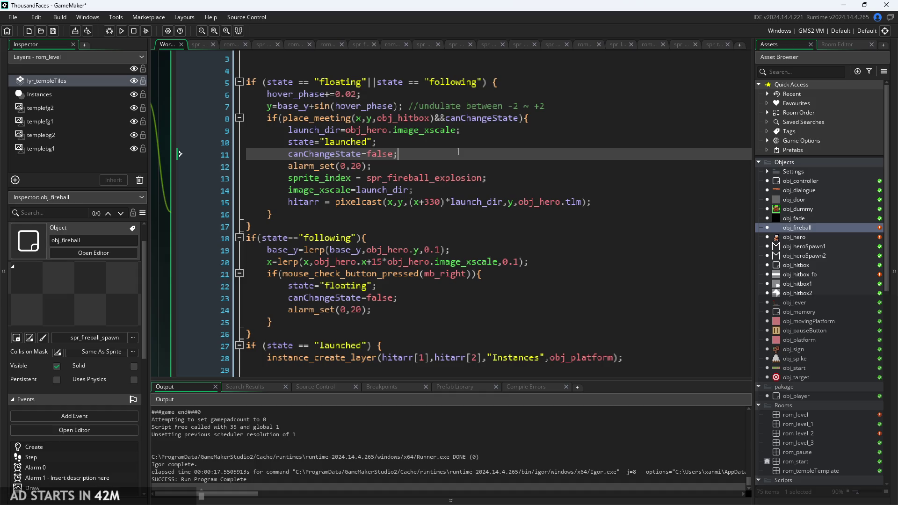
{"action": "left_click", "coordinate": [493, 190]}
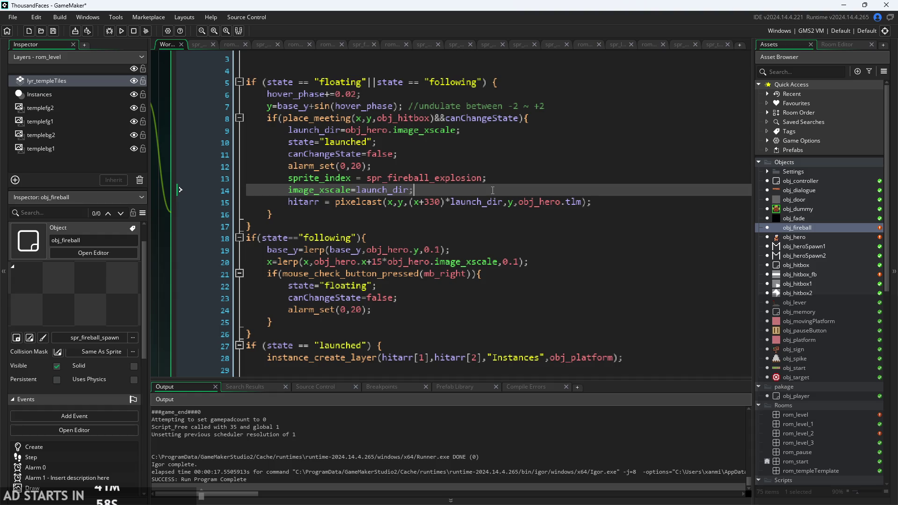
{"action": "key", "text": "Return"}
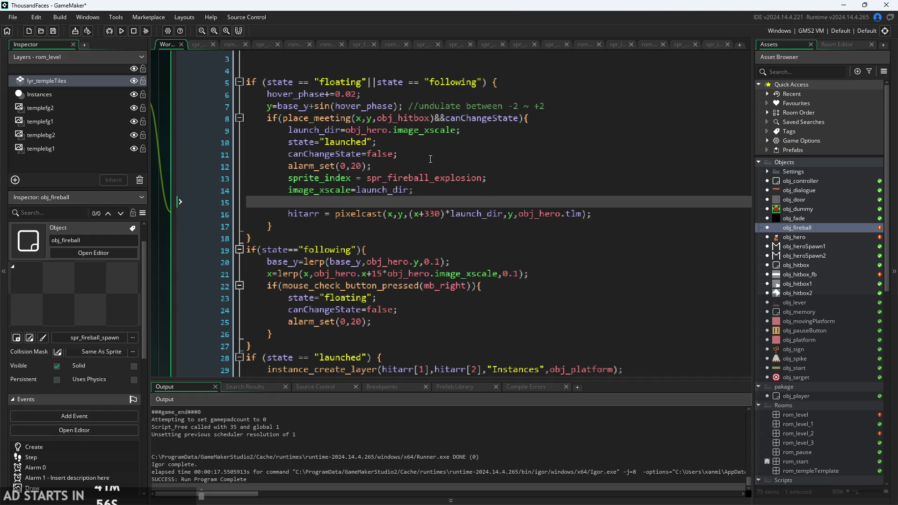
{"action": "scroll", "coordinate": [416, 177], "scroll_direction": "down", "scroll_amount": 3, "text": "ctrl"}
{"action": "left_click", "coordinate": [544, 77]}
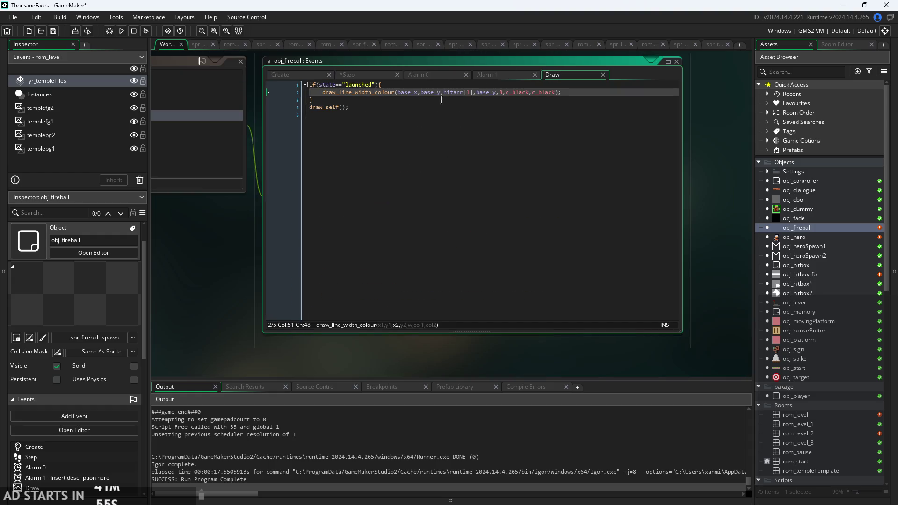
Put draw_self() inside an else{ block in the Draw event and save.
{"action": "left_click", "coordinate": [359, 101]}
{"action": "scroll", "coordinate": [355, 104], "scroll_direction": "up", "scroll_amount": 3, "text": "ctrl"}
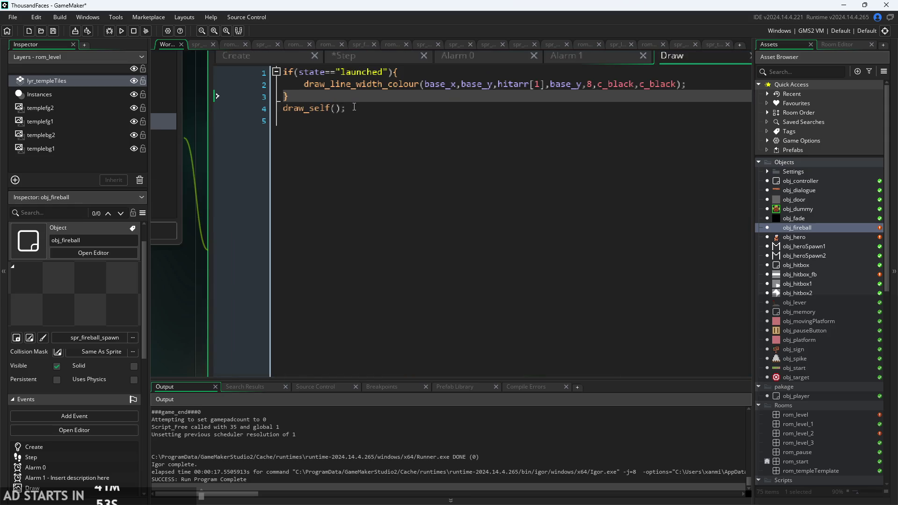
{"action": "left_click", "coordinate": [283, 110]}
{"action": "type", "text": "else{"}
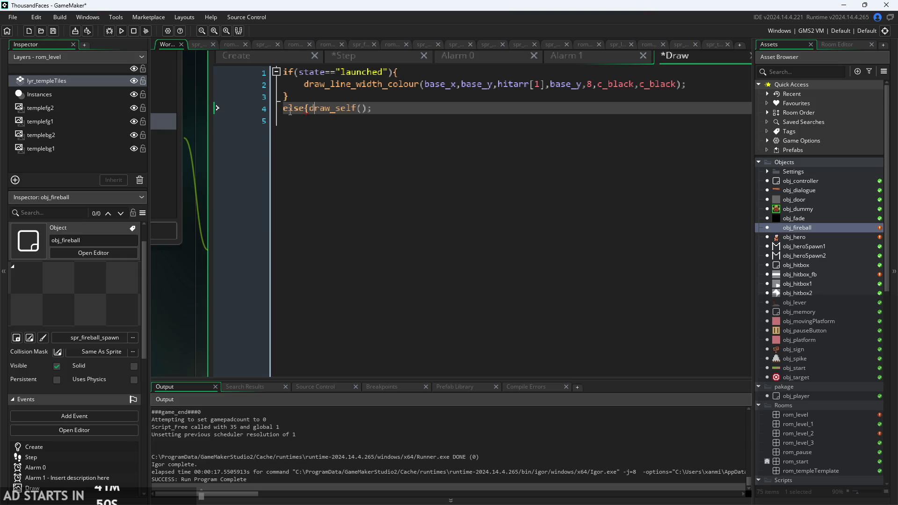
{"action": "key", "text": "Right"}
{"action": "key", "text": "Right"}
{"action": "key", "text": "Right"}
{"action": "key", "text": "ctrl+s"}
Run the game, play the castle level launching the fireball, then stop the run.
{"action": "left_click", "coordinate": [123, 31]}
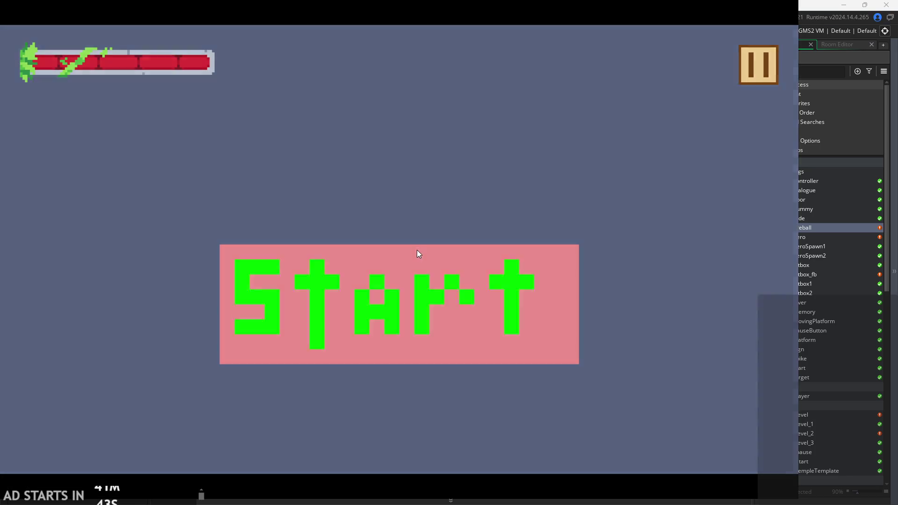
{"action": "left_click", "coordinate": [416, 250]}
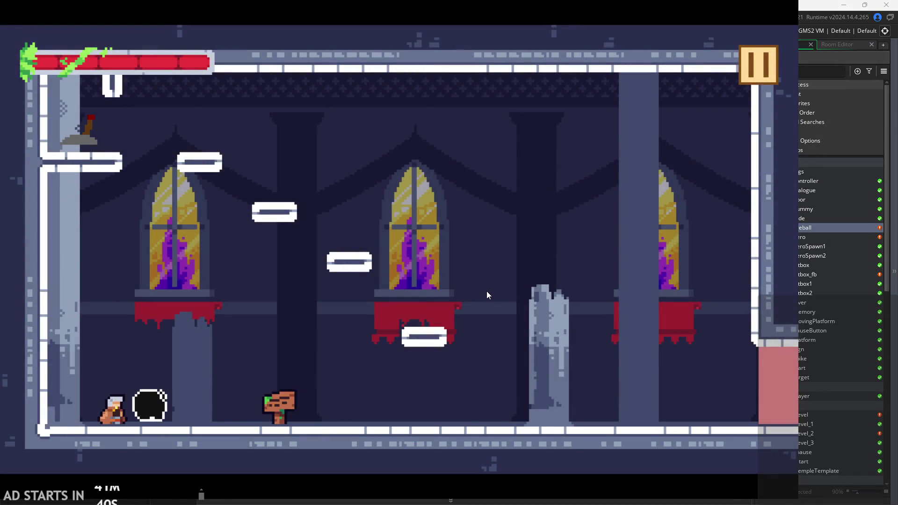
{"action": "key", "text": "d"}
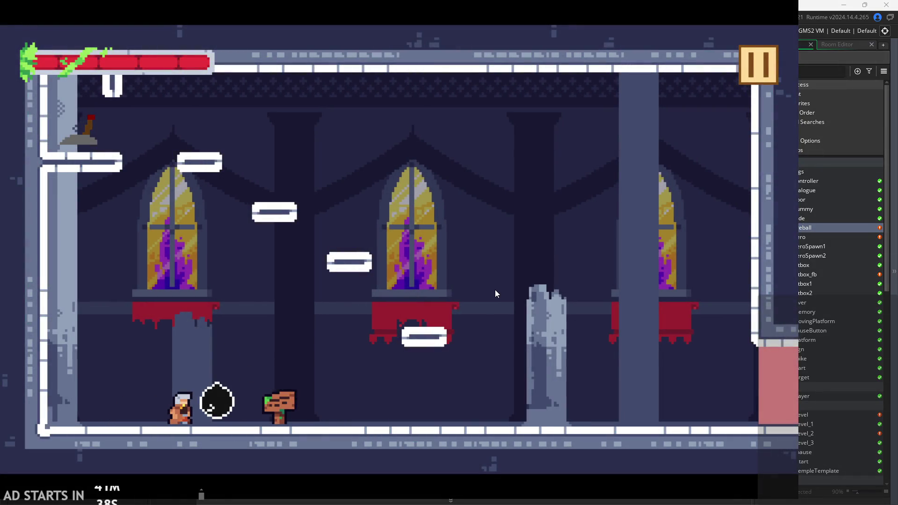
{"action": "key", "text": "space"}
{"action": "key", "text": "d"}
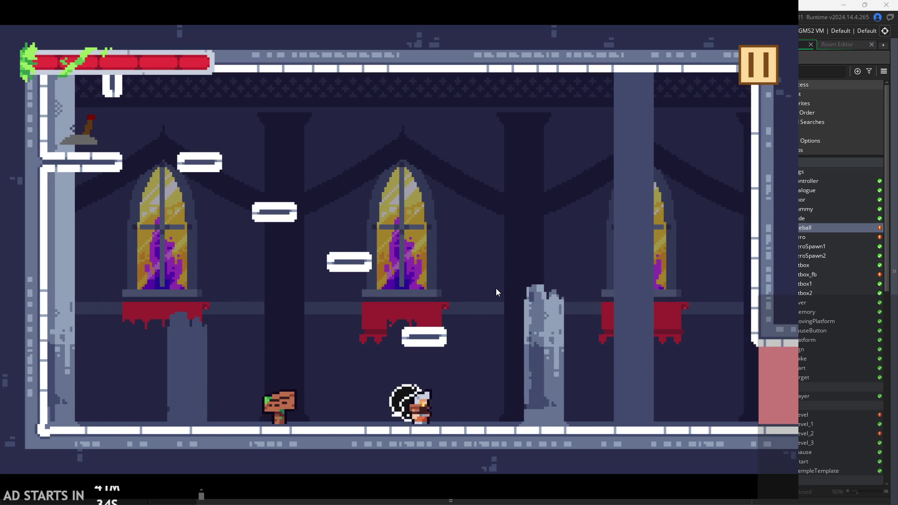
{"action": "key", "text": "space"}
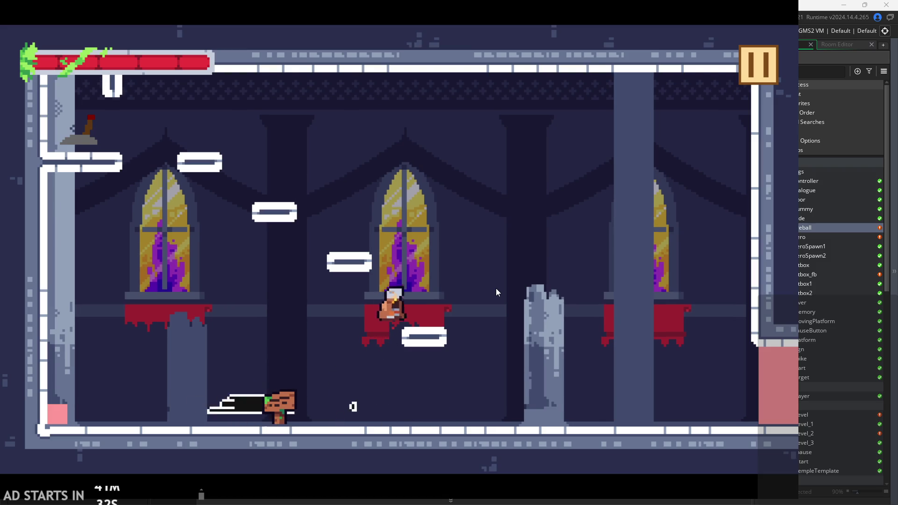
{"action": "left_click", "coordinate": [502, 285]}
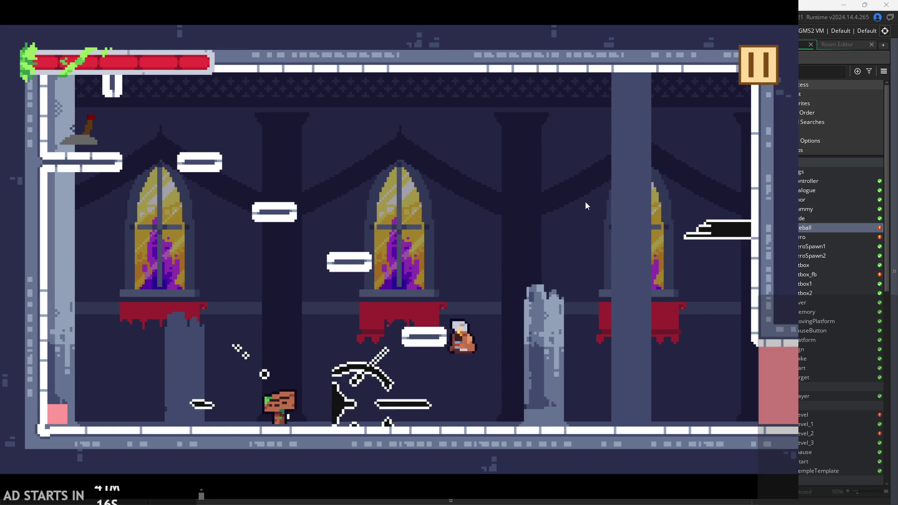
{"action": "left_click", "coordinate": [754, 64]}
Back in the editor, delete the blank lines after instance_create_layer in the fireball's Step event.
{"action": "left_click", "coordinate": [673, 417]}
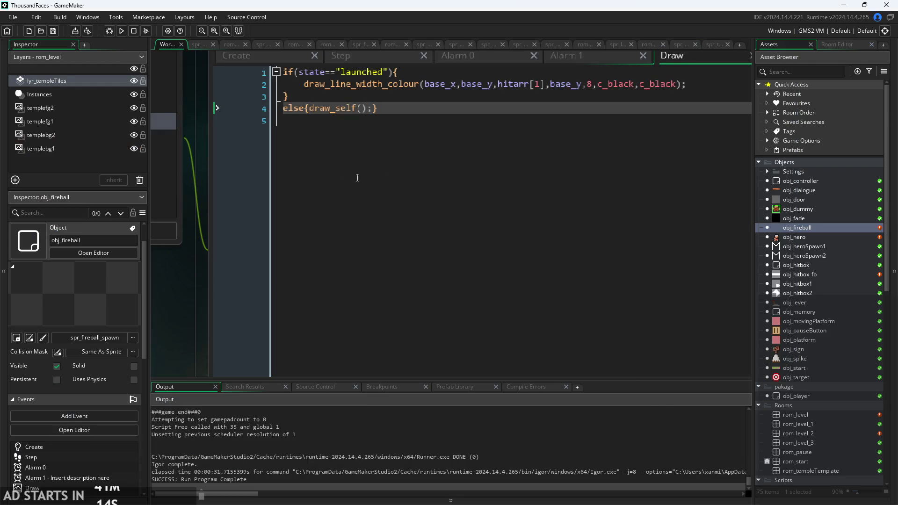
{"action": "left_click", "coordinate": [366, 58]}
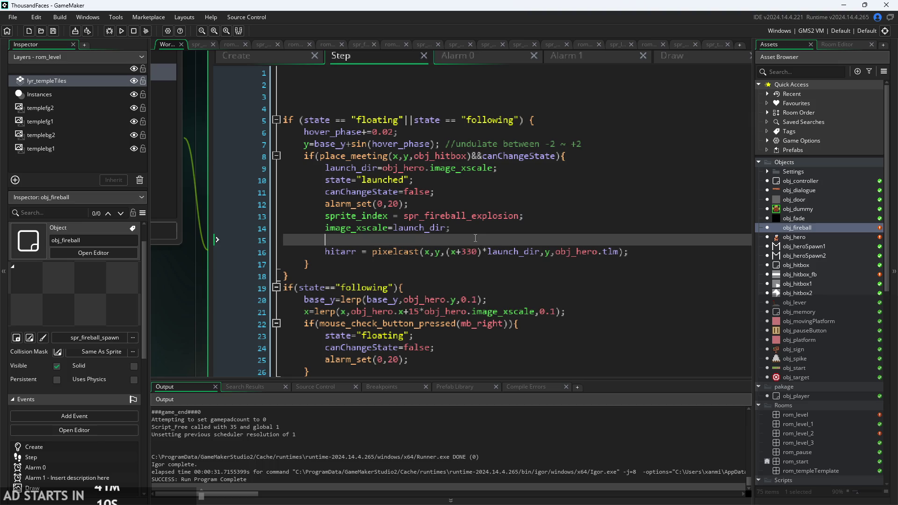
{"action": "scroll", "coordinate": [475, 238], "scroll_direction": "down", "scroll_amount": 7}
{"action": "left_click", "coordinate": [450, 243]}
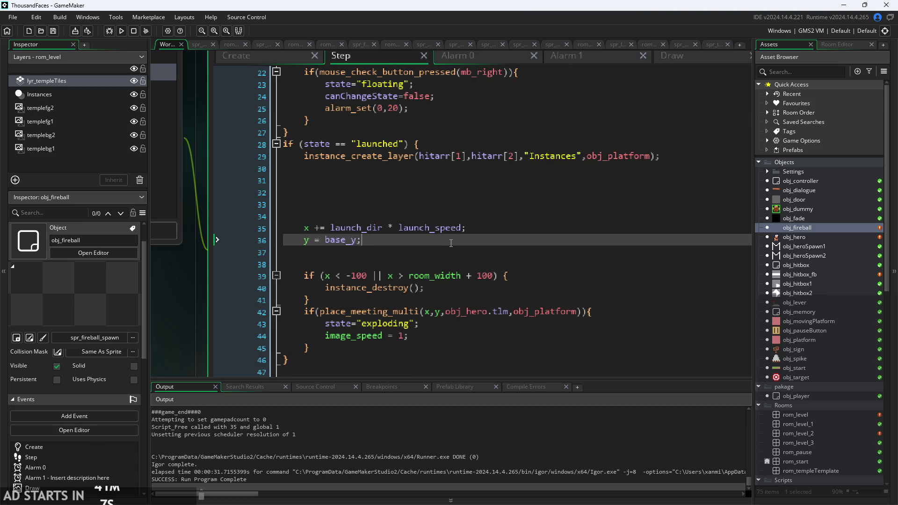
{"action": "scroll", "coordinate": [451, 247], "scroll_direction": "down", "scroll_amount": 3}
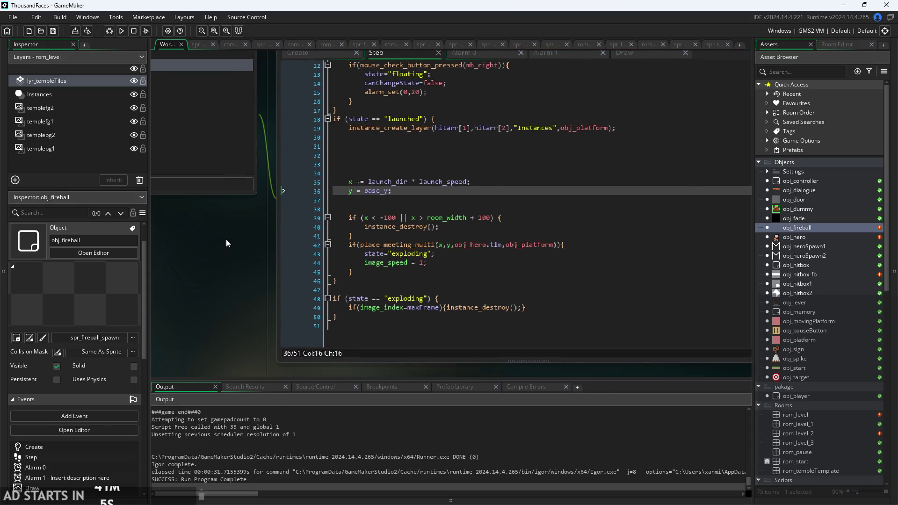
{"action": "left_click_drag", "start_coordinate": [426, 184], "coordinate": [417, 158]}
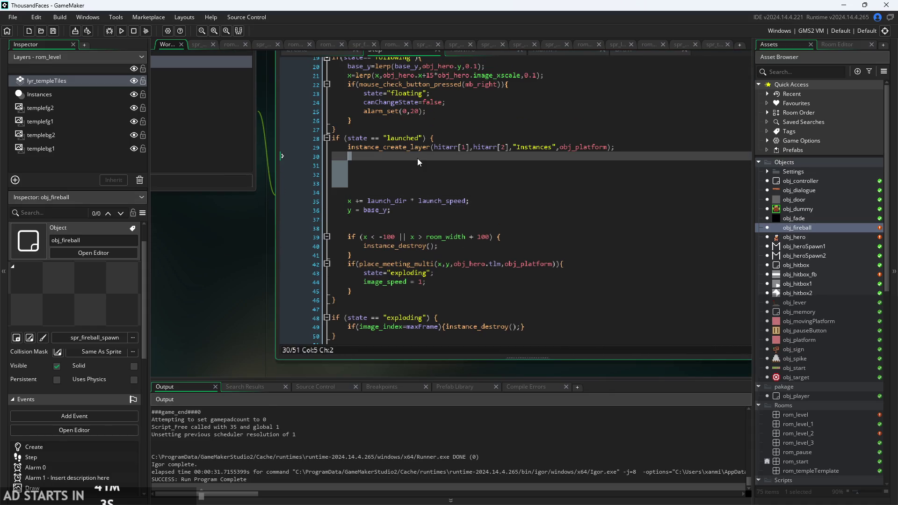
{"action": "key", "text": "Delete"}
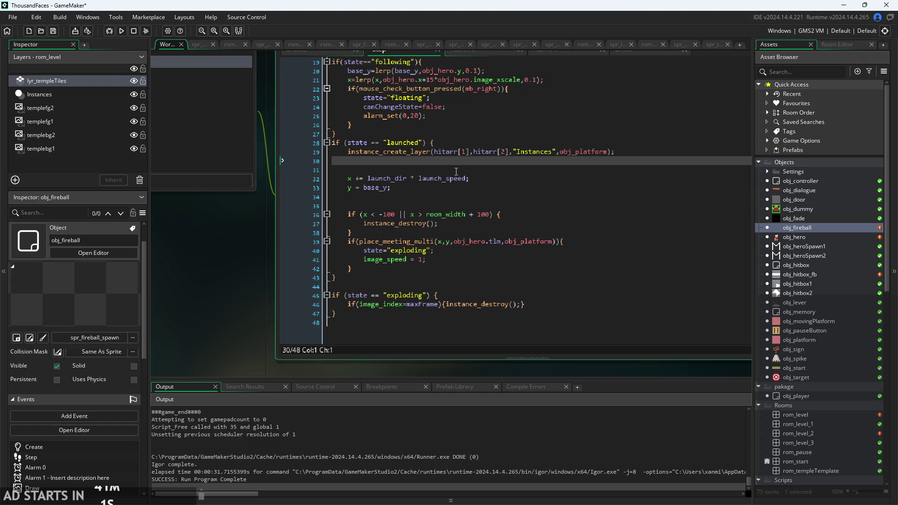
{"action": "key", "text": "BackSpace"}
Move the last-frame destroy statement onto line 43 and remove the leftover duplicate line.
{"action": "left_click", "coordinate": [446, 298]}
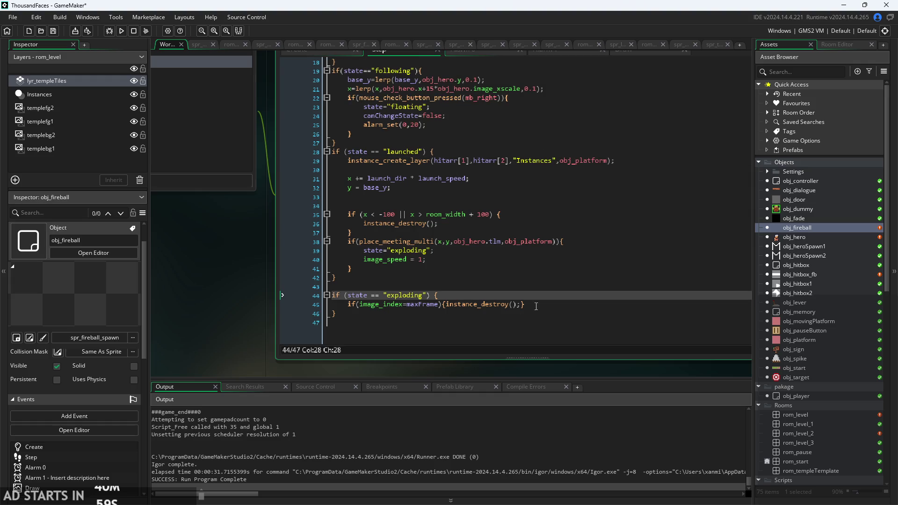
{"action": "left_click_drag", "start_coordinate": [347, 305], "coordinate": [443, 305]}
{"action": "left_click", "coordinate": [536, 307], "text": "shift"}
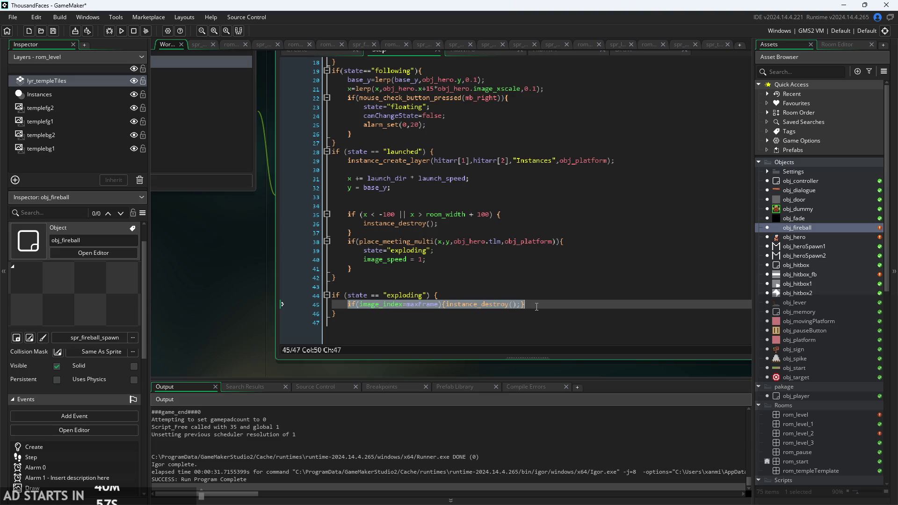
{"action": "left_click", "coordinate": [500, 287]}
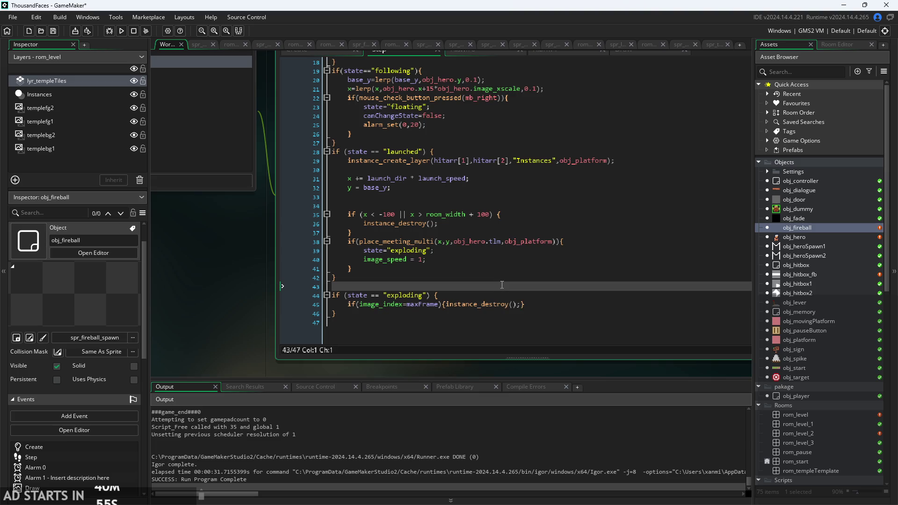
{"action": "type", "text": "if(image_index=maxFrame){instance_destroy();}"}
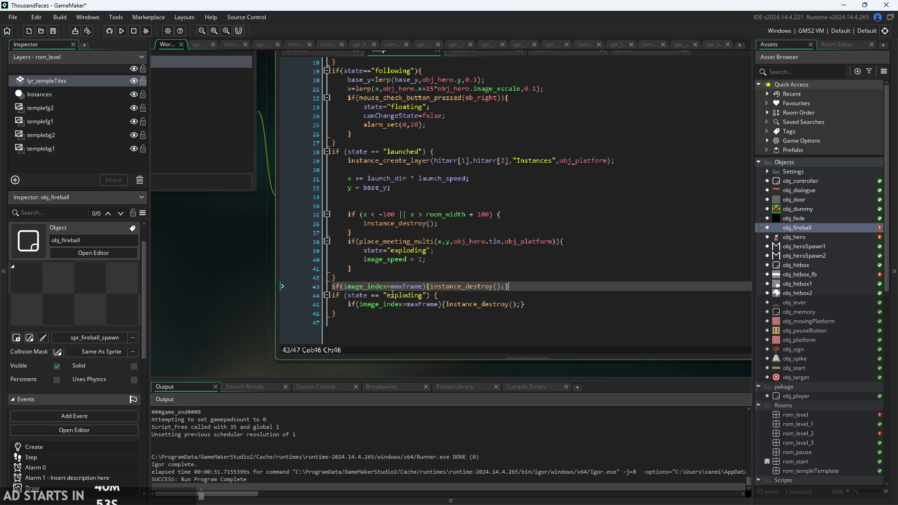
{"action": "scroll", "coordinate": [402, 287], "scroll_direction": "up", "scroll_amount": 1}
{"action": "key", "text": "shift+Home"}
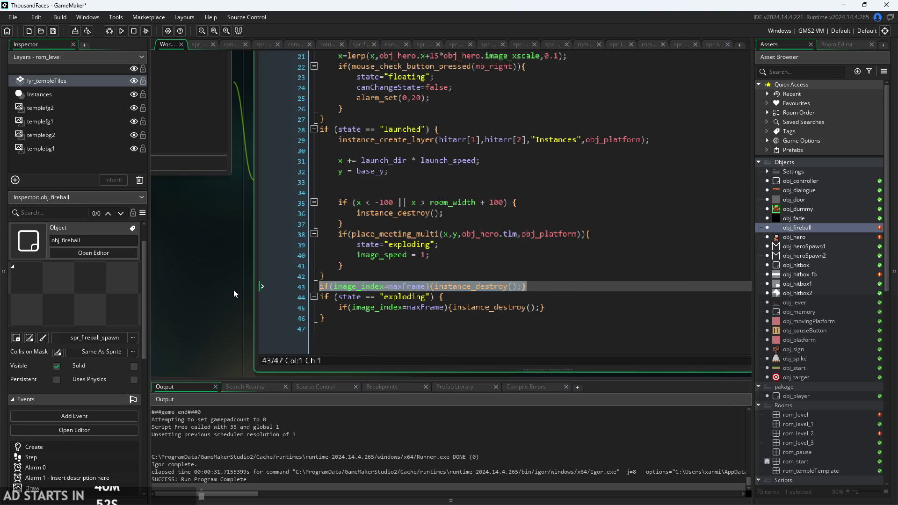
{"action": "key", "text": "BackSpace"}
{"action": "key", "text": "BackSpace"}
Extend line 43's condition to state == "exploding" || state == "launched".
{"action": "left_click", "coordinate": [436, 296]}
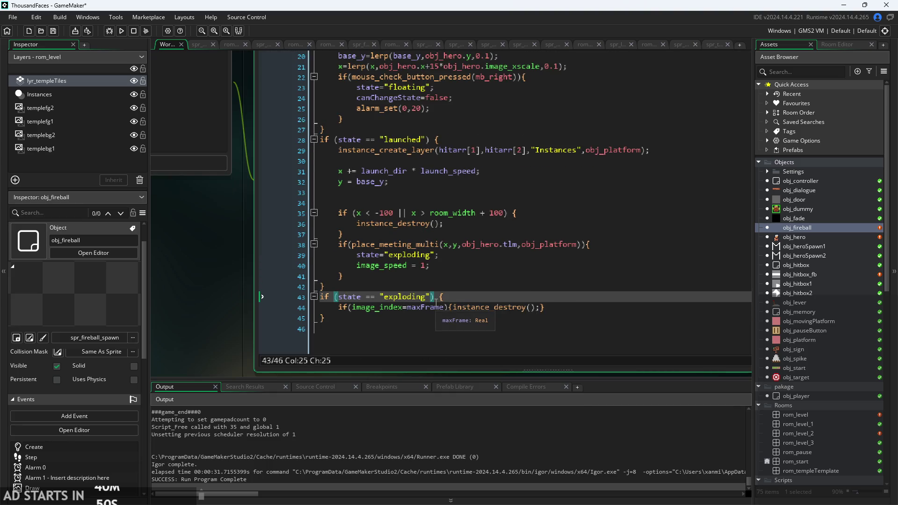
{"action": "type", "text": "||"}
{"action": "mouse_move", "coordinate": [338, 140]}
{"action": "left_mouse_down"}
{"action": "mouse_move", "coordinate": [439, 140]}
{"action": "mouse_move", "coordinate": [428, 141]}
{"action": "left_mouse_up"}
{"action": "key", "text": "ctrl+c"}
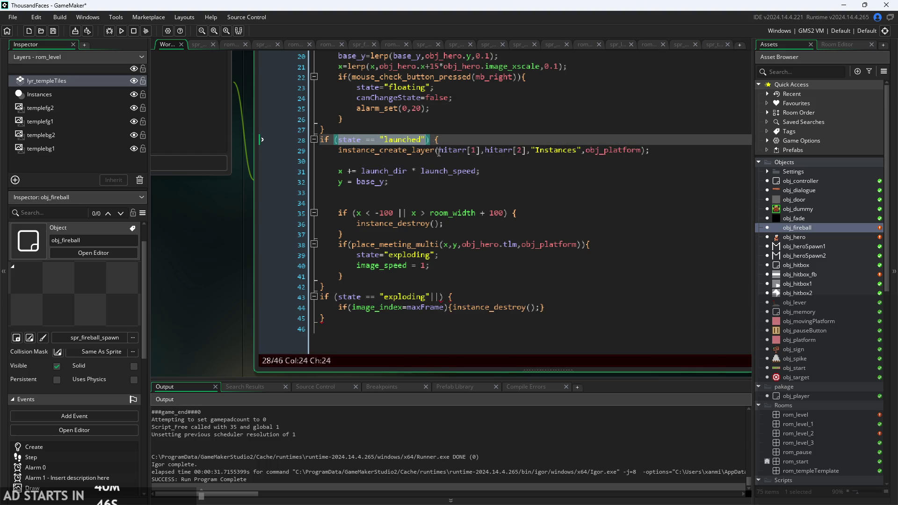
{"action": "left_click", "coordinate": [440, 297]}
{"action": "key", "text": "ctrl+v"}
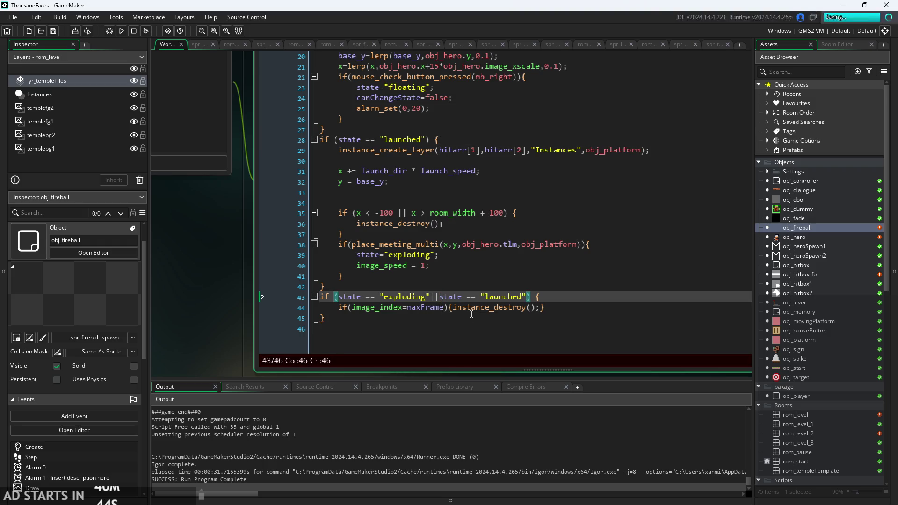
Run the game, start the first level, and move the hero to launch the fireball.
{"action": "left_click", "coordinate": [122, 31]}
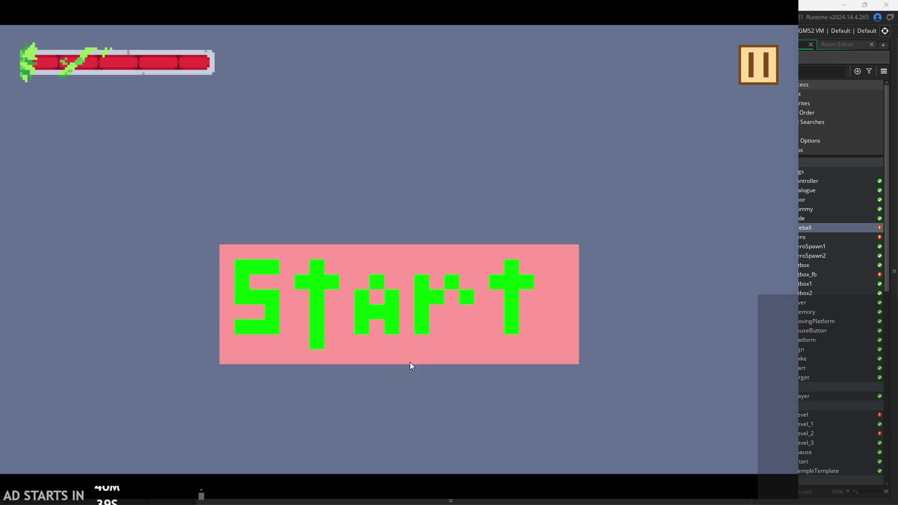
{"action": "left_click", "coordinate": [410, 362]}
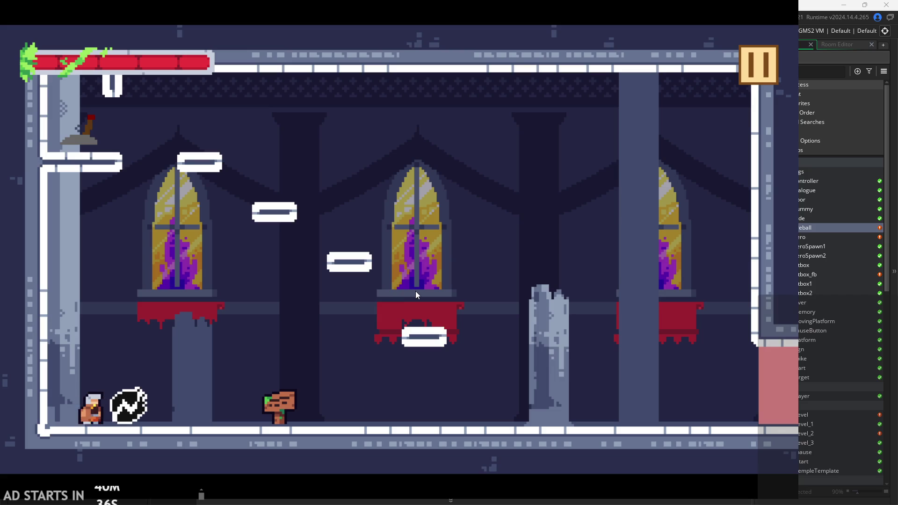
{"action": "key", "text": "Right"}
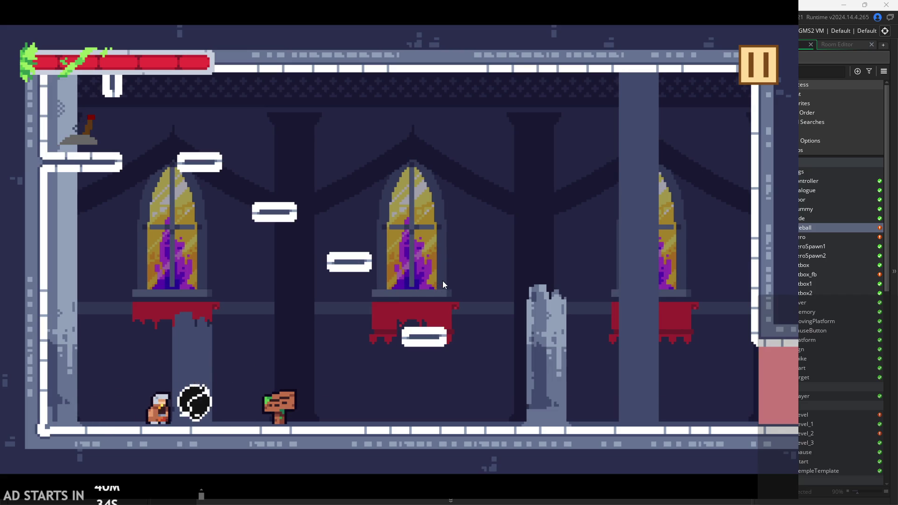
{"action": "key", "text": "Right"}
{"action": "key", "text": "Right"}
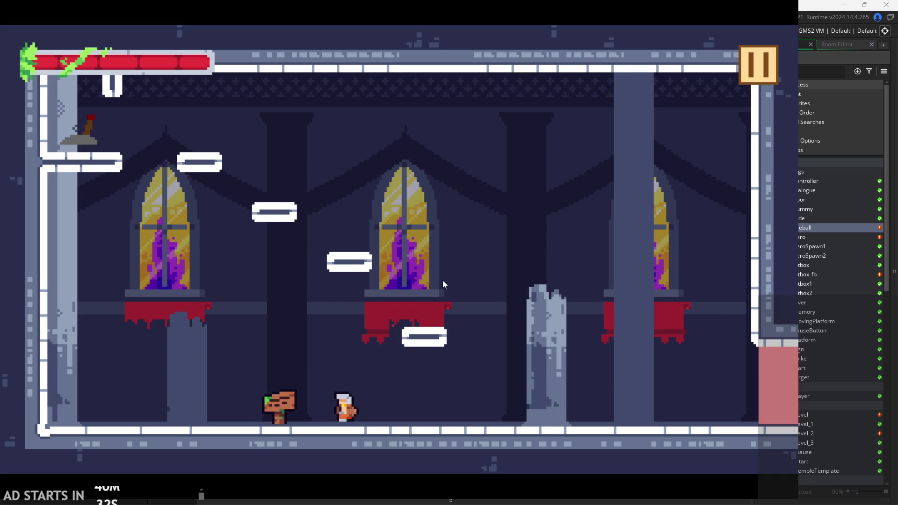
{"action": "key", "text": "Left"}
{"action": "key", "text": "Right"}
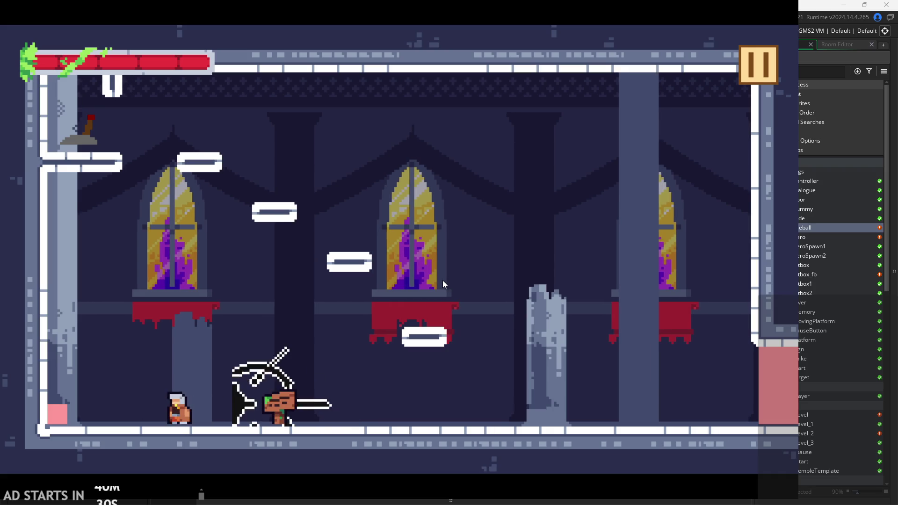
{"action": "key", "text": "Right"}
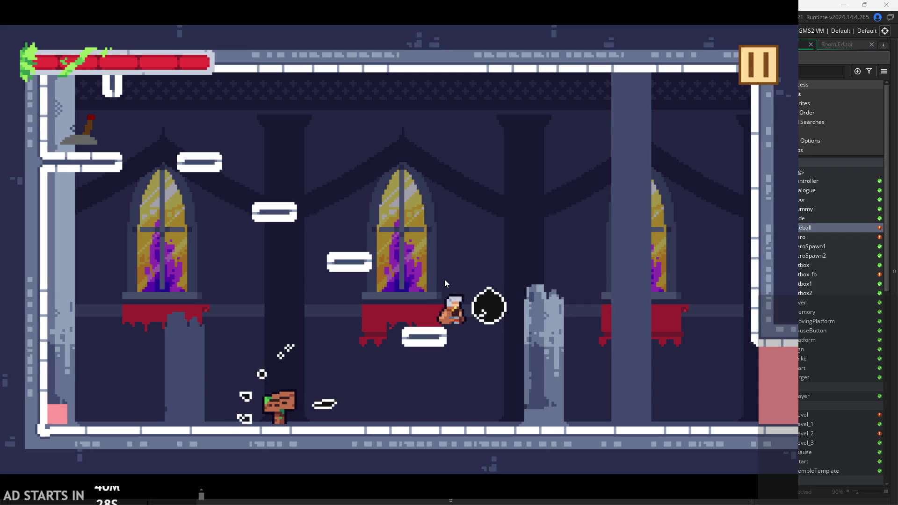
{"action": "key", "text": "Right"}
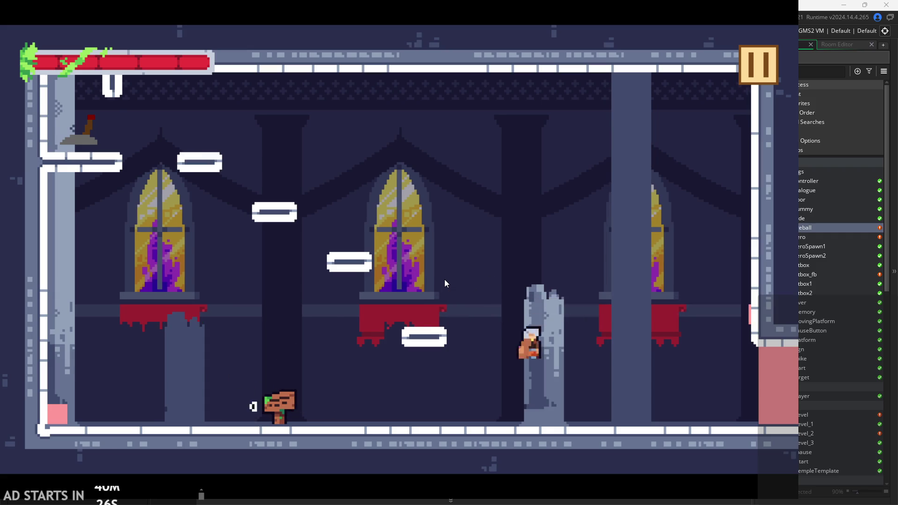
{"action": "key", "text": "Left"}
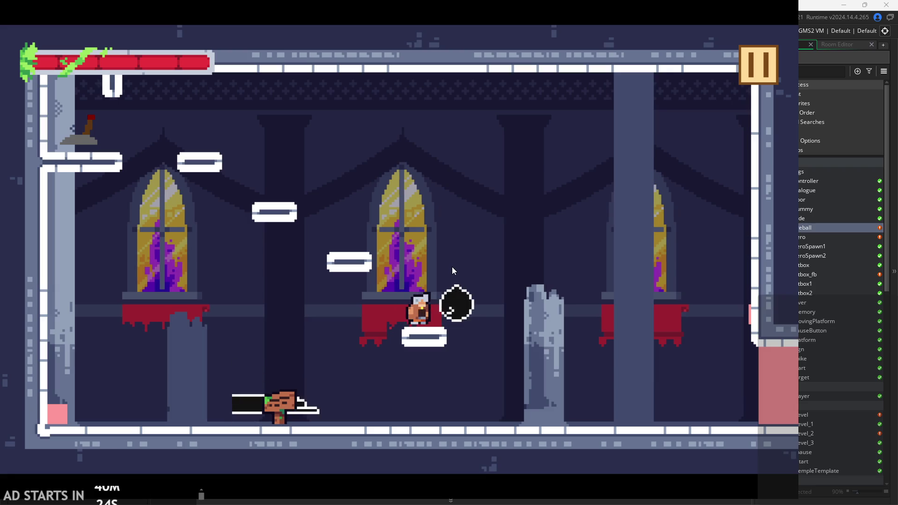
{"action": "key", "text": "Right"}
{"action": "key", "text": "Left"}
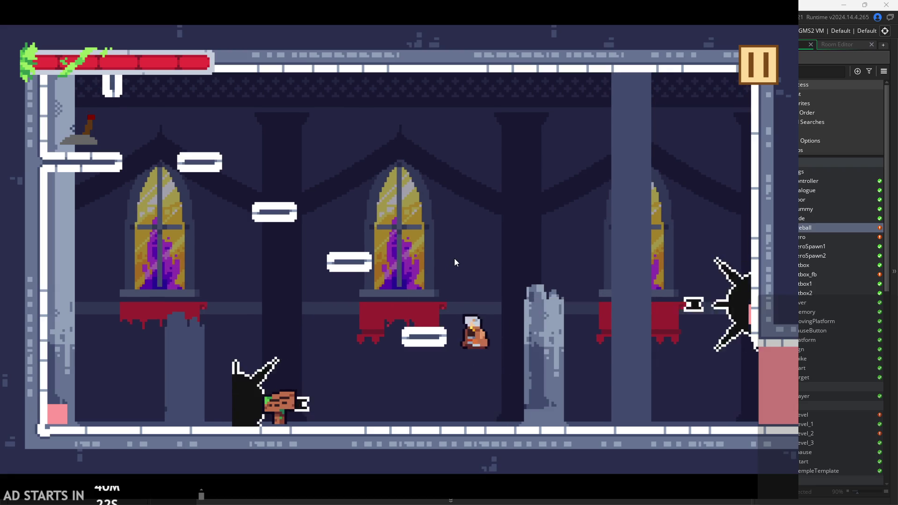
{"action": "key", "text": "Left"}
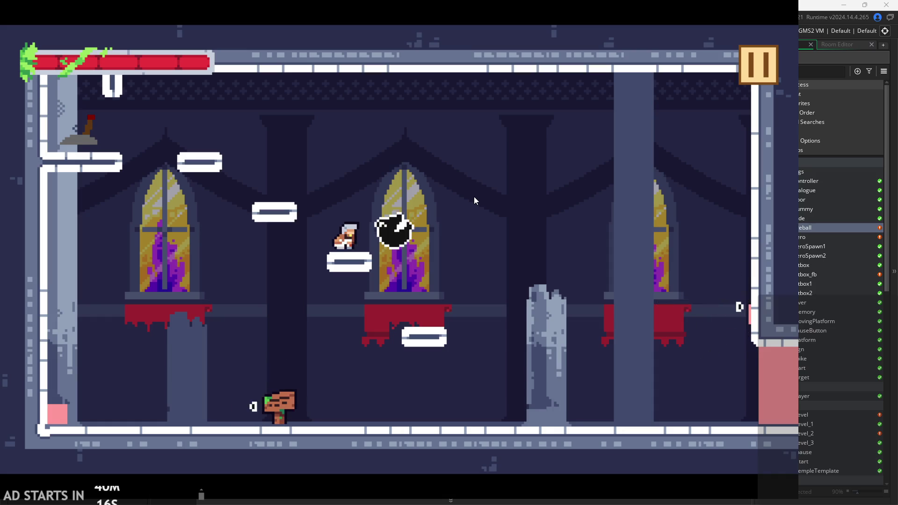
{"action": "key", "text": "Right"}
Keep jumping the hero across the platforms, then pause and exit to the editor.
{"action": "key", "text": "Up"}
{"action": "key", "text": "Left"}
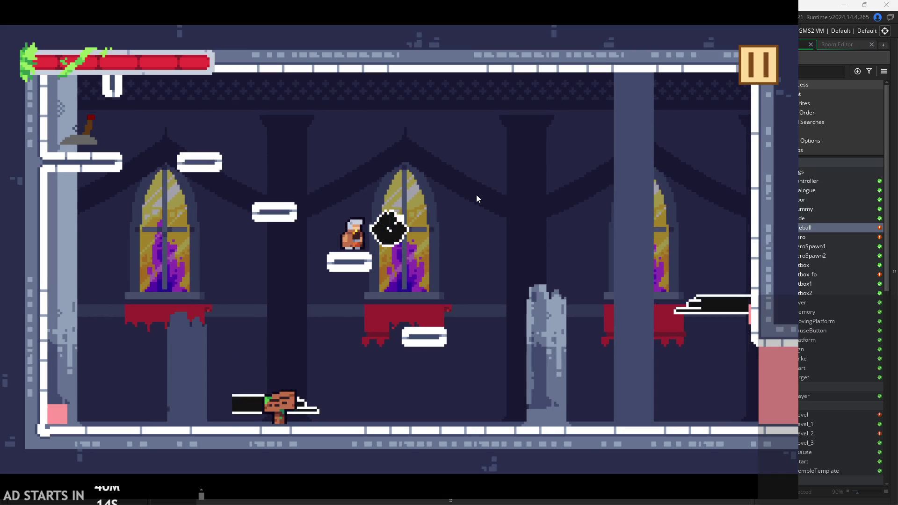
{"action": "key", "text": "Right"}
{"action": "key", "text": "Up"}
{"action": "key", "text": "Left"}
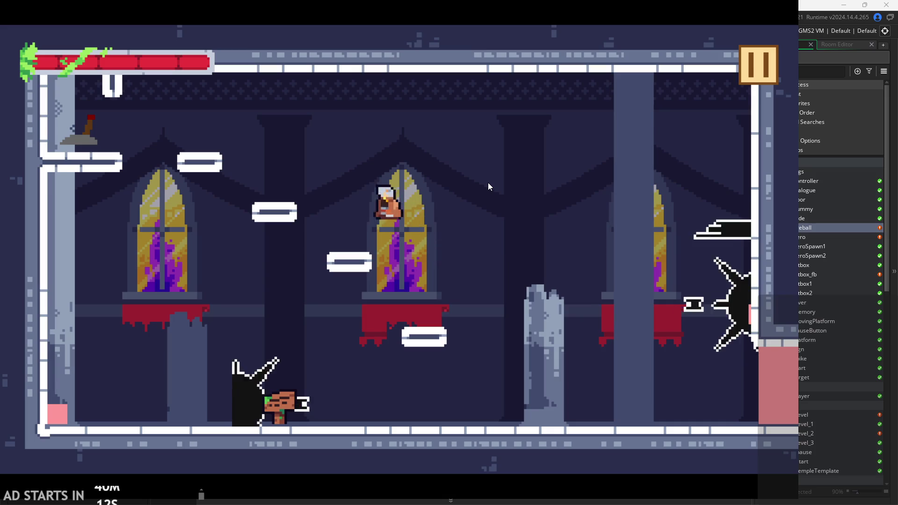
{"action": "key", "text": "Up"}
{"action": "key", "text": "Right"}
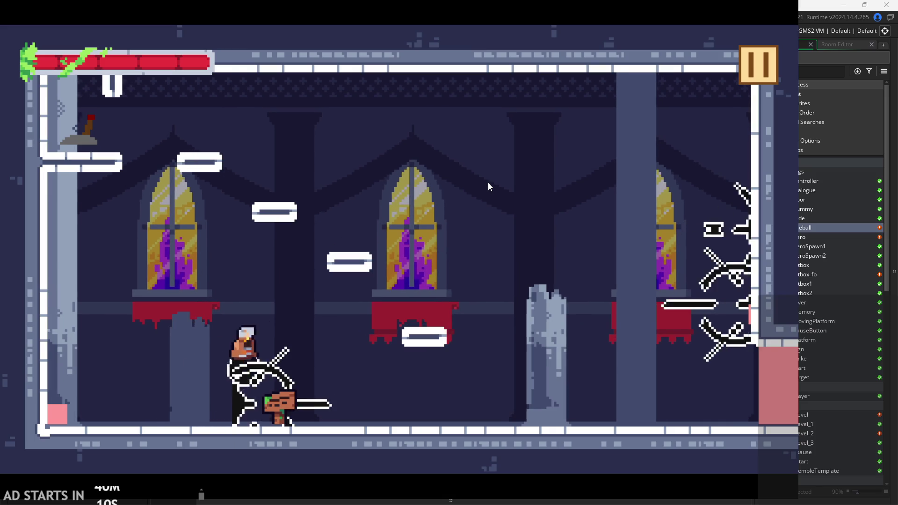
{"action": "key", "text": "Right"}
{"action": "key", "text": "Up"}
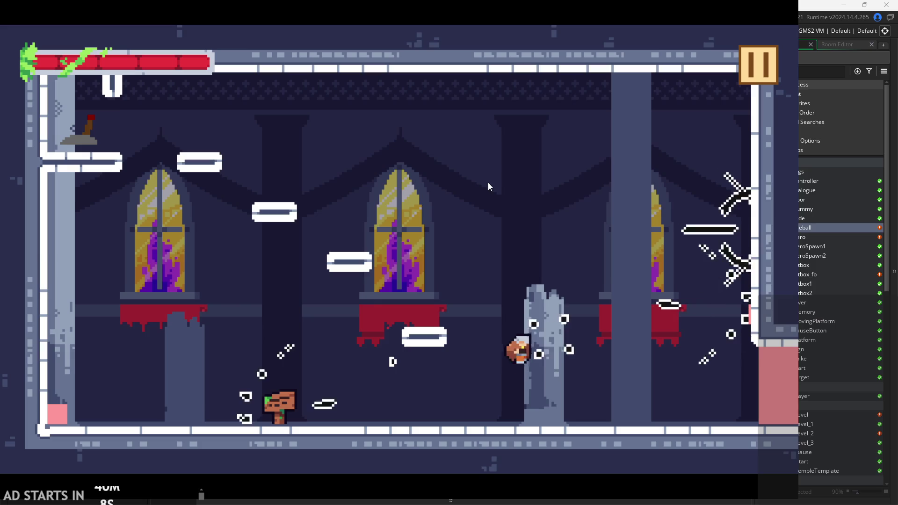
{"action": "key", "text": "Right"}
{"action": "key", "text": "Escape"}
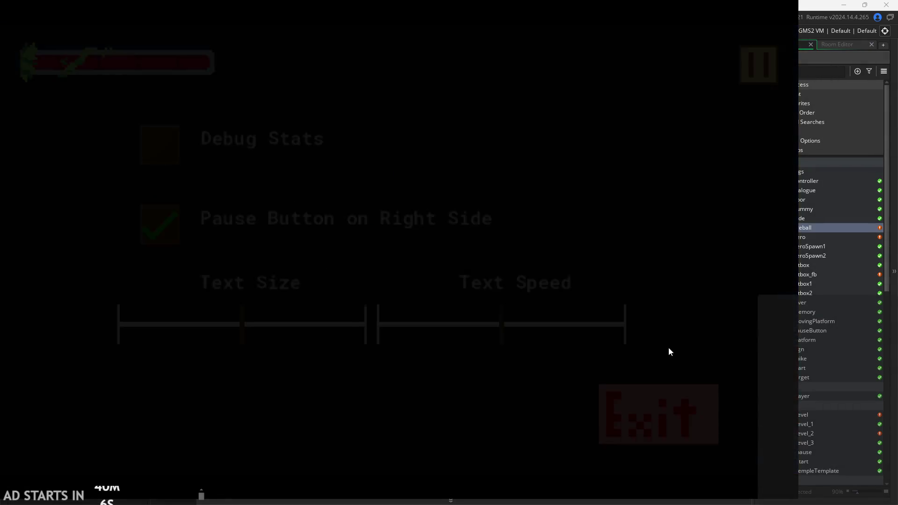
{"action": "left_click", "coordinate": [512, 213]}
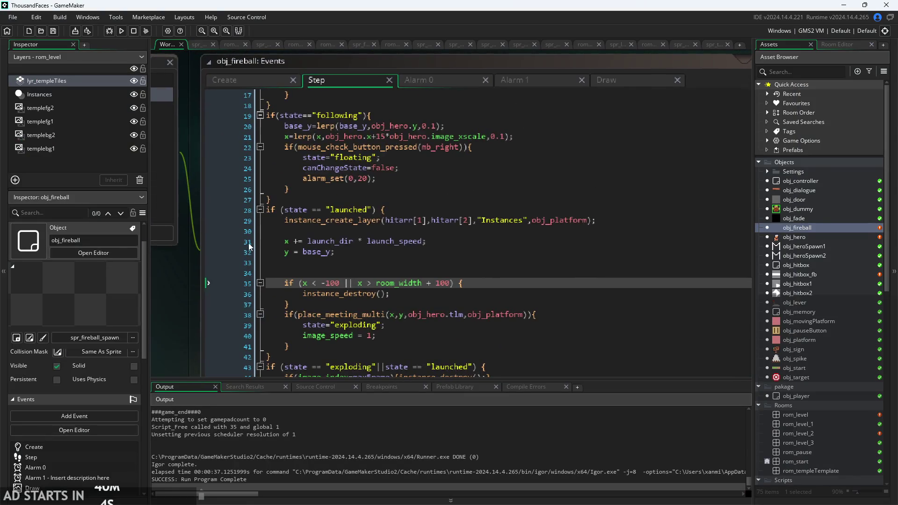
Set draw_line_width_colour's width to 4 instead of 8 in the Draw event, save, and return to Step.
{"action": "left_click", "coordinate": [525, 79]}
{"action": "left_click", "coordinate": [622, 79]}
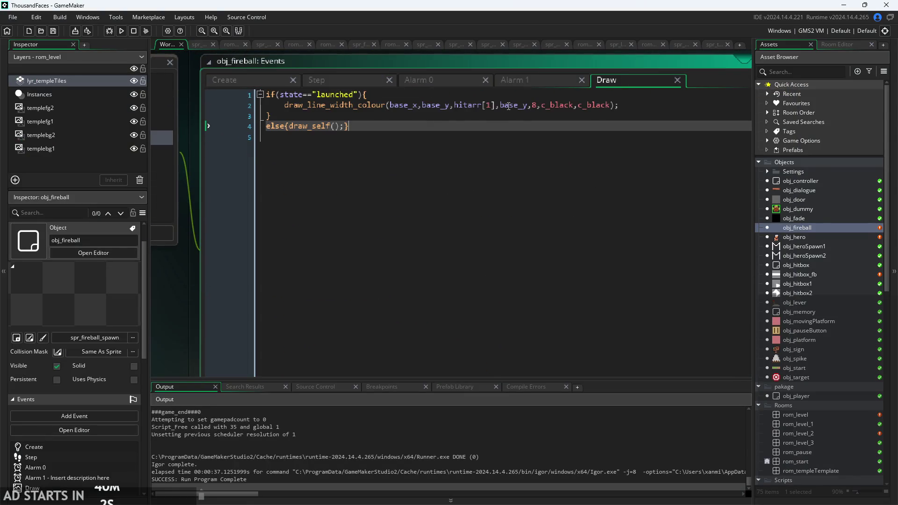
{"action": "left_click", "coordinate": [539, 106]}
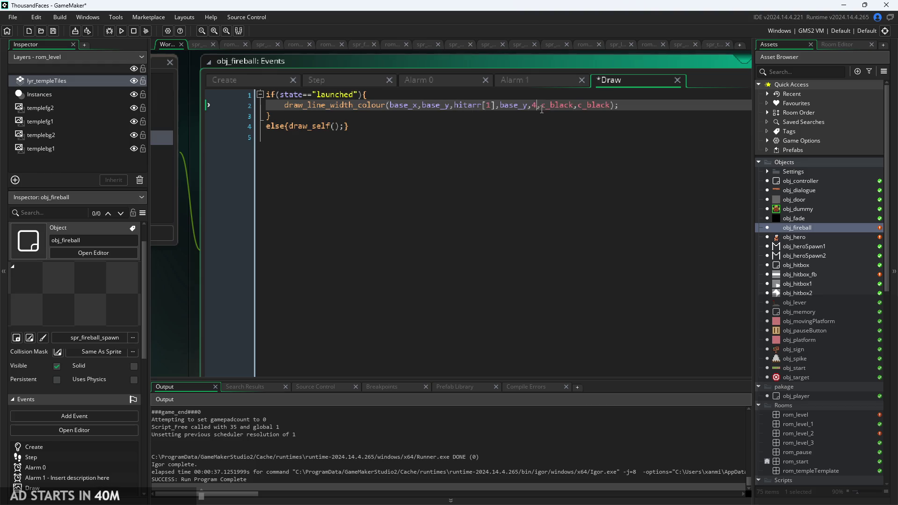
{"action": "key", "text": "ctrl+s"}
{"action": "left_click", "coordinate": [397, 116]}
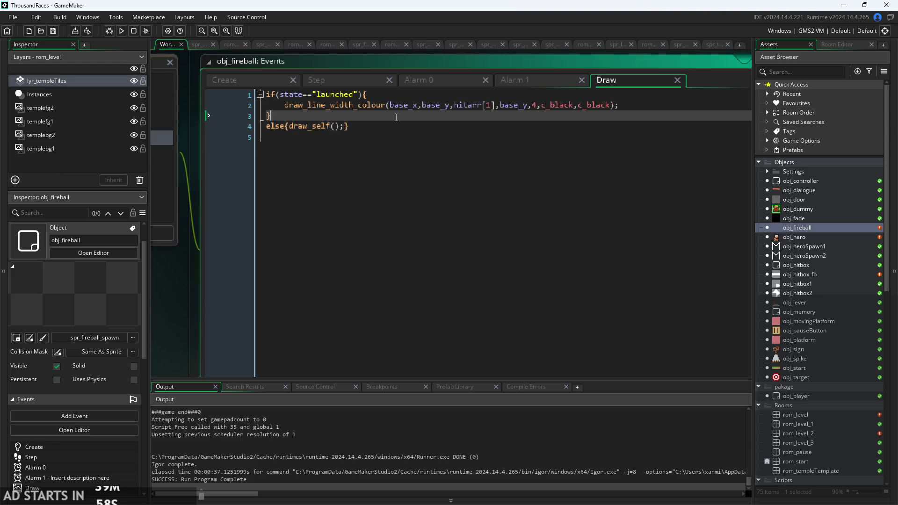
{"action": "left_click", "coordinate": [439, 80]}
{"action": "left_click", "coordinate": [353, 82]}
{"action": "left_click", "coordinate": [635, 80]}
{"action": "left_click", "coordinate": [359, 82]}
{"action": "left_click", "coordinate": [424, 308]}
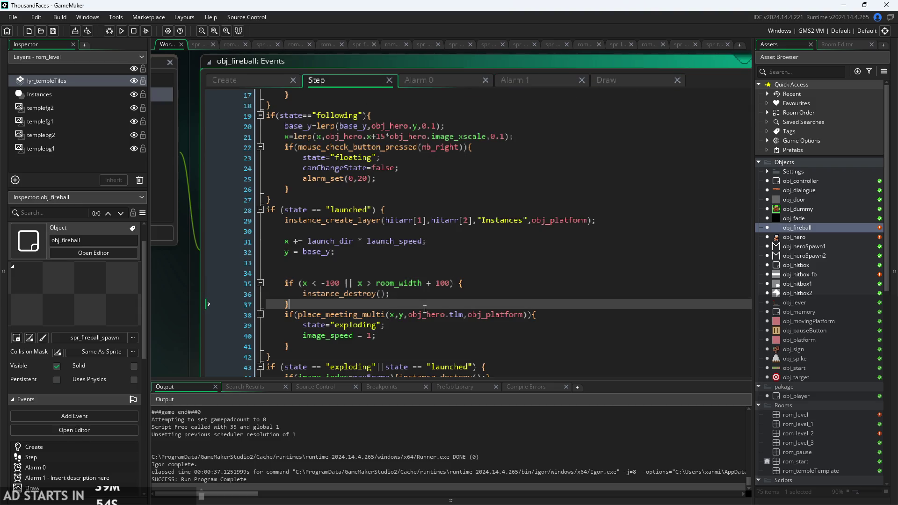
Replace line 43's state check with if (sprite_index=spr_fireball_explosion).
{"action": "scroll", "coordinate": [175, 238], "scroll_direction": "down", "scroll_amount": 3}
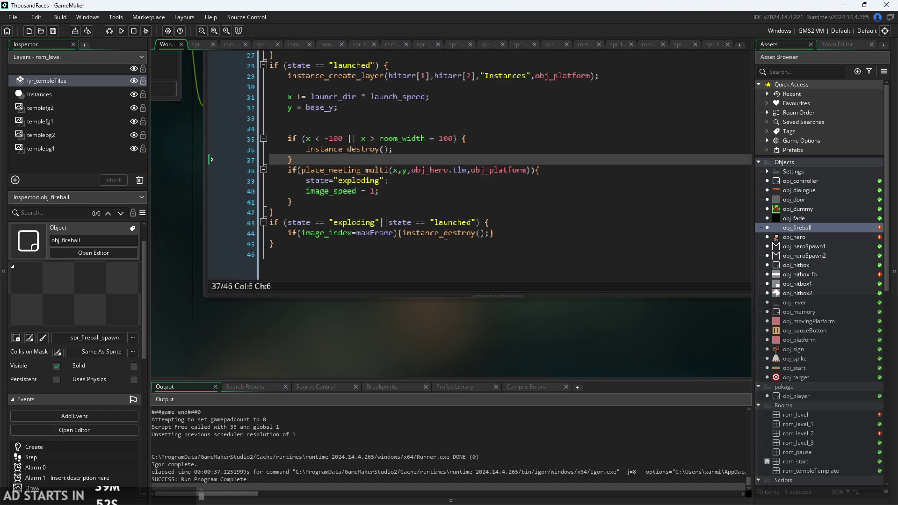
{"action": "left_click_drag", "start_coordinate": [477, 223], "coordinate": [293, 226]}
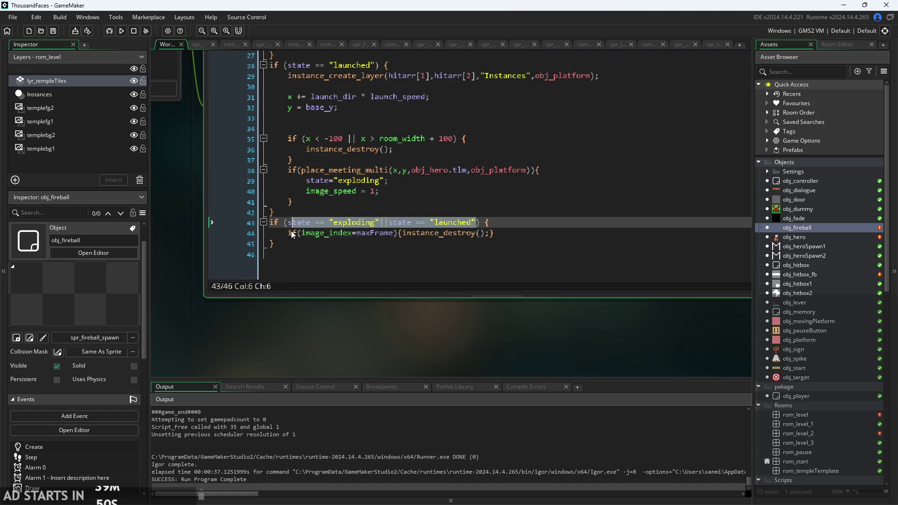
{"action": "key", "text": "BackSpace"}
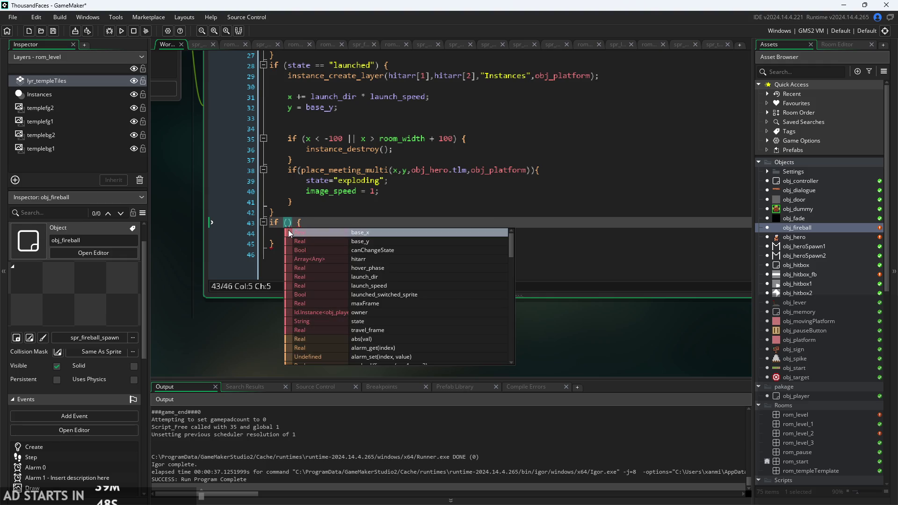
{"action": "key", "text": "Escape"}
{"action": "type", "text": "sprite_index="}
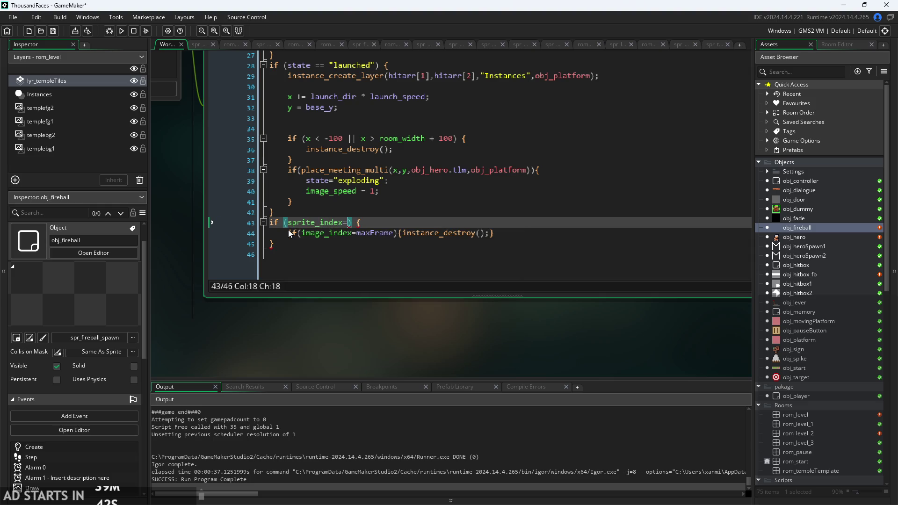
{"action": "type", "text": "expl"}
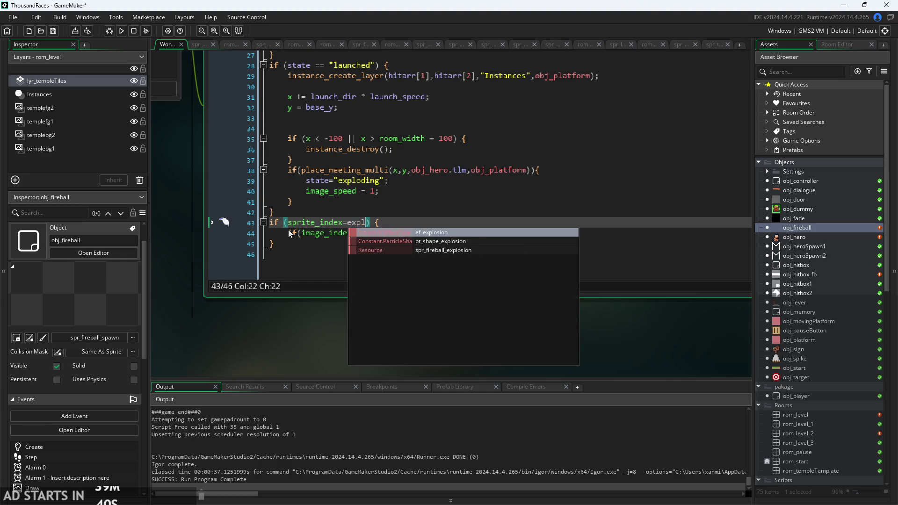
{"action": "key", "text": "BackSpace"}
{"action": "key", "text": "BackSpace"}
{"action": "type", "text": "spr_ex"}
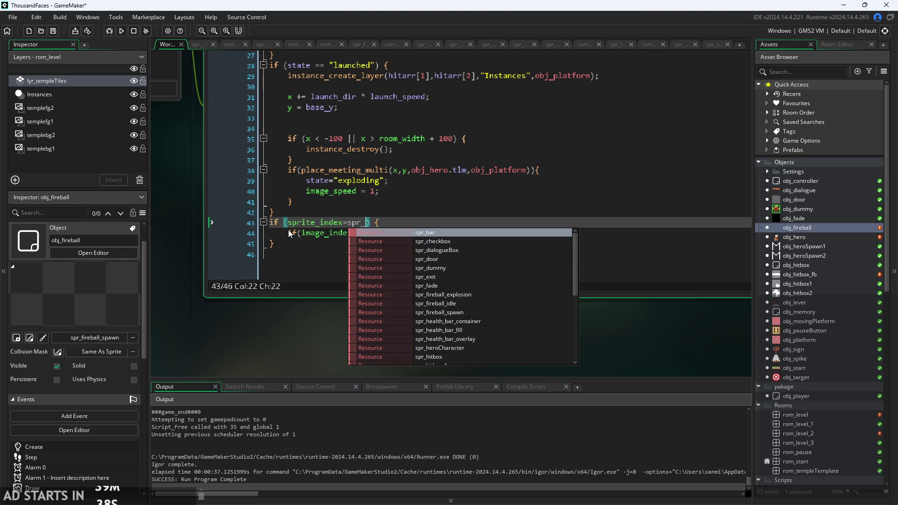
{"action": "key", "text": "BackSpace"}
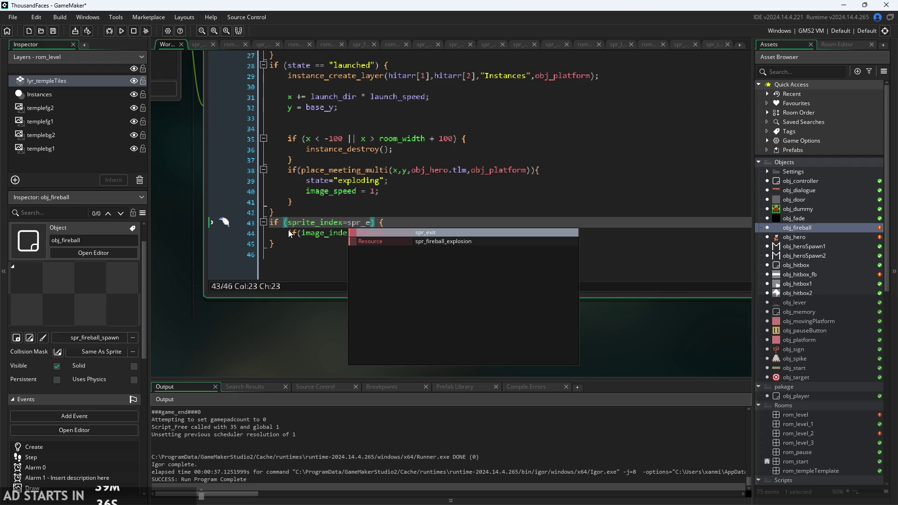
{"action": "left_click", "coordinate": [365, 241]}
Make line 44 read if(image_index==maxFrame) and run the game.
{"action": "key", "text": "Right"}
{"action": "key", "text": "Right"}
{"action": "key", "text": "Down"}
{"action": "key", "text": "Down"}
{"action": "scroll", "coordinate": [382, 340], "scroll_direction": "down", "scroll_amount": 3}
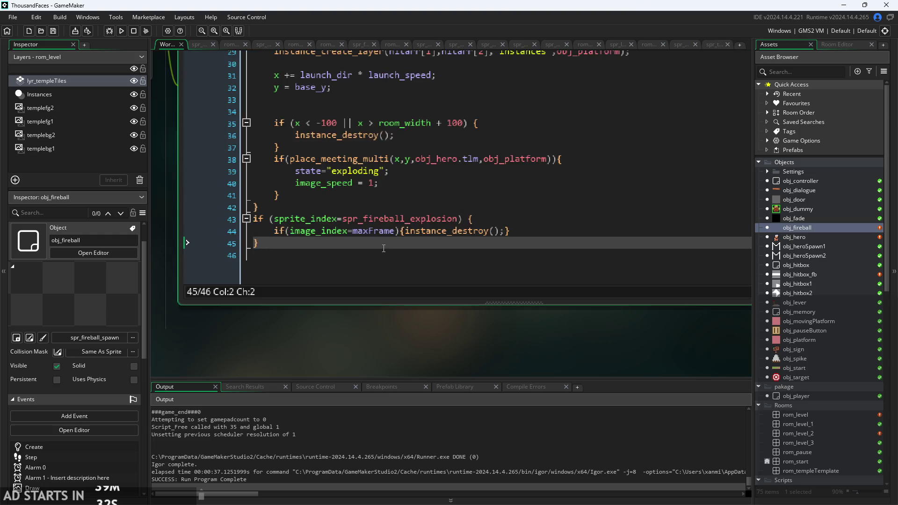
{"action": "scroll", "coordinate": [380, 336], "scroll_direction": "up", "scroll_amount": 3}
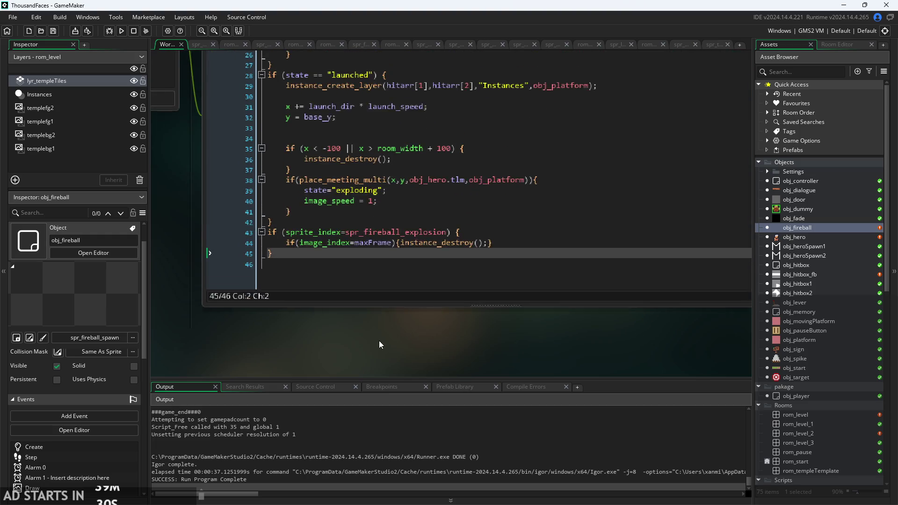
{"action": "left_click", "coordinate": [394, 249]}
{"action": "type", "text": "-1"}
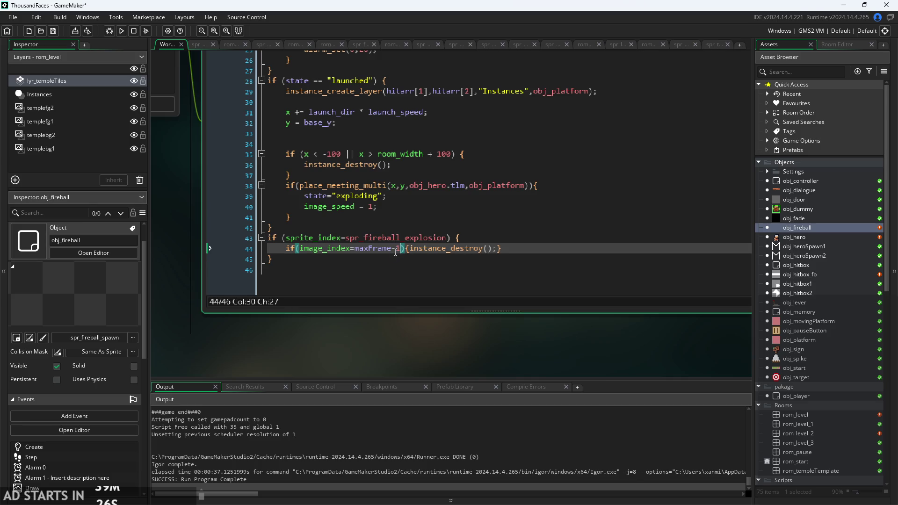
{"action": "left_click", "coordinate": [116, 16]}
{"action": "left_click", "coordinate": [184, 251]}
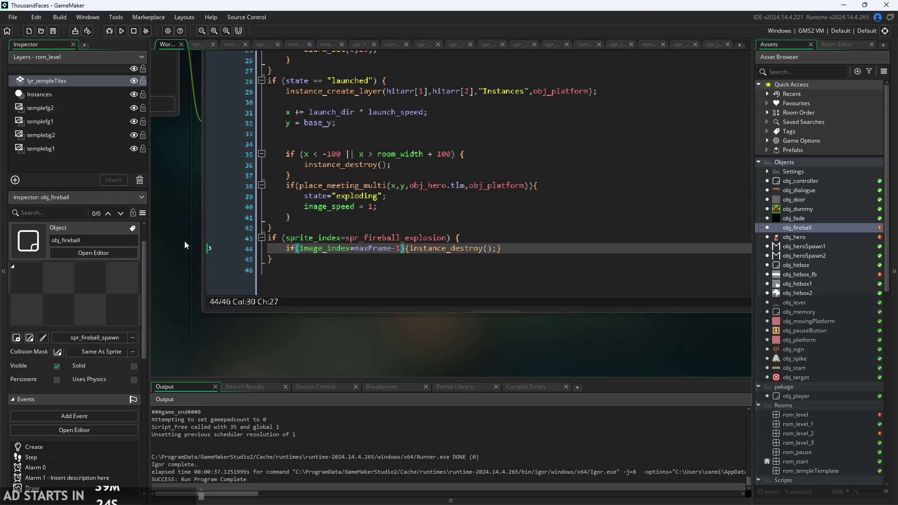
{"action": "left_click", "coordinate": [355, 252]}
{"action": "type", "text": "="}
{"action": "key", "text": "BackSpace"}
{"action": "key", "text": "BackSpace"}
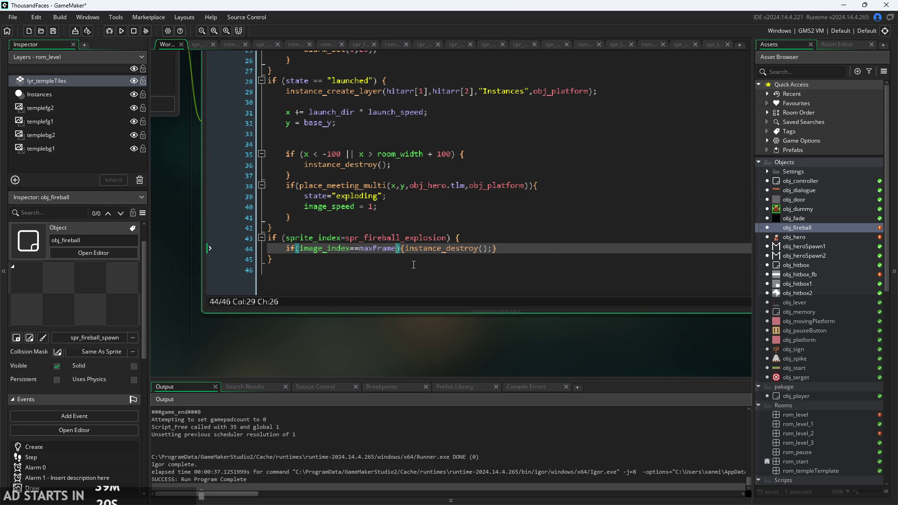
{"action": "key", "text": "F5"}
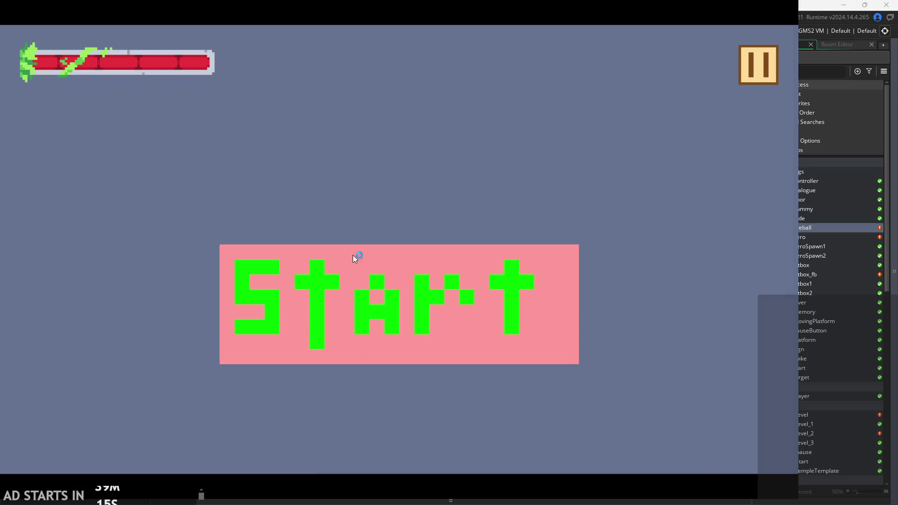
Start the first level, move and jump the hero, then pause and exit the game.
{"action": "left_click", "coordinate": [352, 255]}
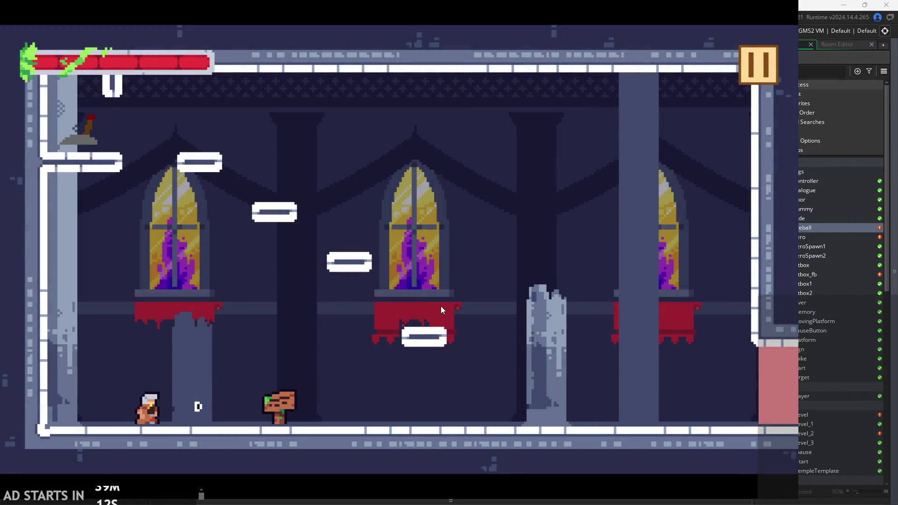
{"action": "key", "text": "space"}
{"action": "key", "text": "Right"}
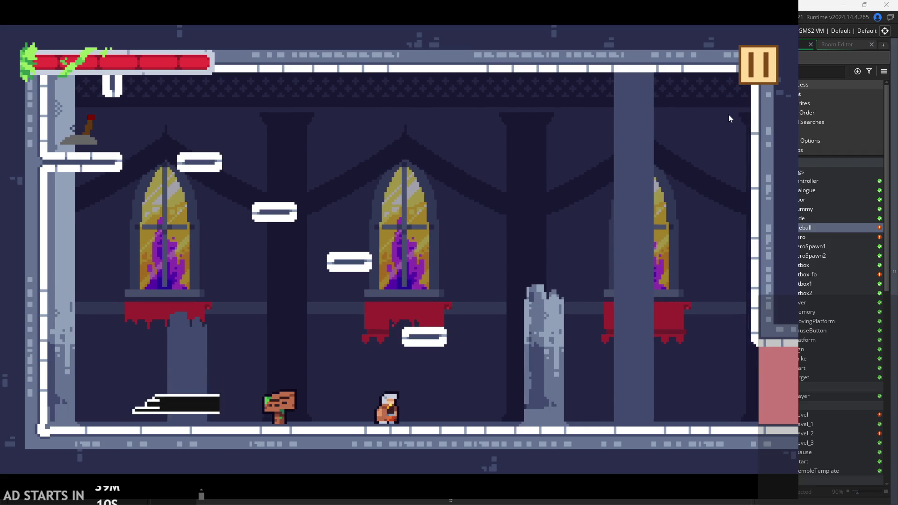
{"action": "left_click", "coordinate": [753, 65]}
{"action": "left_click", "coordinate": [678, 424]}
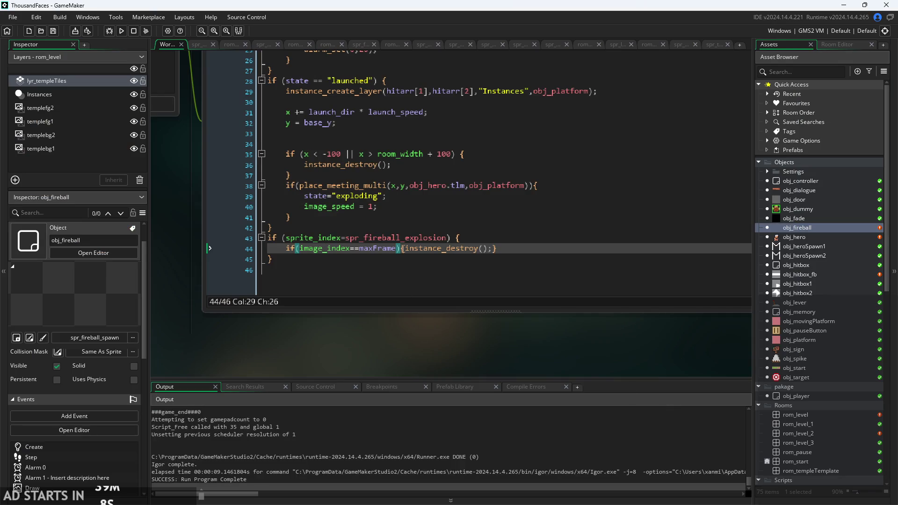
Change line 44 to maxFrame-1, replay the level briefly, then exit back to the code.
{"action": "type", "text": "-1"}
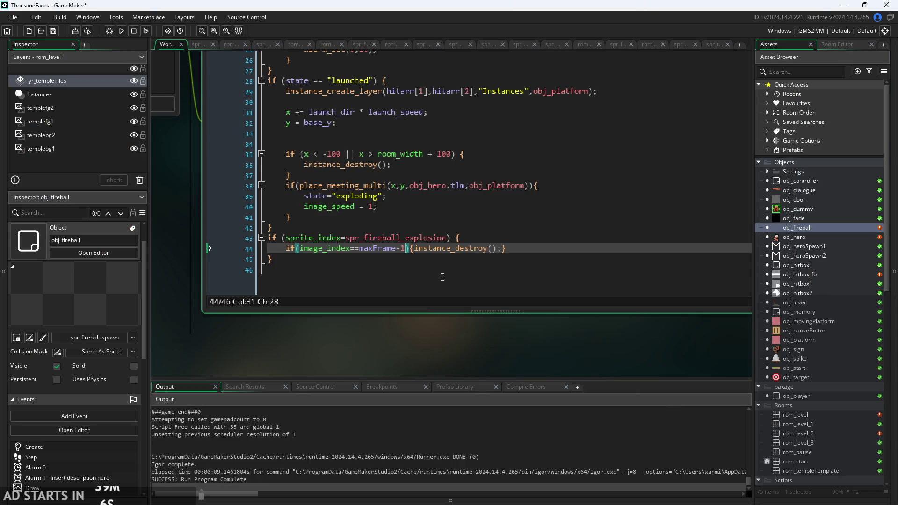
{"action": "left_click", "coordinate": [120, 31]}
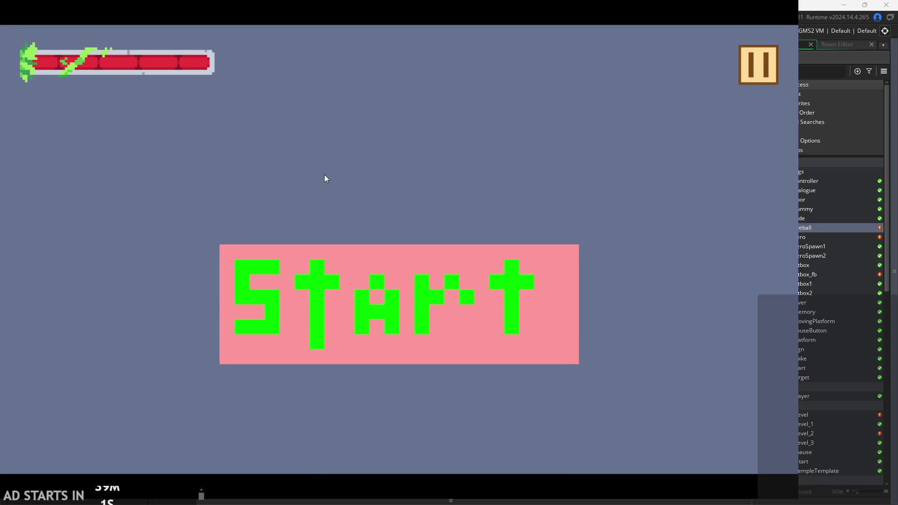
{"action": "left_click", "coordinate": [440, 282]}
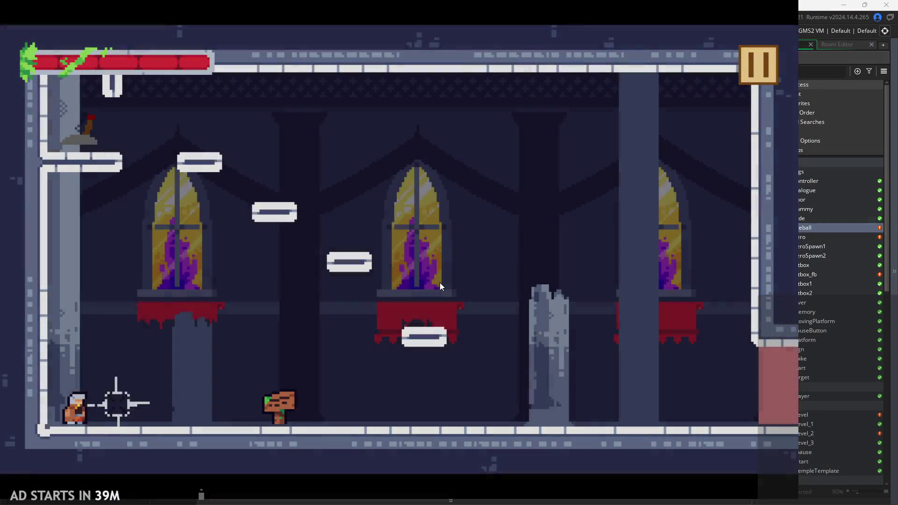
{"action": "key", "text": "Right"}
{"action": "key", "text": "space"}
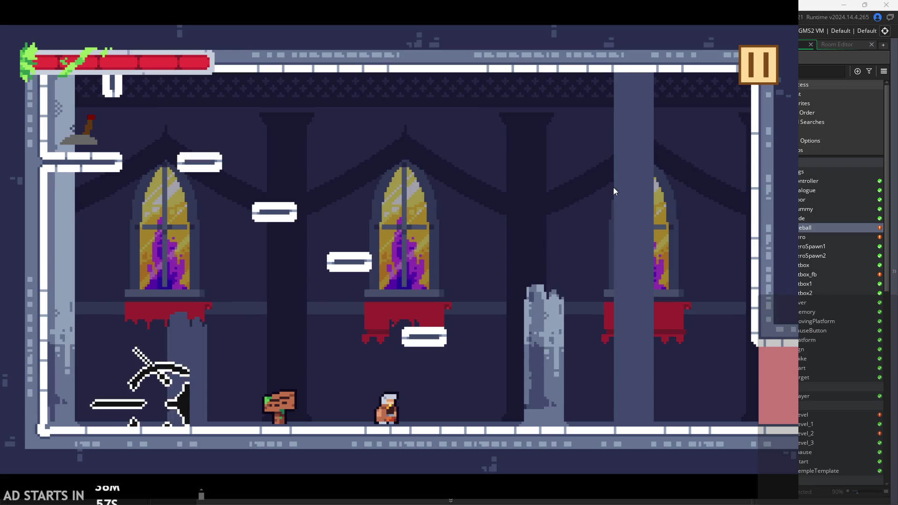
{"action": "key", "text": "Left"}
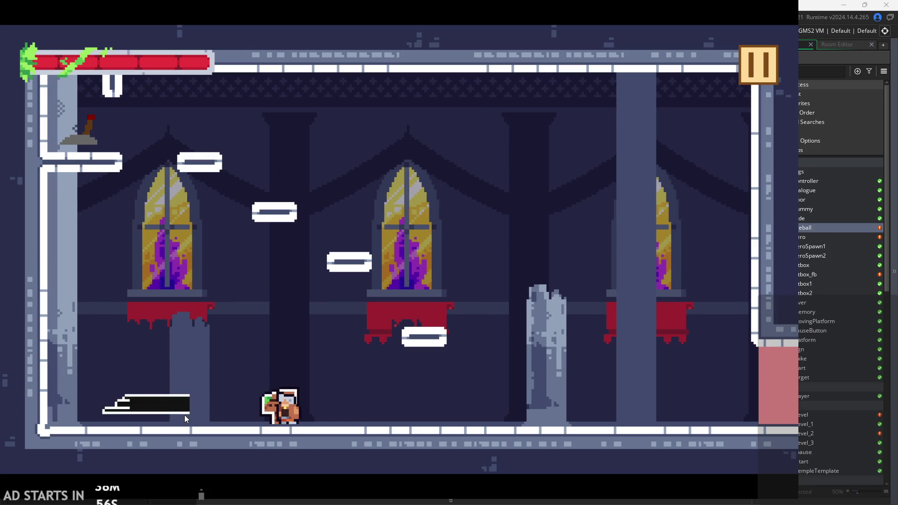
{"action": "left_click", "coordinate": [759, 67]}
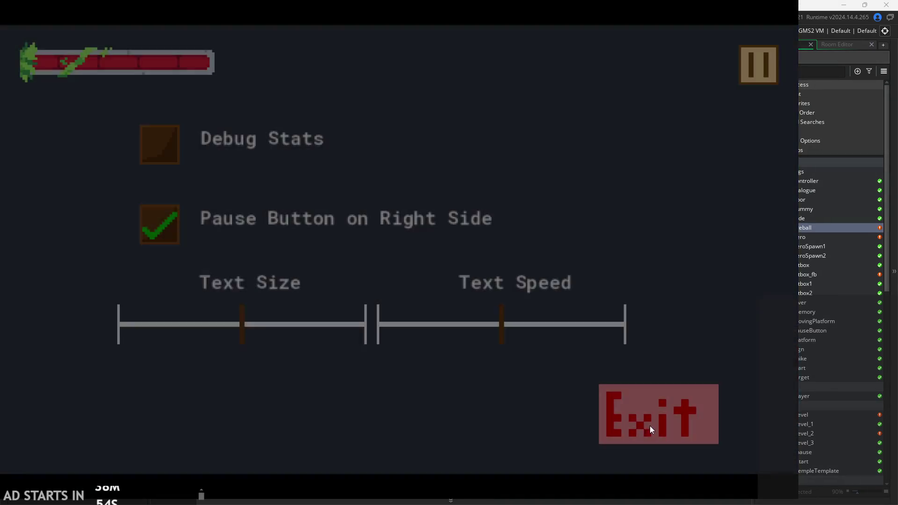
{"action": "left_click", "coordinate": [655, 417]}
{"action": "left_click", "coordinate": [411, 248]}
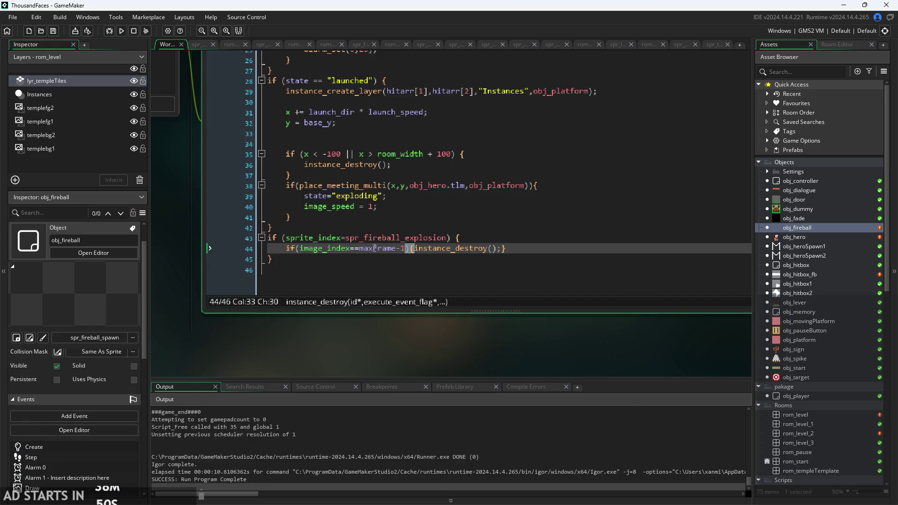
Delete the -1 on line 44 so the condition reads image_index==maxFrame.
{"action": "left_click_drag", "start_coordinate": [184, 230], "coordinate": [182, 273]}
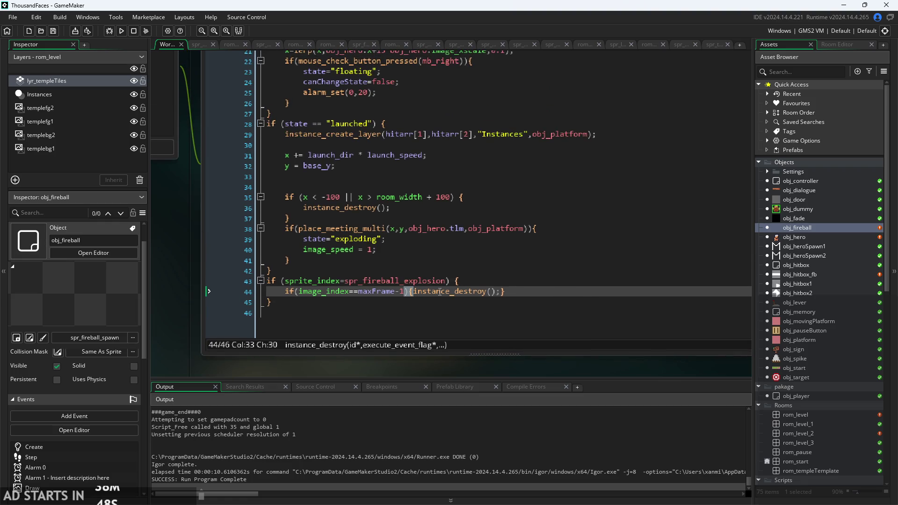
{"action": "key", "text": "Left"}
{"action": "key", "text": "BackSpace"}
{"action": "key", "text": "BackSpace"}
{"action": "key", "text": "BackSpace"}
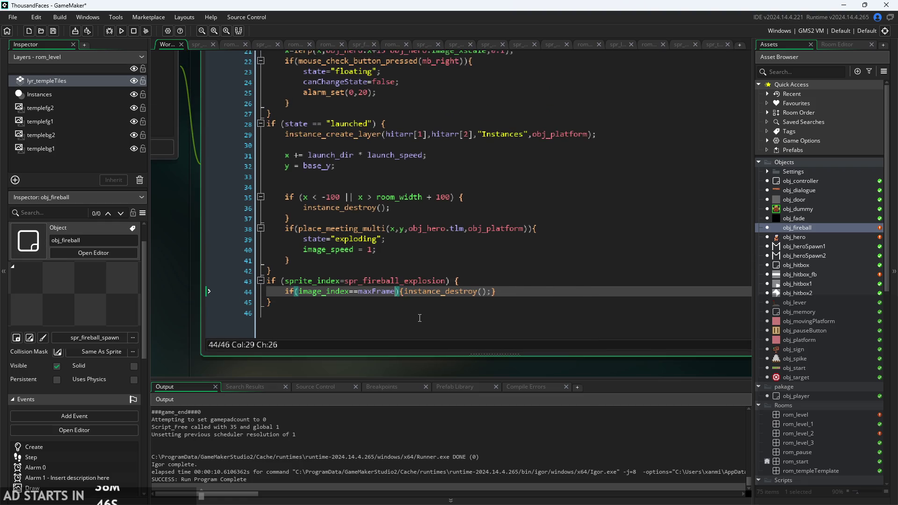
{"action": "left_click", "coordinate": [420, 303]}
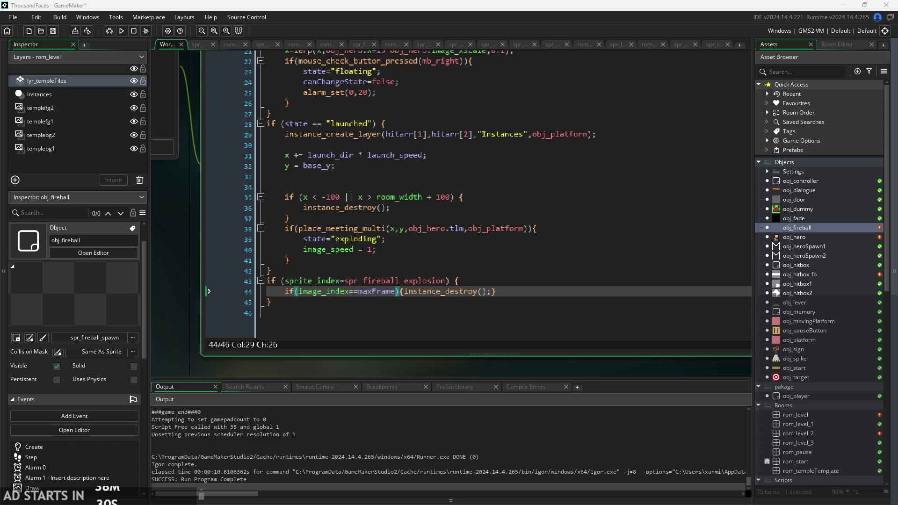
{"action": "left_click", "coordinate": [503, 292]}
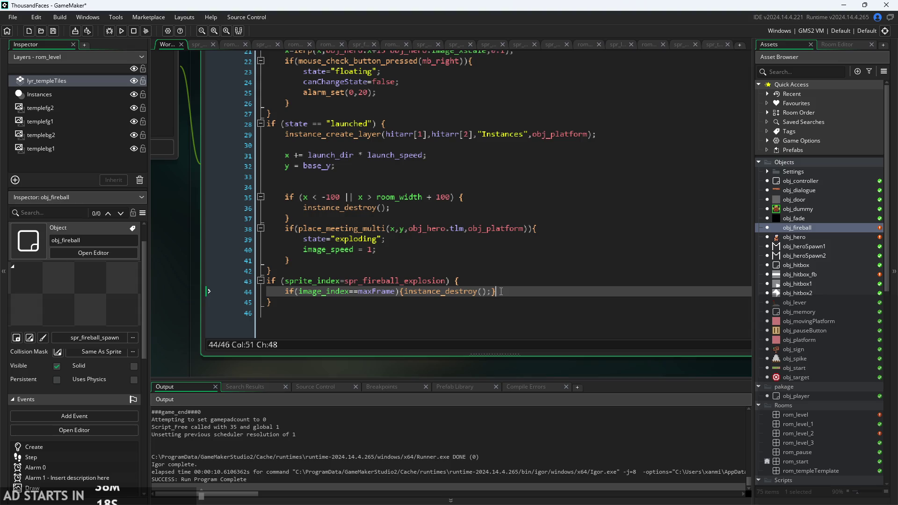
{"action": "scroll", "coordinate": [520, 273], "scroll_direction": "up", "scroll_amount": 3}
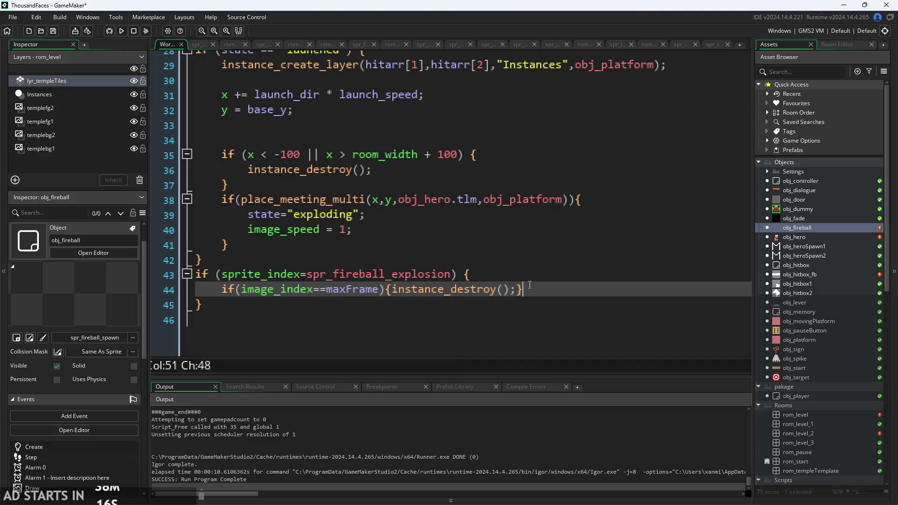
Change line 43's comparison to sprite_index==spr_fireball_explosion.
{"action": "left_click", "coordinate": [369, 250]}
{"action": "left_click", "coordinate": [443, 271]}
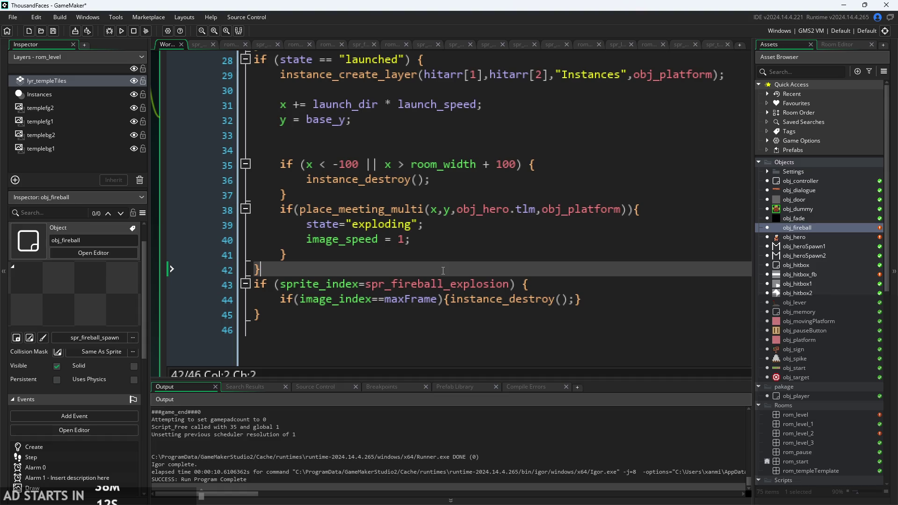
{"action": "left_click", "coordinate": [440, 284]}
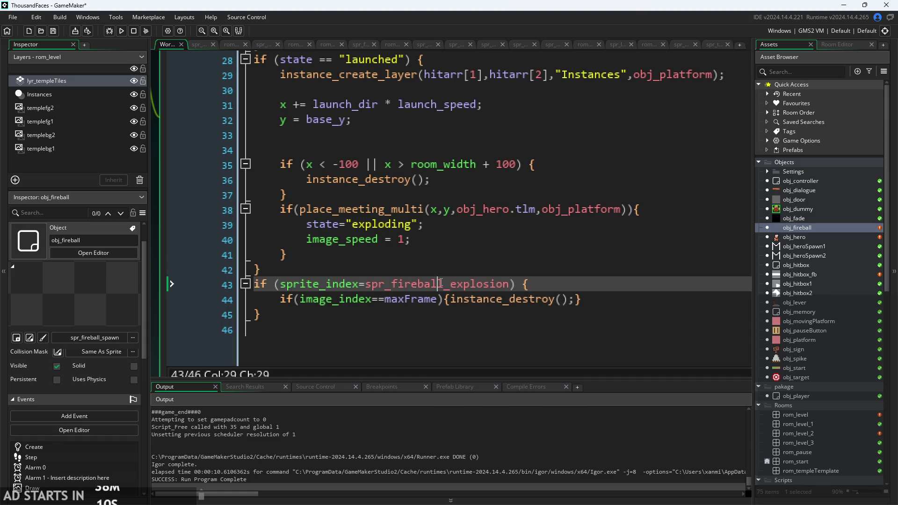
{"action": "type", "text": "="}
Run the game, jump the player across the temple ledges, then pause and exit.
{"action": "key", "text": "F5"}
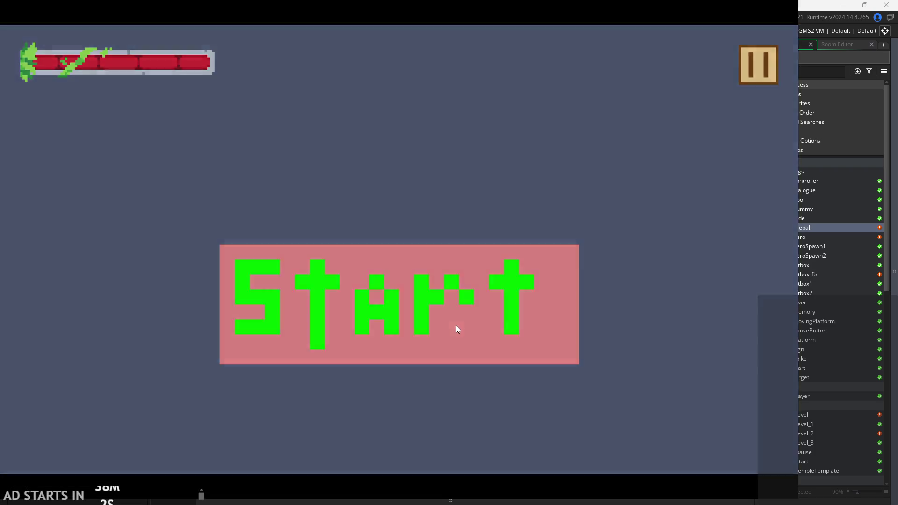
{"action": "left_click", "coordinate": [458, 329]}
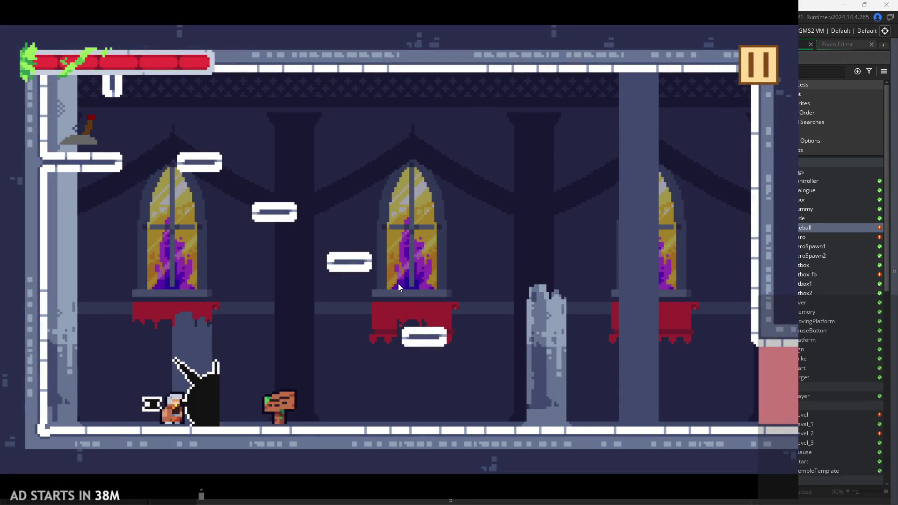
{"action": "key", "text": "Right"}
{"action": "key", "text": "space"}
{"action": "key", "text": "Right"}
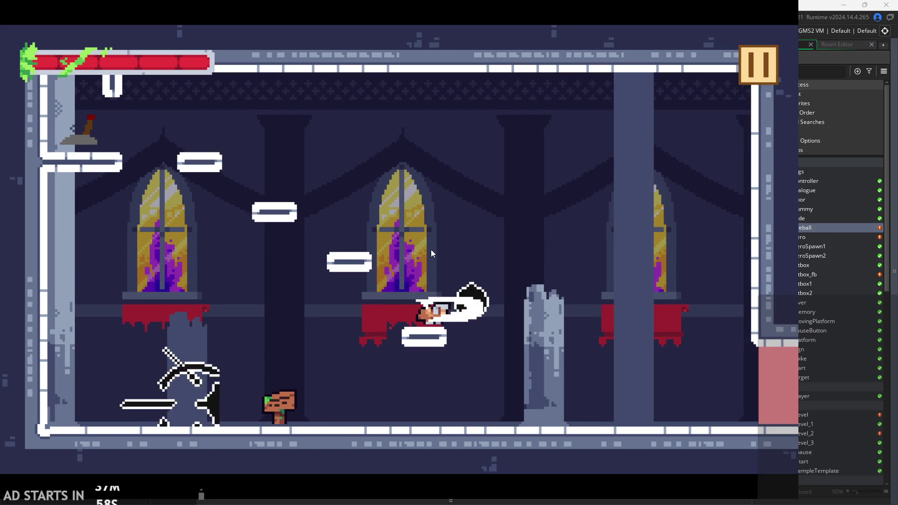
{"action": "key", "text": "Right"}
{"action": "key", "text": "space"}
{"action": "key", "text": "Left"}
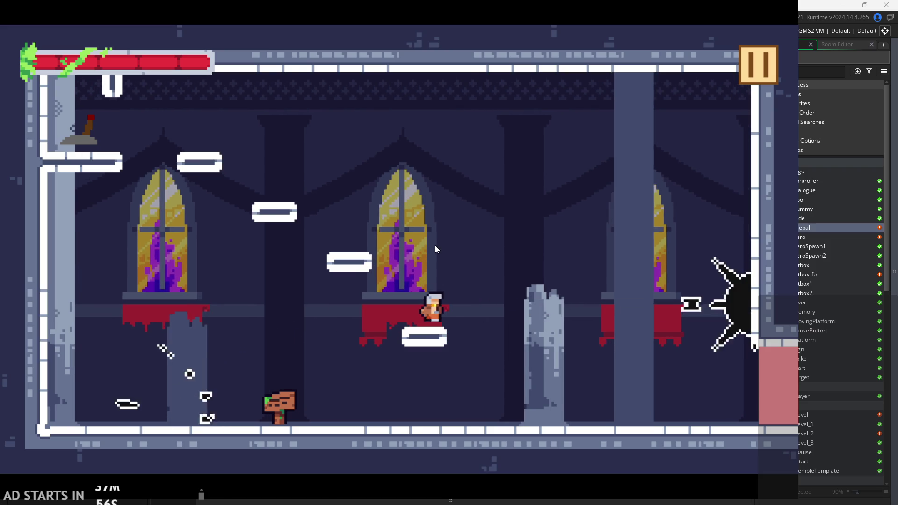
{"action": "key", "text": "Right"}
{"action": "key", "text": "space"}
{"action": "key", "text": "Left"}
{"action": "key", "text": "space"}
{"action": "key", "text": "Left"}
{"action": "key", "text": "space"}
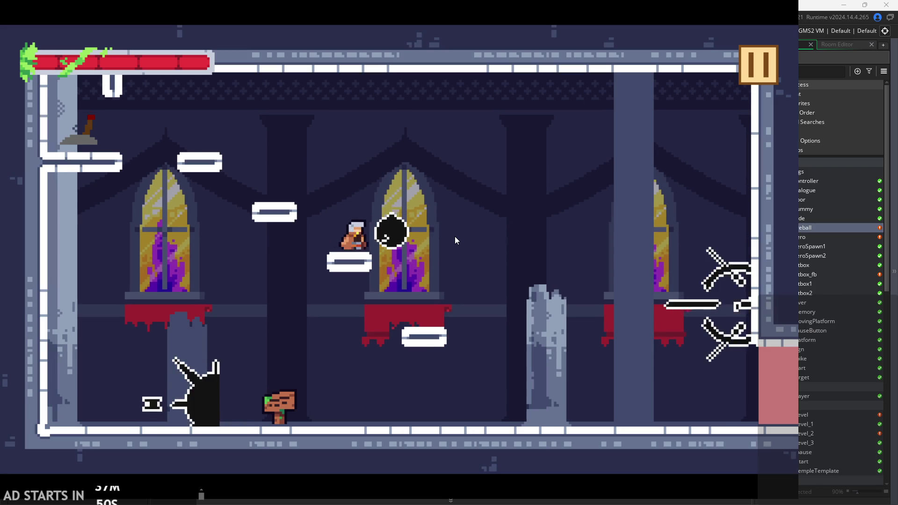
{"action": "key", "text": "space"}
{"action": "key", "text": "Right"}
{"action": "left_click", "coordinate": [761, 68]}
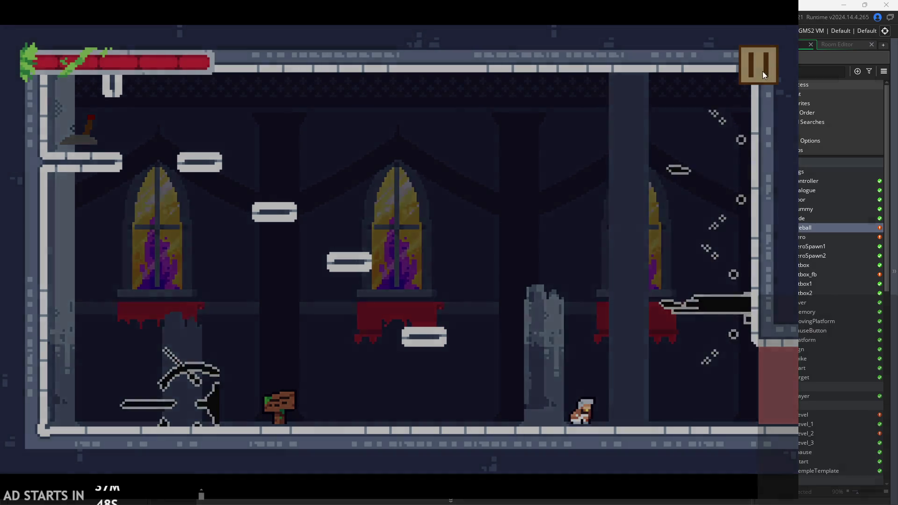
{"action": "left_click", "coordinate": [615, 433]}
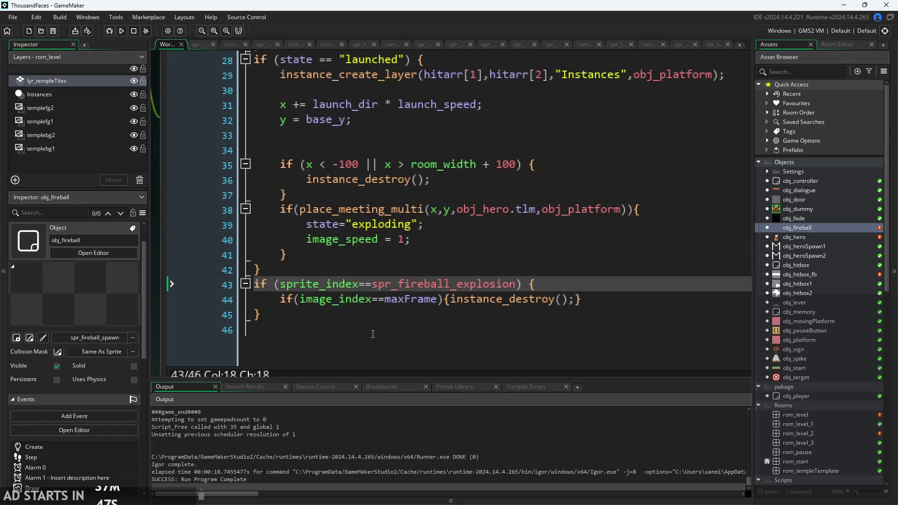
Change the line 44 check to if(image_index>=maxFrame).
{"action": "left_click", "coordinate": [438, 300]}
{"action": "type", "text": "-1"}
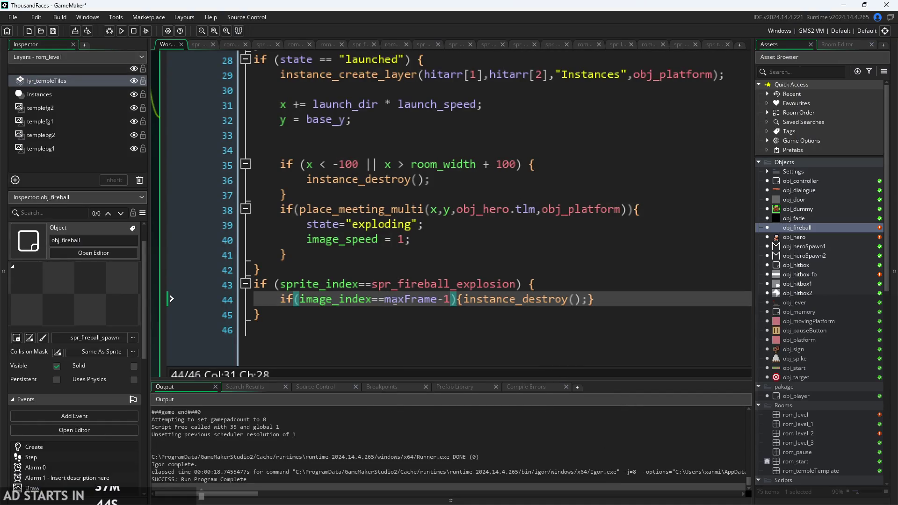
{"action": "key", "text": "BackSpace"}
{"action": "key", "text": "BackSpace"}
{"action": "type", "text": ">="}
Run the game and launch fireballs from the floating platform.
{"action": "left_click", "coordinate": [121, 30]}
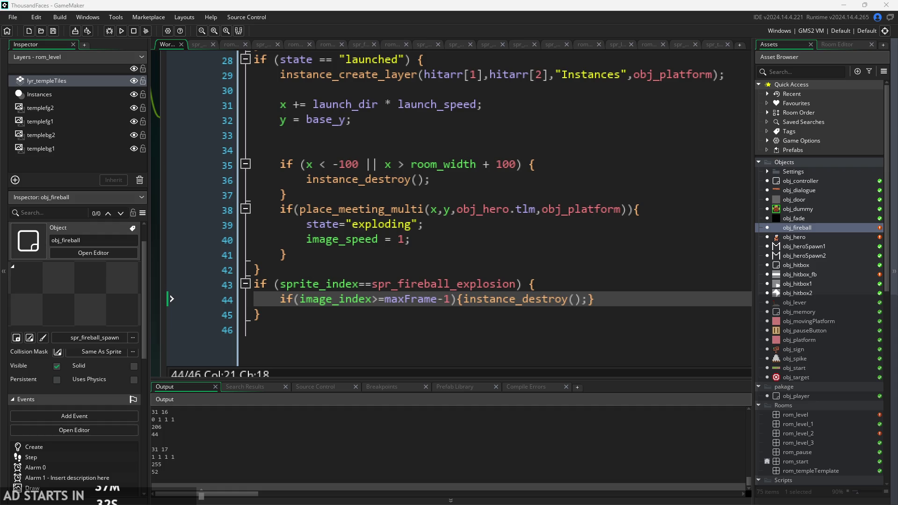
{"action": "key", "text": "Right"}
{"action": "key", "text": "space"}
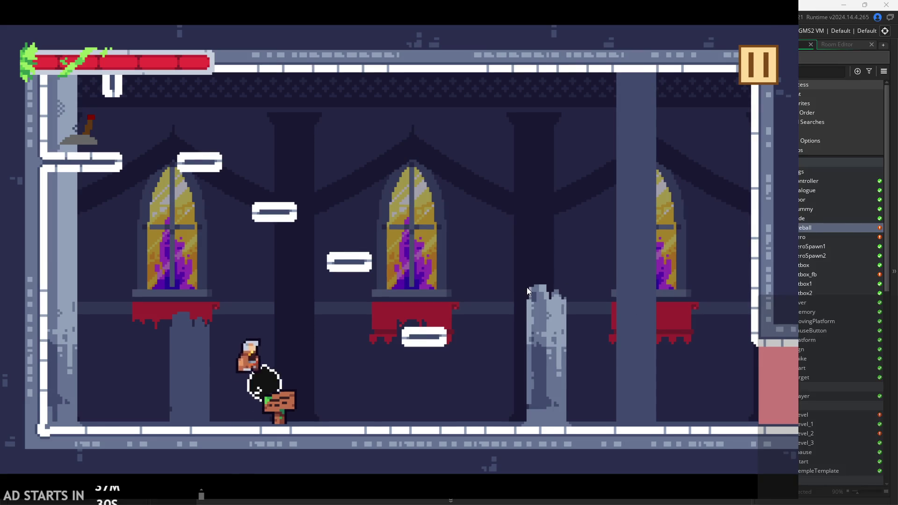
{"action": "key", "text": "x"}
{"action": "key", "text": "space"}
{"action": "key", "text": "Left"}
{"action": "key", "text": "x"}
{"action": "key", "text": "Right"}
{"action": "key", "text": "space"}
{"action": "key", "text": "Left"}
{"action": "key", "text": "x"}
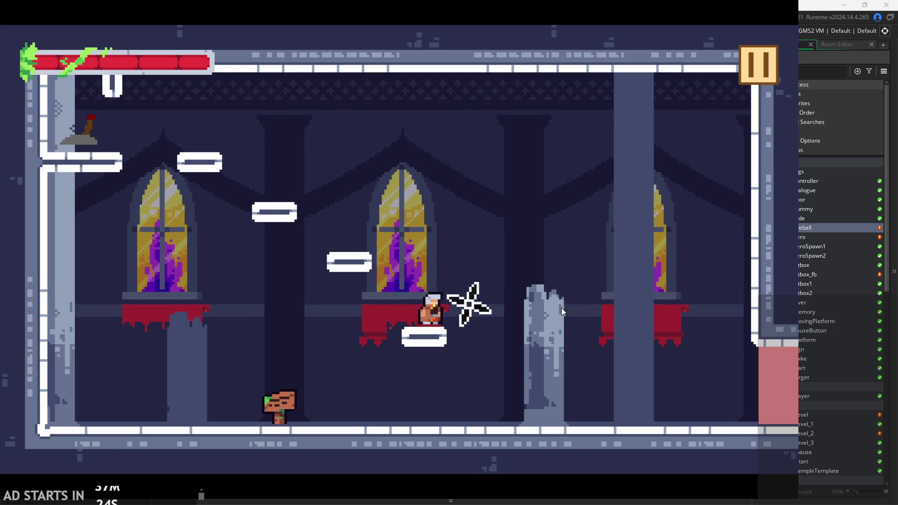
{"action": "key", "text": "Right"}
{"action": "key", "text": "space"}
{"action": "key", "text": "Left"}
{"action": "key", "text": "x"}
Keep testing by summoning fireballs and dashing after them, then relaunch with F5.
{"action": "key", "text": "Right"}
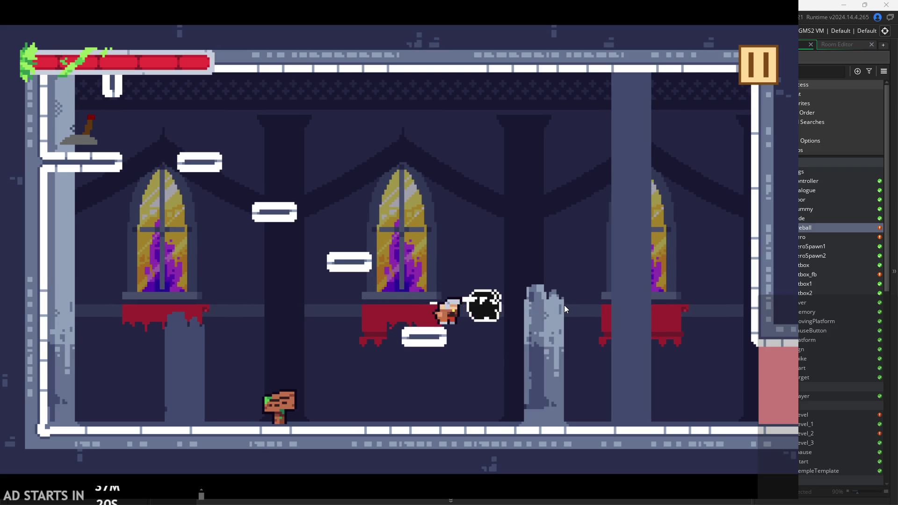
{"action": "key", "text": "x"}
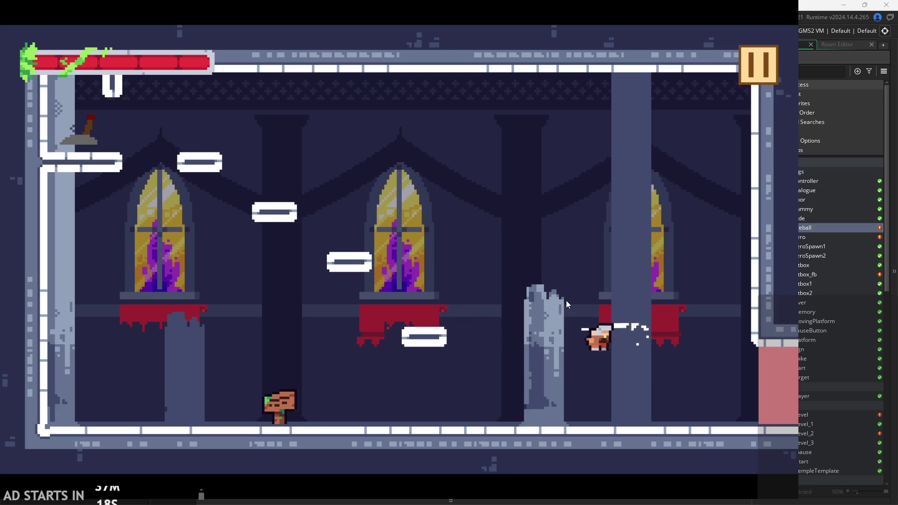
{"action": "key", "text": "x"}
{"action": "key", "text": "Left"}
{"action": "key", "text": "space"}
{"action": "key", "text": "space"}
{"action": "key", "text": "Right"}
{"action": "key", "text": "x"}
{"action": "key", "text": "Left"}
{"action": "key", "text": "space"}
{"action": "key", "text": "Right"}
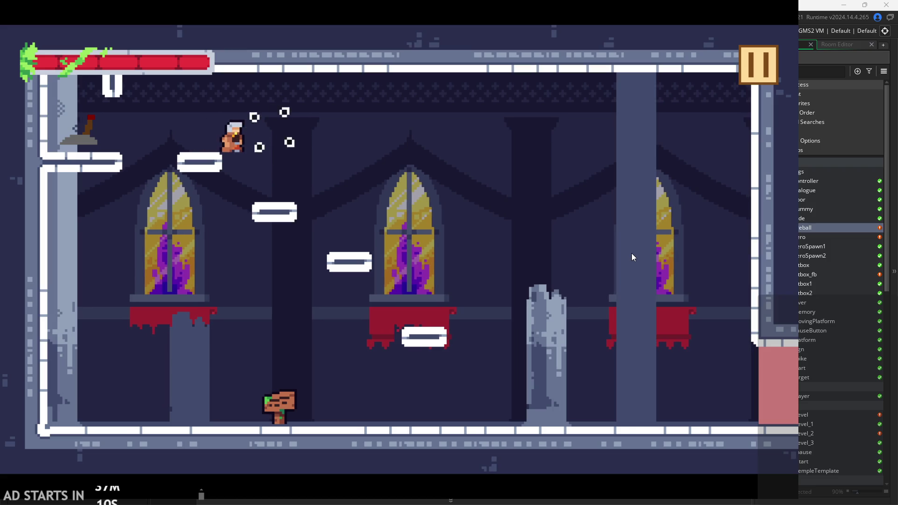
{"action": "key", "text": "x"}
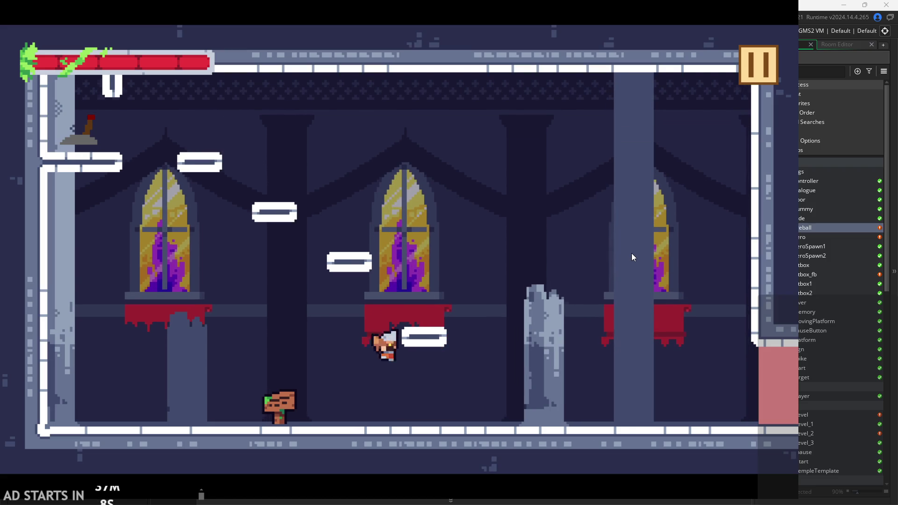
{"action": "key", "text": "space"}
{"action": "key", "text": "space"}
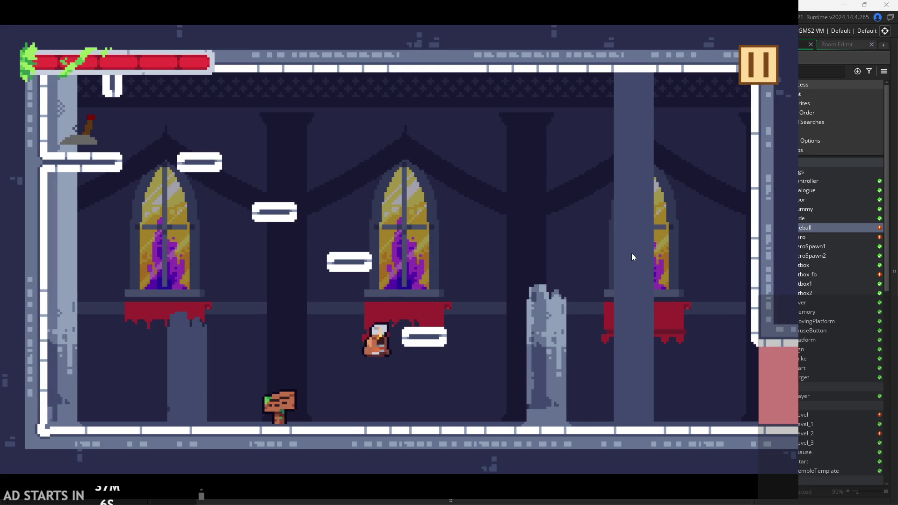
{"action": "key", "text": "Right"}
{"action": "key", "text": "F5"}
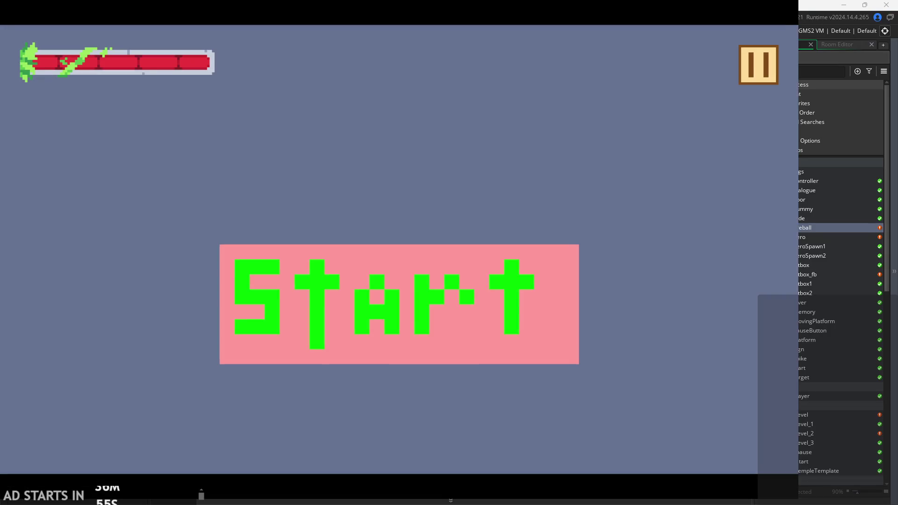
Start the game, jump onto the window ledge and launch a fireball.
{"action": "left_click", "coordinate": [422, 320]}
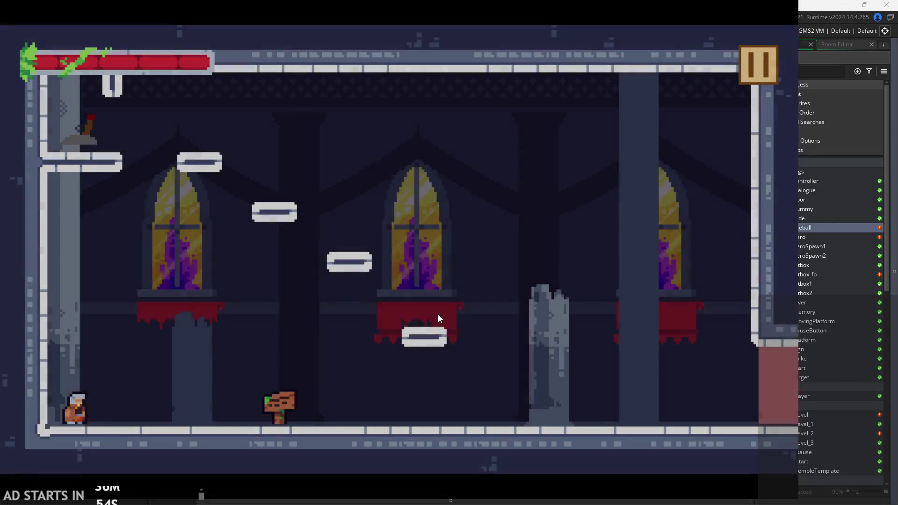
{"action": "key", "text": "Right"}
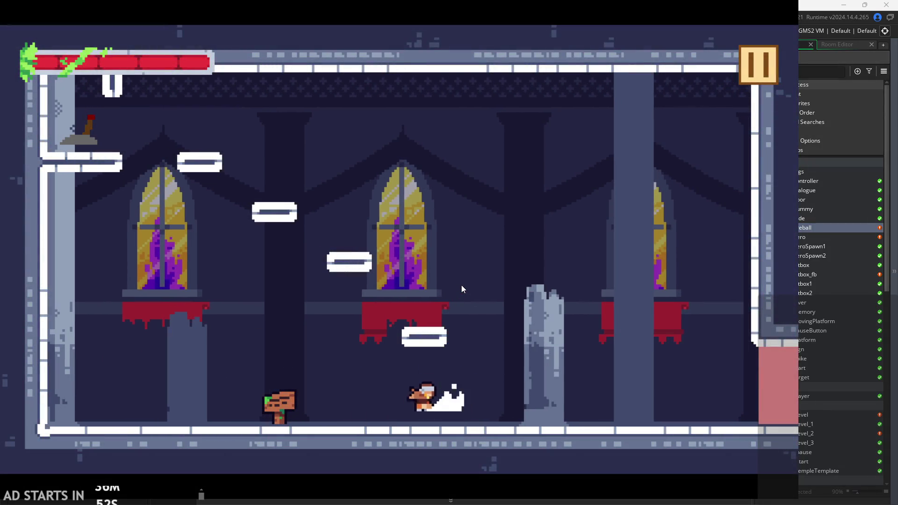
{"action": "key", "text": "space"}
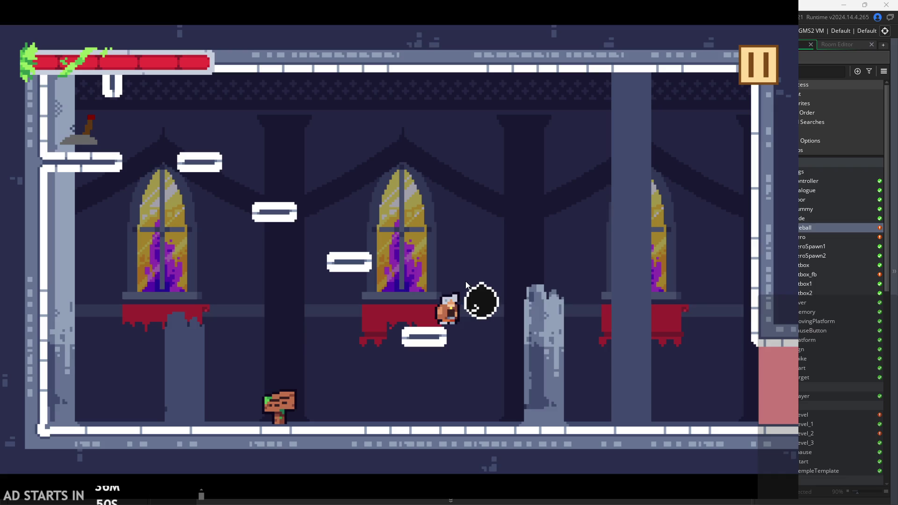
{"action": "key", "text": "space"}
{"action": "key", "text": "Left"}
{"action": "key", "text": "space"}
{"action": "left_click", "coordinate": [338, 333]}
{"action": "key", "text": "Left"}
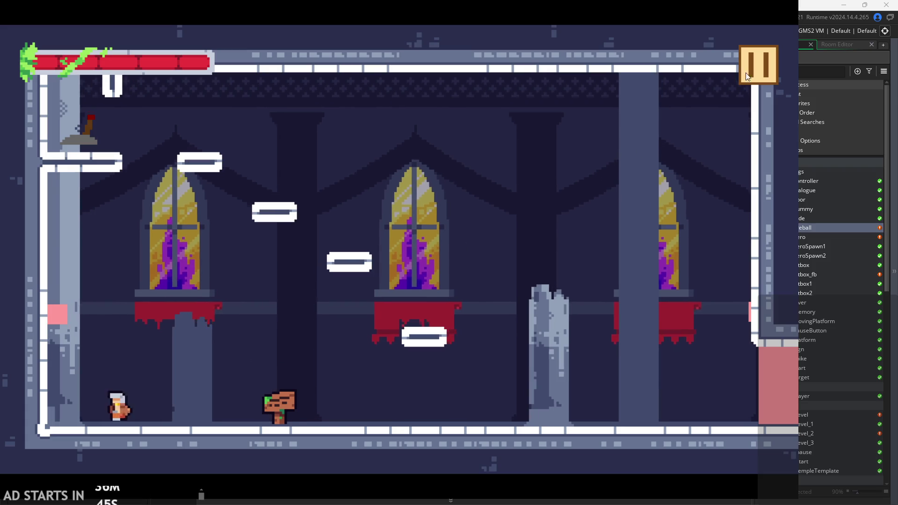
Pause the game and exit back to obj_fireball's Step code.
{"action": "left_click", "coordinate": [746, 72]}
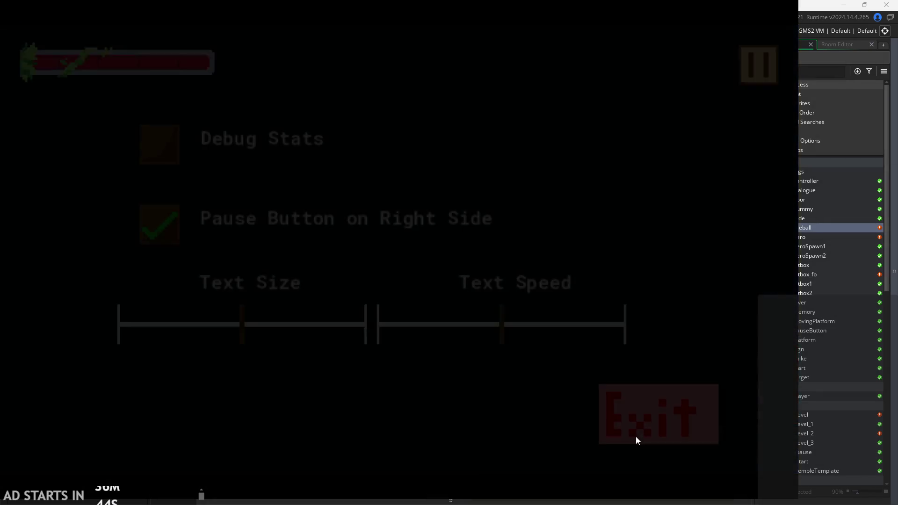
{"action": "left_click", "coordinate": [628, 421]}
{"action": "left_click", "coordinate": [554, 263]}
{"action": "scroll", "coordinate": [539, 273], "scroll_direction": "down", "scroll_amount": 2}
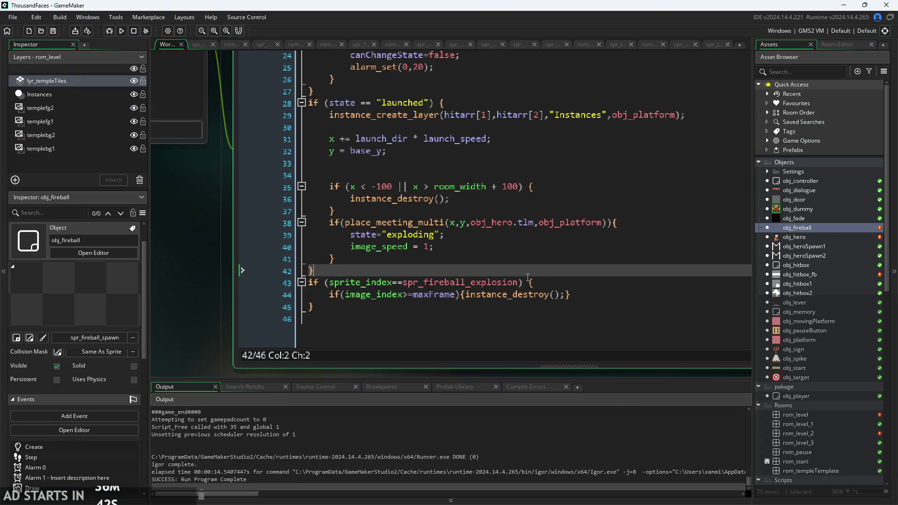
Delete the launched state's movement lines, x += launch_dir… and y = base_y.
{"action": "left_click", "coordinate": [518, 252]}
{"action": "left_click", "coordinate": [492, 238]}
{"action": "left_click", "coordinate": [482, 244]}
{"action": "mouse_move", "coordinate": [176, 255]}
{"action": "left_mouse_down"}
{"action": "mouse_move", "coordinate": [161, 285]}
{"action": "mouse_move", "coordinate": [141, 295]}
{"action": "left_mouse_up"}
{"action": "left_click", "coordinate": [375, 187]}
{"action": "left_click_drag", "start_coordinate": [375, 186], "coordinate": [203, 177]}
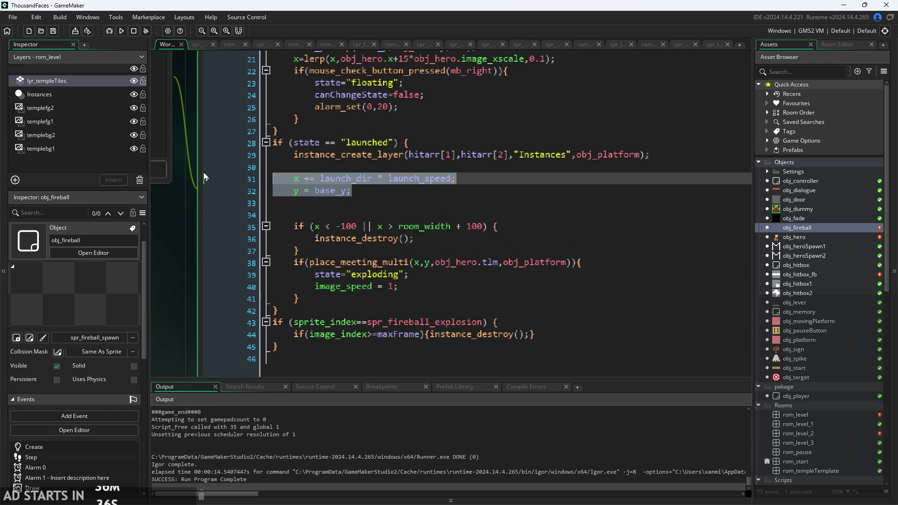
{"action": "key", "text": "Delete"}
{"action": "key", "text": "Delete"}
{"action": "key", "text": "Delete"}
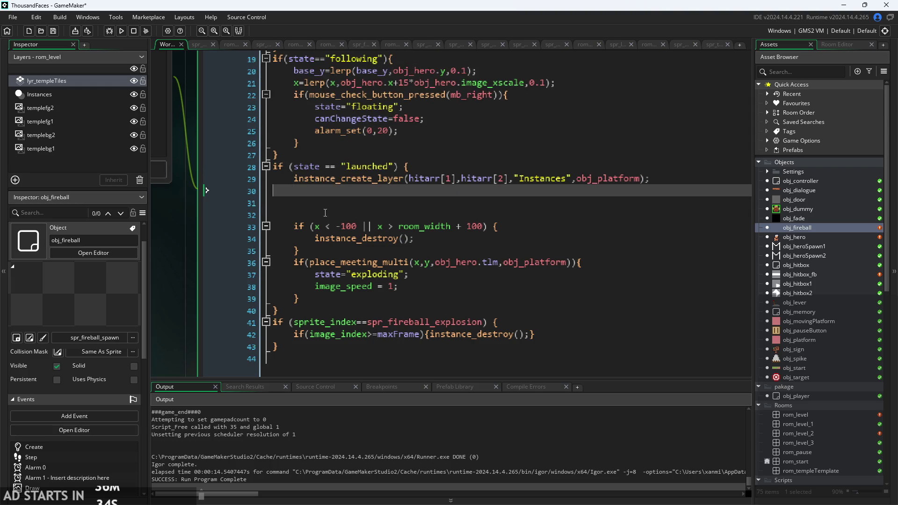
{"action": "key", "text": "BackSpace"}
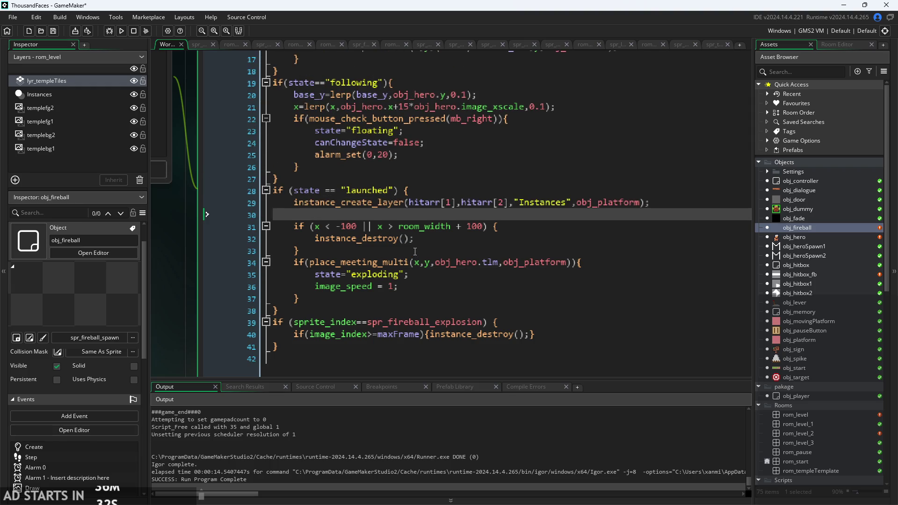
Delete the place_meeting_multi collision if-block.
{"action": "left_click", "coordinate": [415, 252]}
{"action": "left_click_drag", "start_coordinate": [421, 299], "coordinate": [221, 260]}
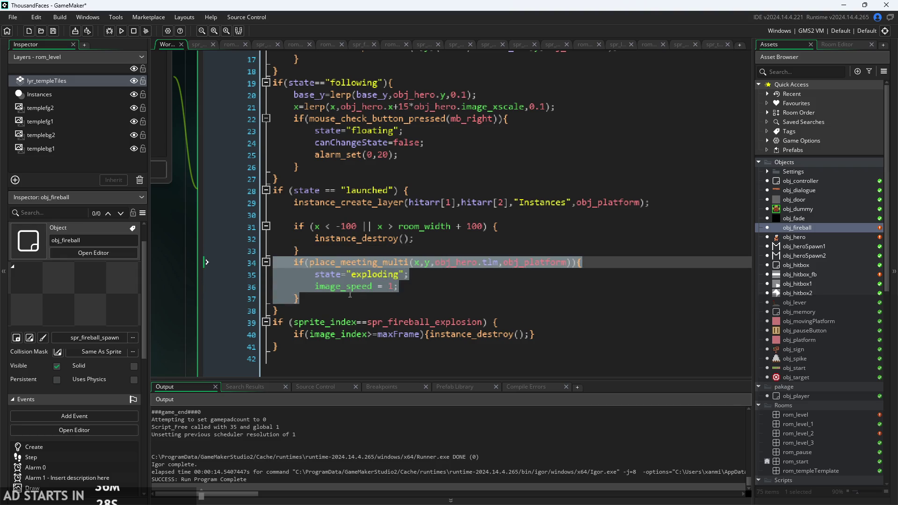
{"action": "key", "text": "BackSpace"}
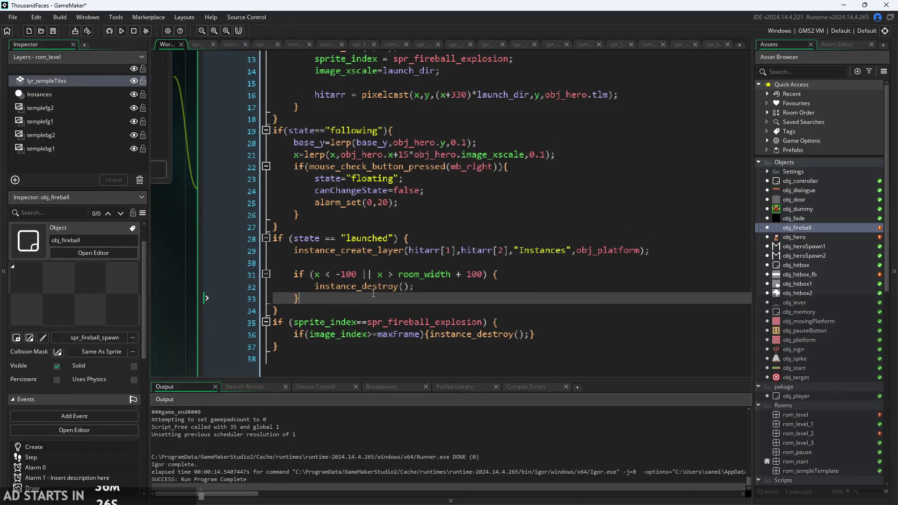
{"action": "left_click", "coordinate": [467, 251]}
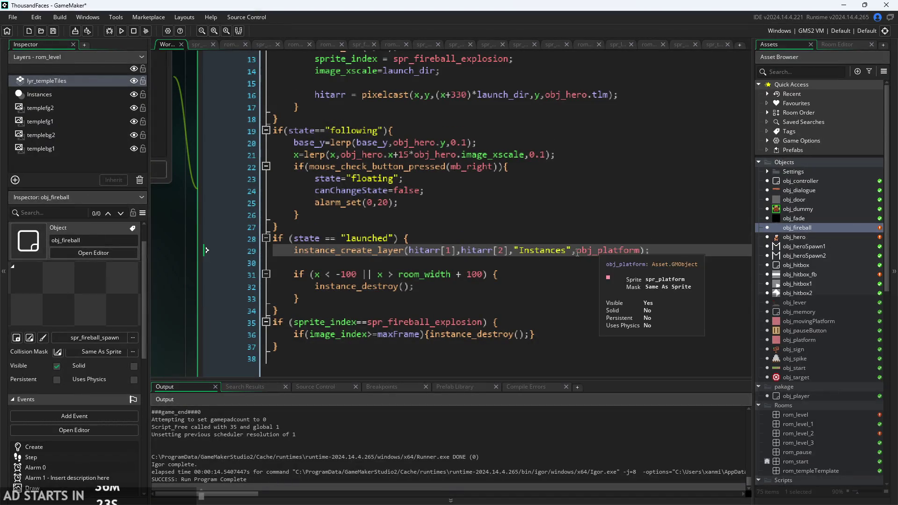
Replace obj_platform with obj_fireball in the line 29 spawn call.
{"action": "left_click_drag", "start_coordinate": [601, 250], "coordinate": [640, 250]}
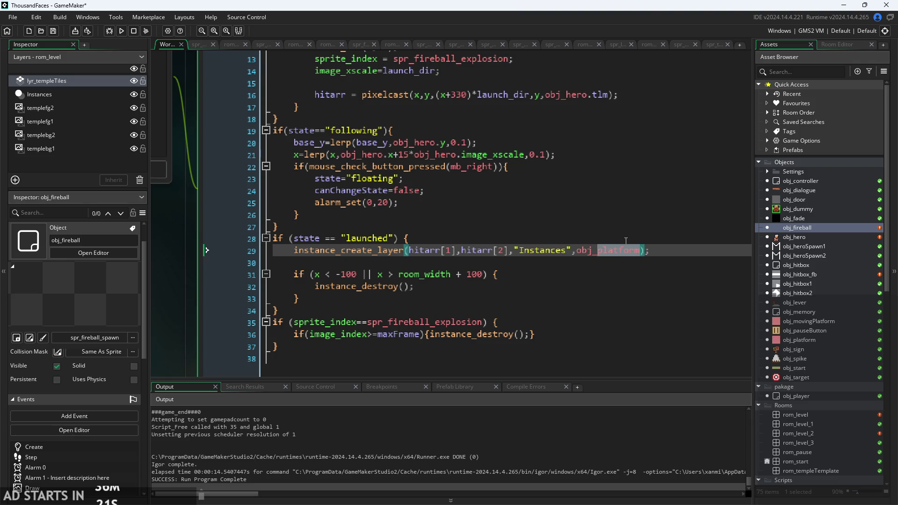
{"action": "type", "text": "s"}
{"action": "key", "text": "Down"}
{"action": "key", "text": "Down"}
{"action": "key", "text": "Down"}
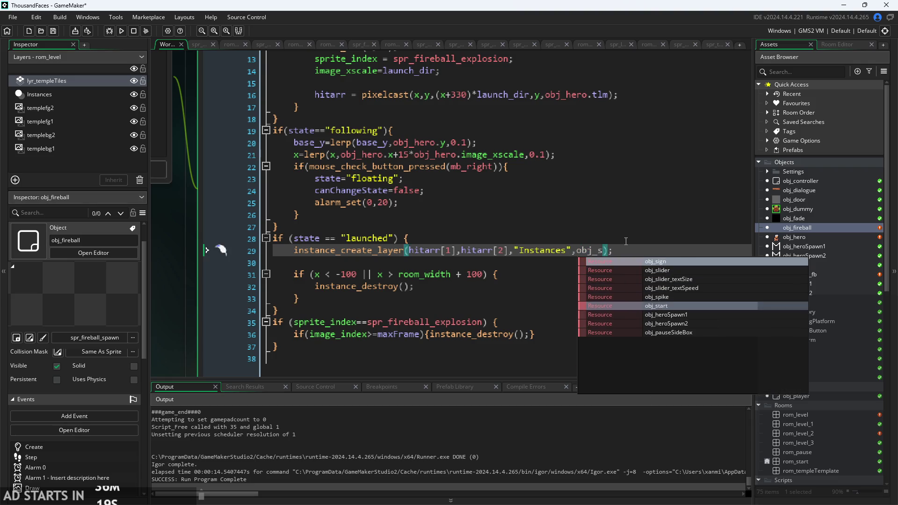
{"action": "key", "text": "BackSpace"}
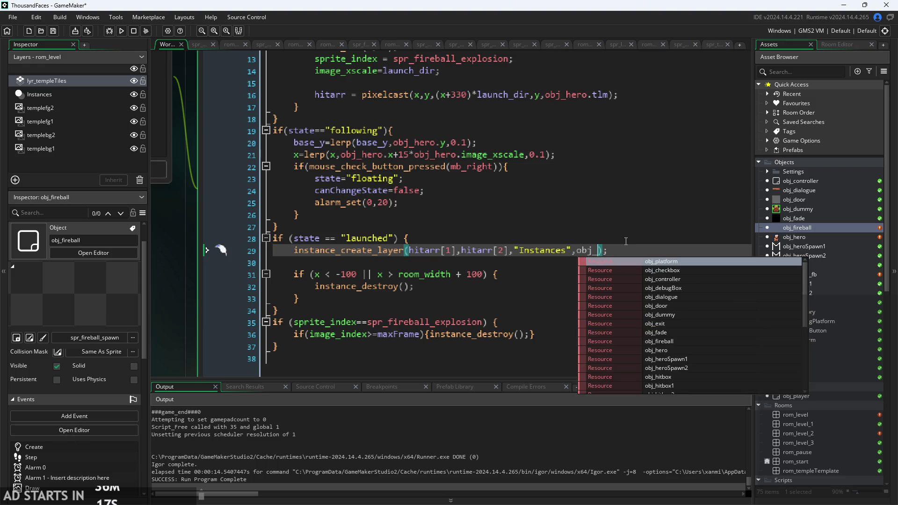
{"action": "type", "text": "fir"}
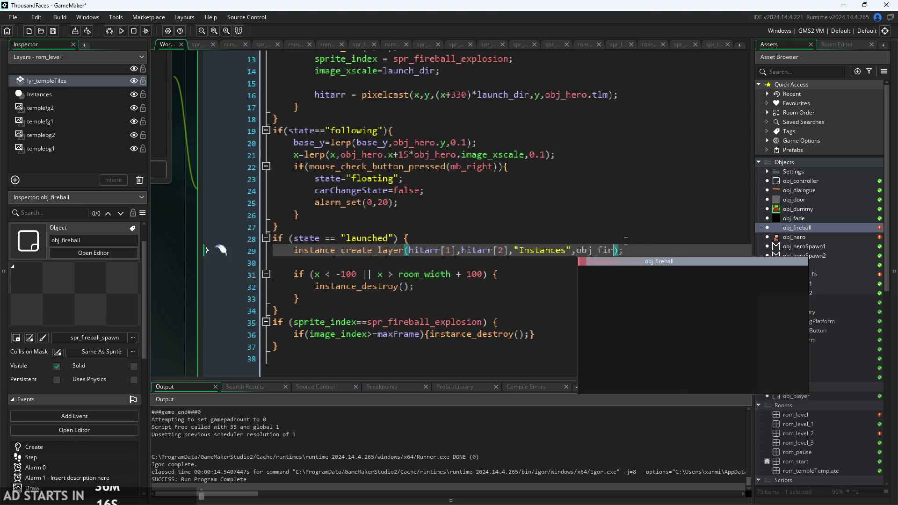
{"action": "key", "text": "Return"}
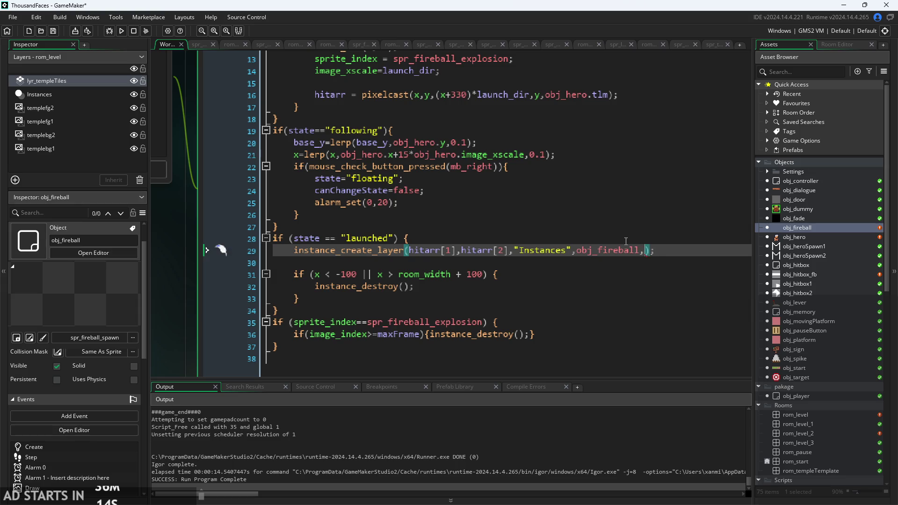
Start typing a state : struct argument after obj_fireball.
{"action": "type", "text": "state"}
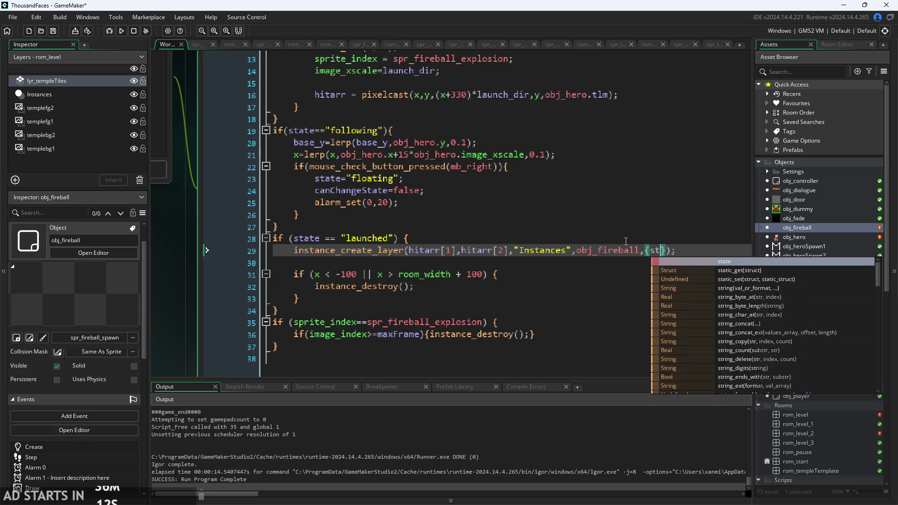
{"action": "type", "text": " : \"explo"}
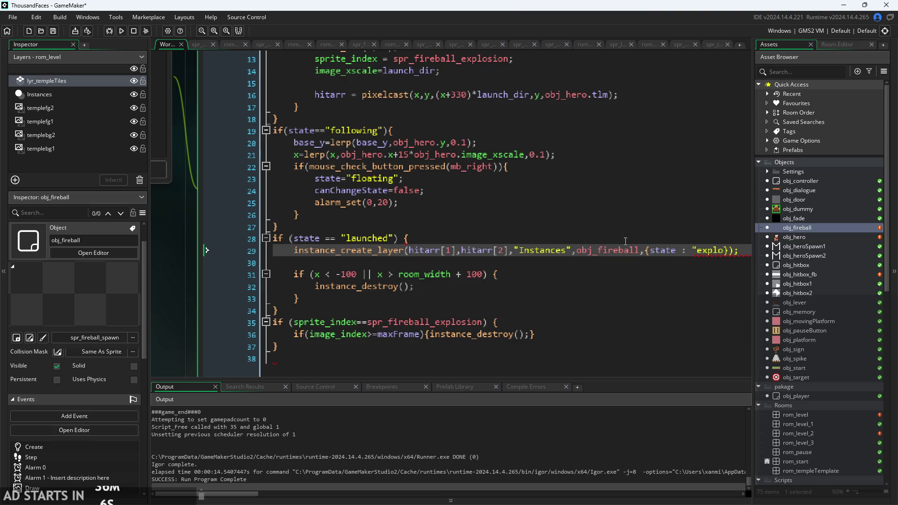
{"action": "scroll", "coordinate": [626, 241], "scroll_direction": "up", "scroll_amount": 3}
{"action": "scroll", "coordinate": [164, 304], "scroll_direction": "down", "scroll_amount": 3}
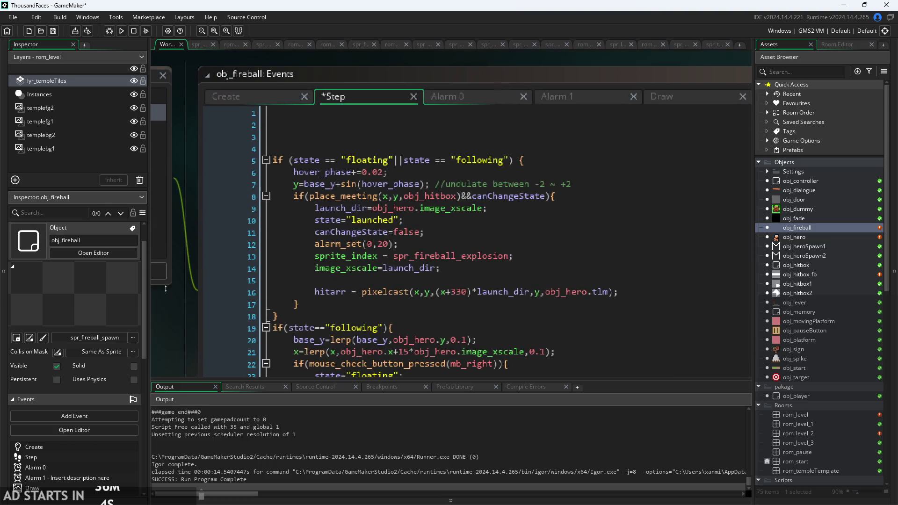
Review the fireball's Alarm 0, Alarm 1, Draw and Create events, then return to Step.
{"action": "scroll", "coordinate": [346, 219], "scroll_direction": "down", "scroll_amount": 5}
{"action": "scroll", "coordinate": [416, 294], "scroll_direction": "up", "scroll_amount": 4}
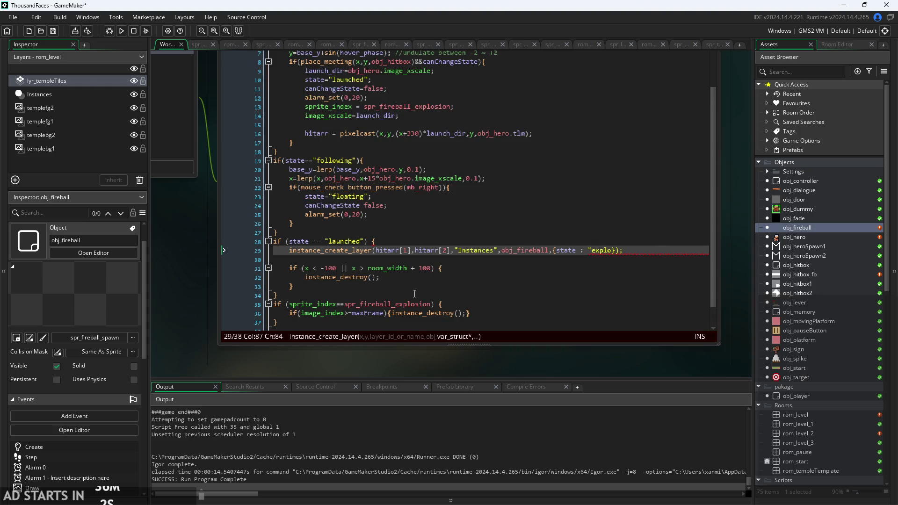
{"action": "scroll", "coordinate": [416, 295], "scroll_direction": "up", "scroll_amount": 1}
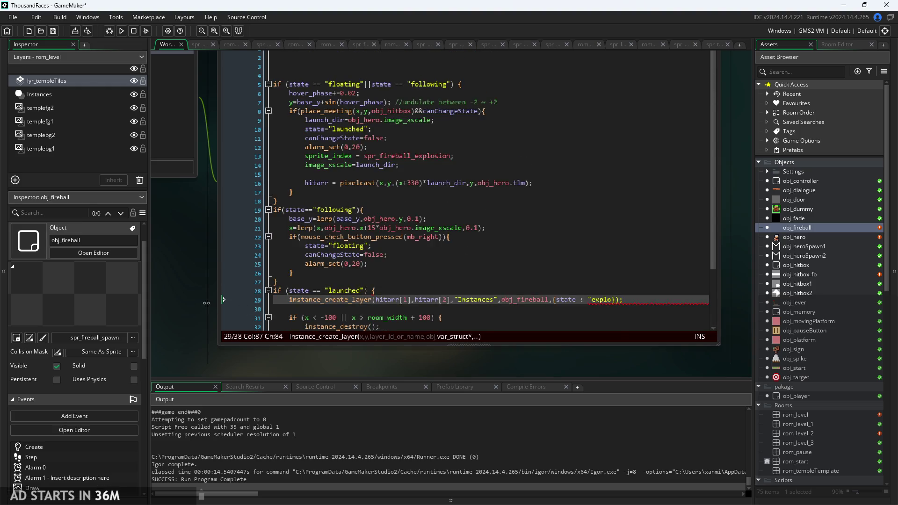
{"action": "scroll", "coordinate": [206, 303], "scroll_direction": "down", "scroll_amount": 2}
{"action": "left_click", "coordinate": [420, 315]}
{"action": "left_click", "coordinate": [420, 309]}
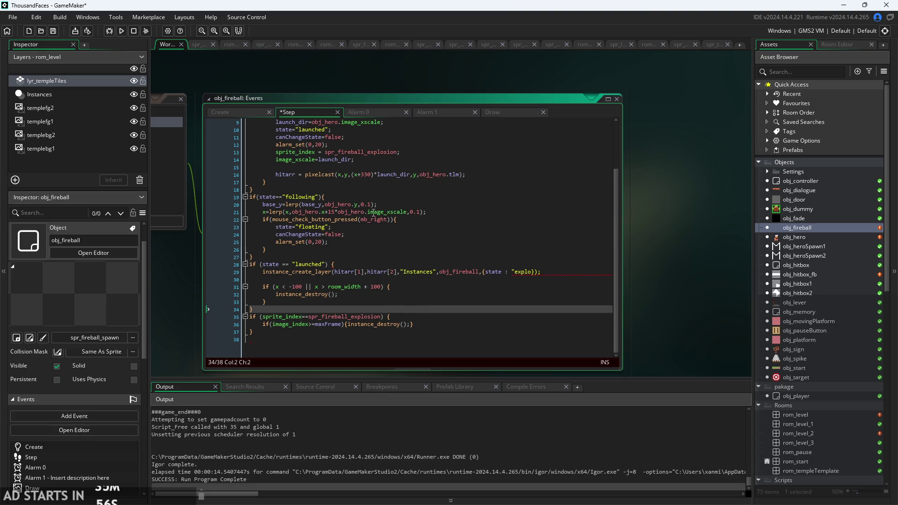
{"action": "left_click", "coordinate": [363, 114]}
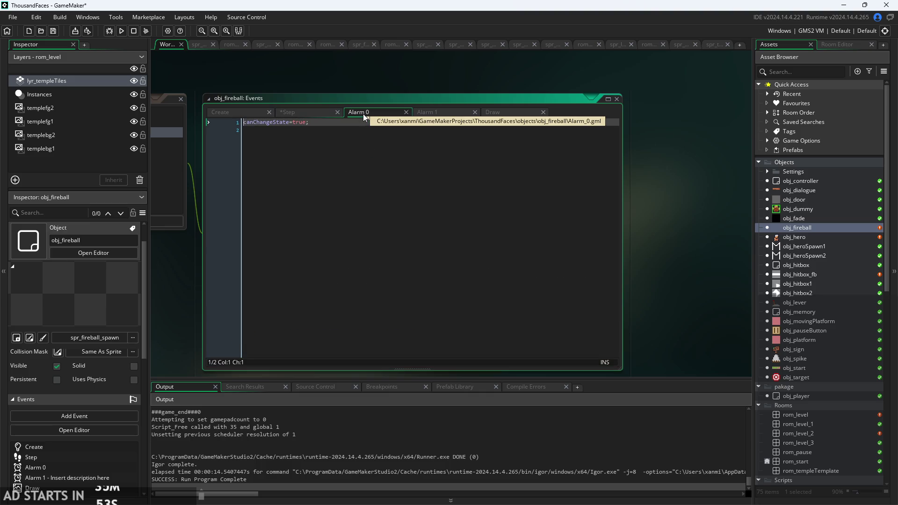
{"action": "left_click", "coordinate": [433, 114]}
{"action": "left_click", "coordinate": [512, 112]}
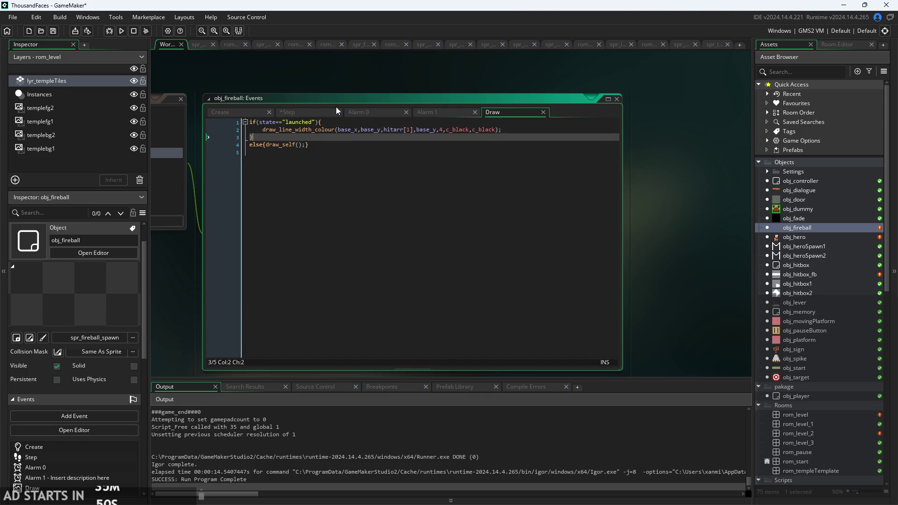
{"action": "left_click", "coordinate": [250, 112]}
{"action": "mouse_move", "coordinate": [228, 255]}
{"action": "left_mouse_down"}
{"action": "mouse_move", "coordinate": [567, 248]}
{"action": "mouse_move", "coordinate": [591, 237]}
{"action": "mouse_move", "coordinate": [309, 233]}
{"action": "left_mouse_up"}
{"action": "left_click", "coordinate": [370, 111]}
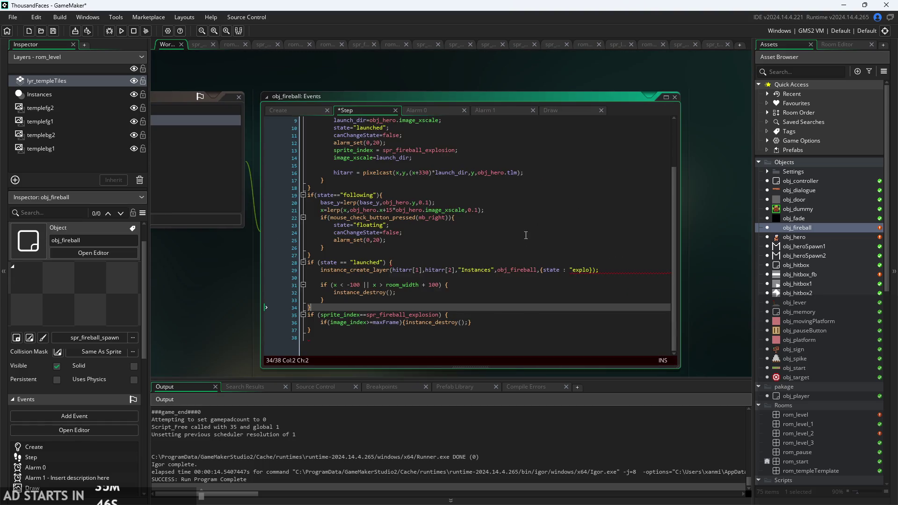
Delete the state struct argument from line 29.
{"action": "scroll", "coordinate": [508, 322], "scroll_direction": "up", "scroll_amount": 2, "text": "ctrl"}
{"action": "left_click_drag", "start_coordinate": [624, 253], "coordinate": [546, 253]}
{"action": "key", "text": "BackSpace"}
{"action": "left_click", "coordinate": [577, 257]}
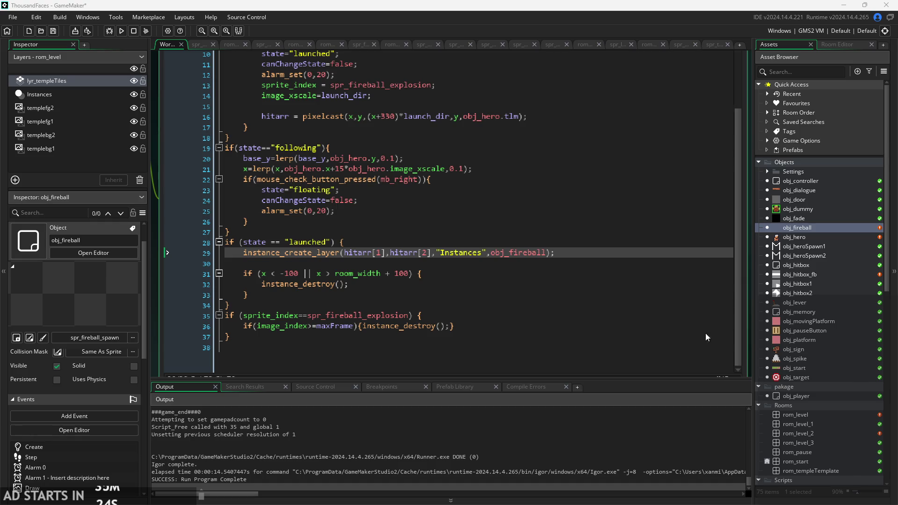
Review the explosion code on lines 32–36 around the maxFrame check.
{"action": "left_click", "coordinate": [478, 319]}
{"action": "left_click", "coordinate": [439, 284]}
{"action": "left_click", "coordinate": [418, 295]}
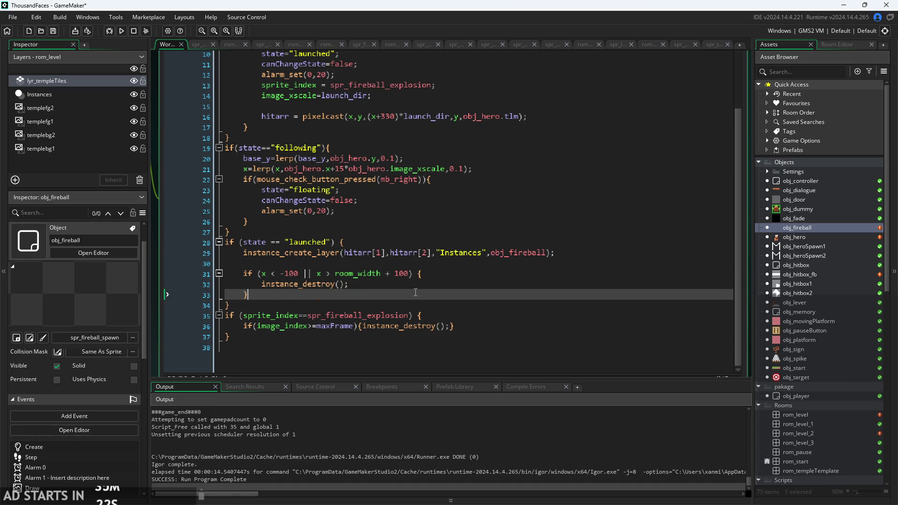
{"action": "left_click", "coordinate": [404, 305]}
{"action": "left_click", "coordinate": [456, 315]}
{"action": "scroll", "coordinate": [456, 315], "scroll_direction": "up", "scroll_amount": 1}
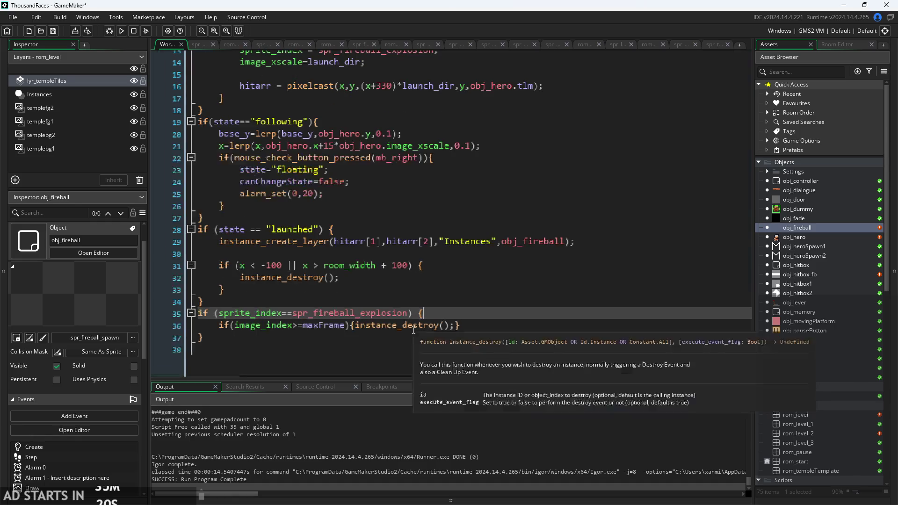
{"action": "left_click", "coordinate": [311, 323]}
{"action": "left_click", "coordinate": [300, 326]}
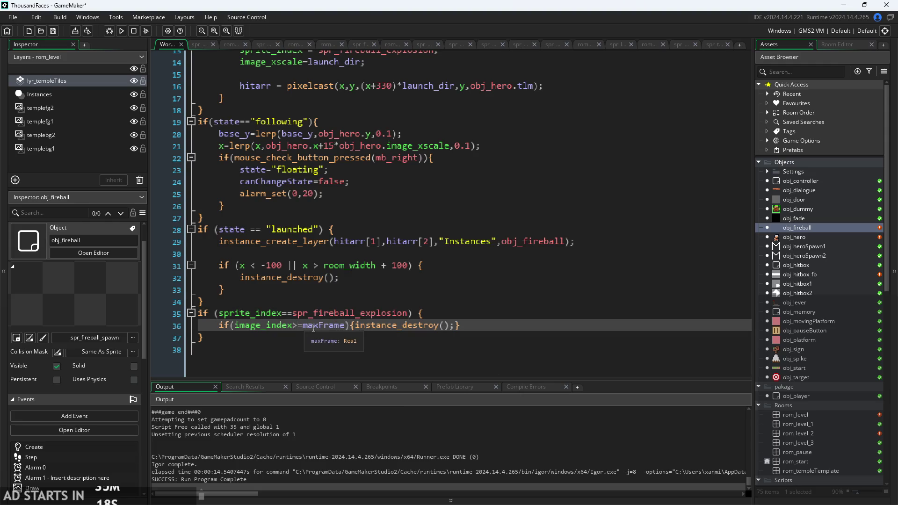
Delete the maxFrame destroy line, restore it with undo, and run the game.
{"action": "triple_click", "coordinate": [312, 326]}
{"action": "key", "text": "BackSpace"}
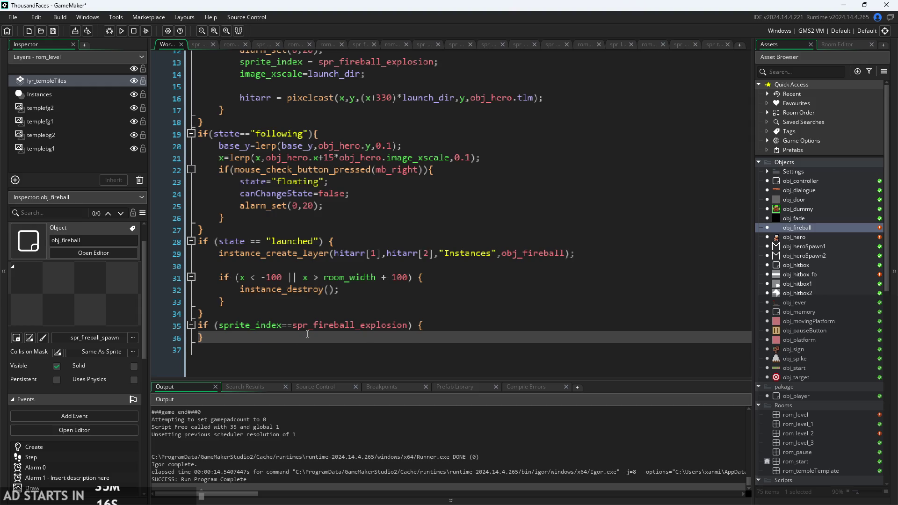
{"action": "key", "text": "ctrl+z"}
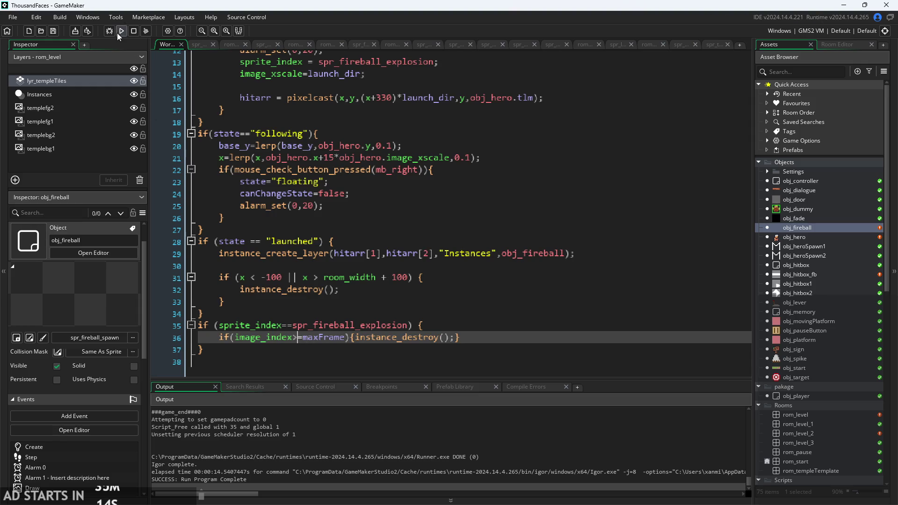
{"action": "left_click", "coordinate": [121, 32]}
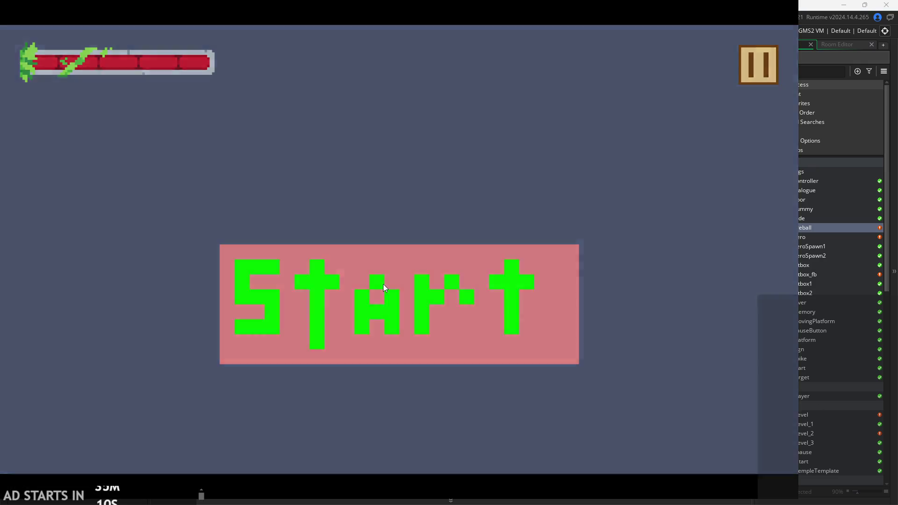
Start the game, dash around, jump onto the raised platform and fire across the room.
{"action": "left_click", "coordinate": [383, 284]}
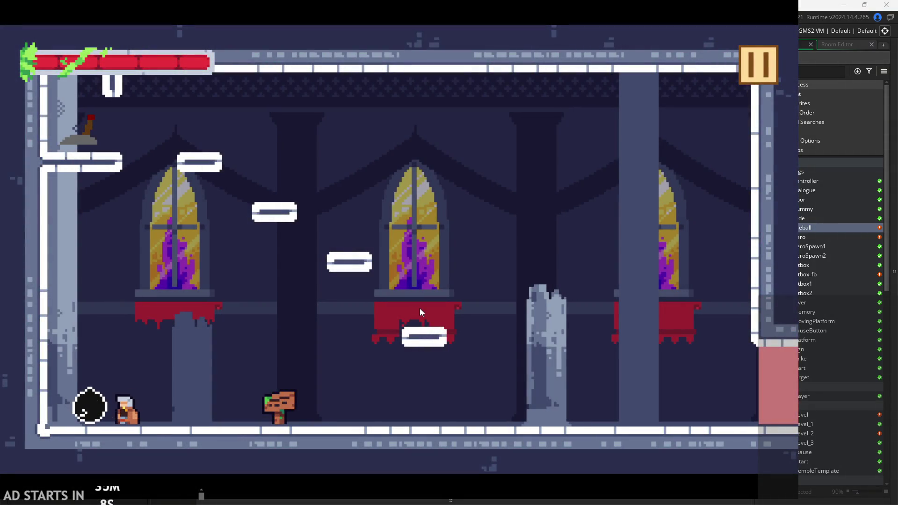
{"action": "key", "text": "Left"}
{"action": "key", "text": "Right"}
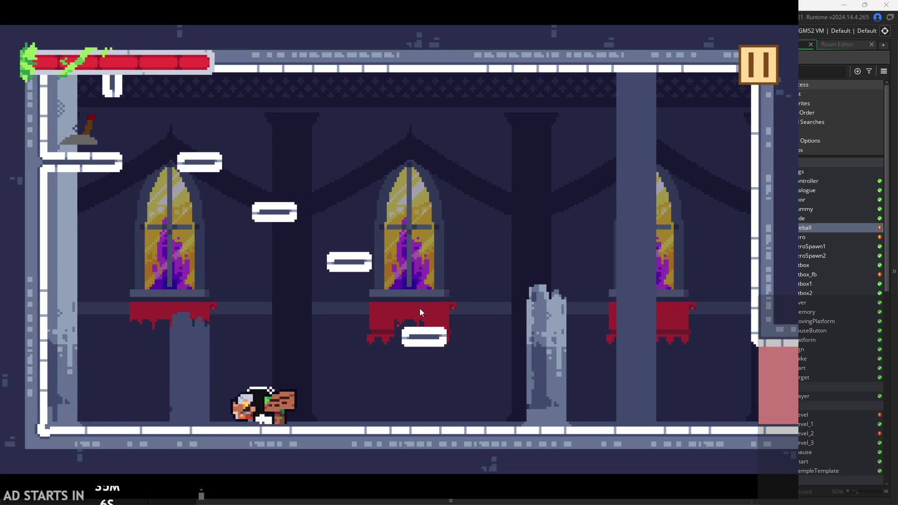
{"action": "key", "text": "Right"}
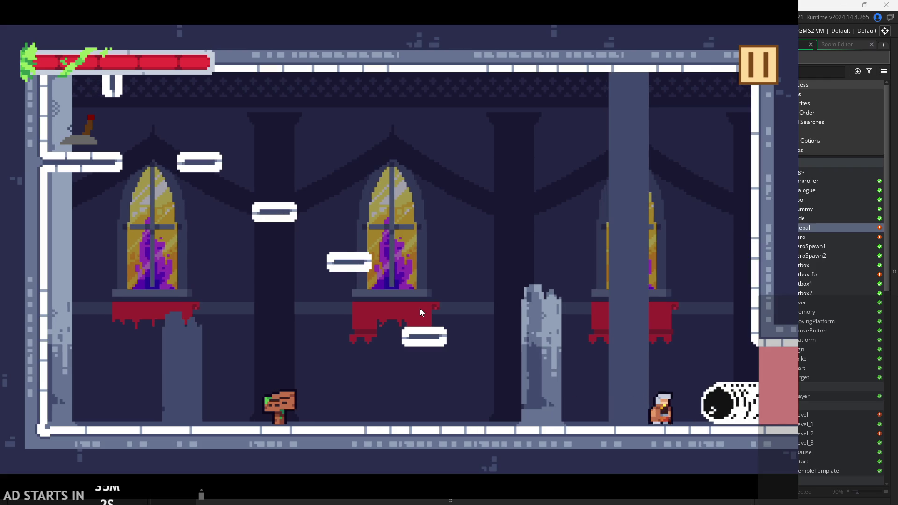
{"action": "key", "text": "Left"}
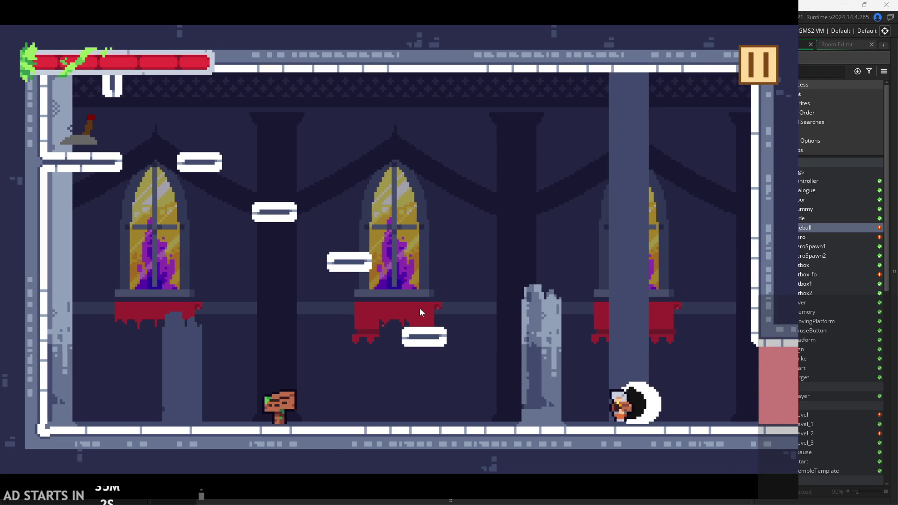
{"action": "key", "text": "Left"}
{"action": "key", "text": "space"}
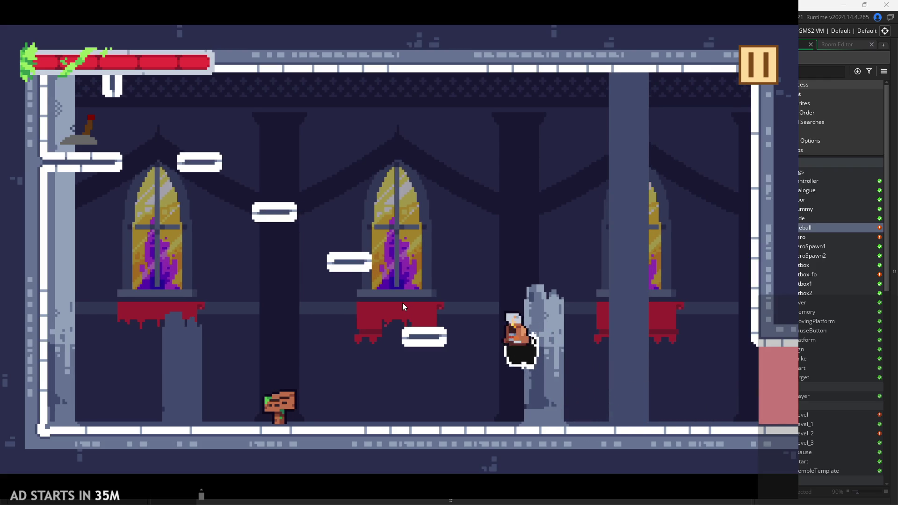
{"action": "key", "text": "Left"}
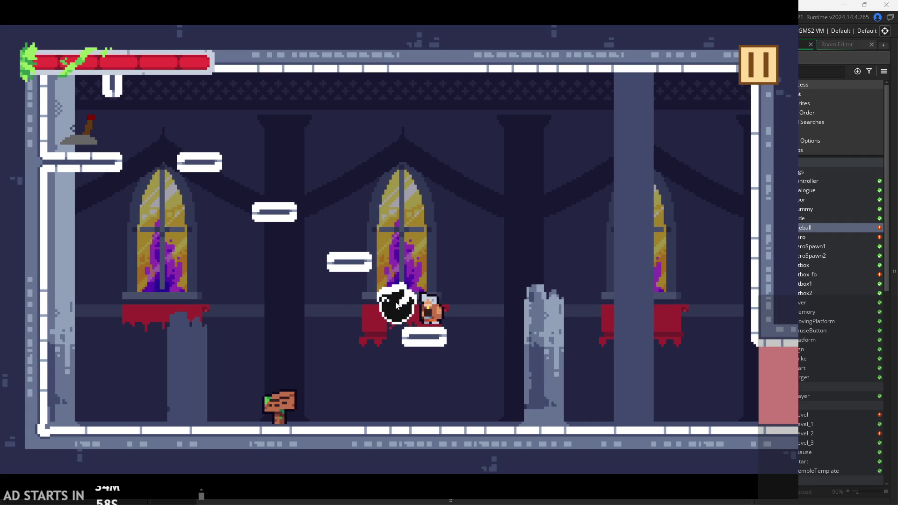
{"action": "key", "text": "Left"}
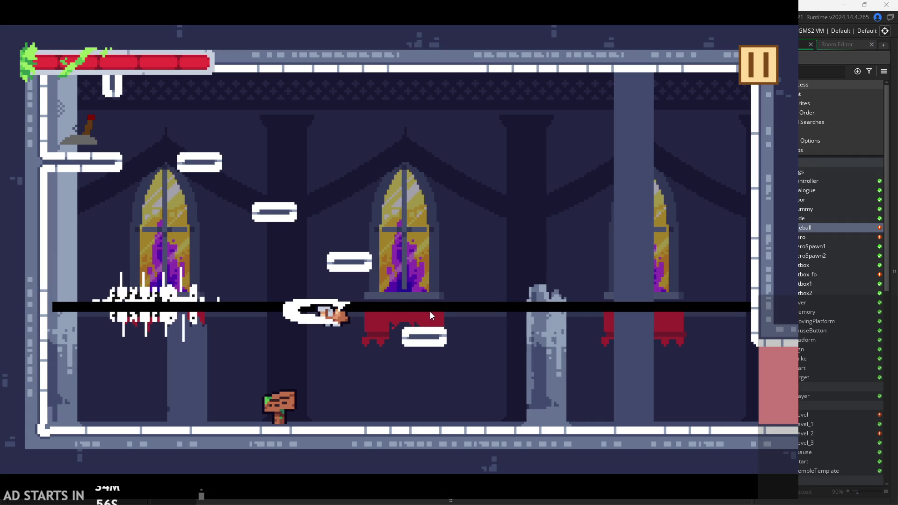
Pause the game and exit back to the code editor.
{"action": "left_click", "coordinate": [757, 68]}
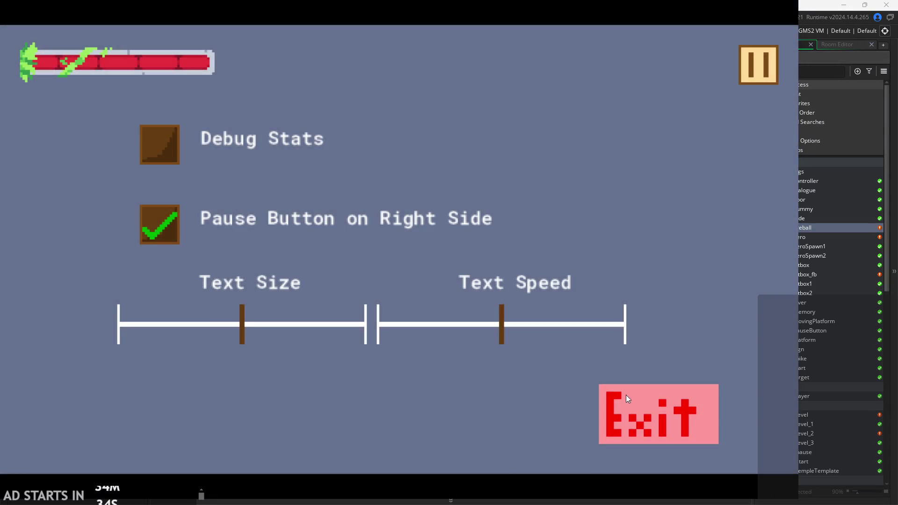
{"action": "left_click", "coordinate": [640, 403]}
{"action": "left_click", "coordinate": [545, 320]}
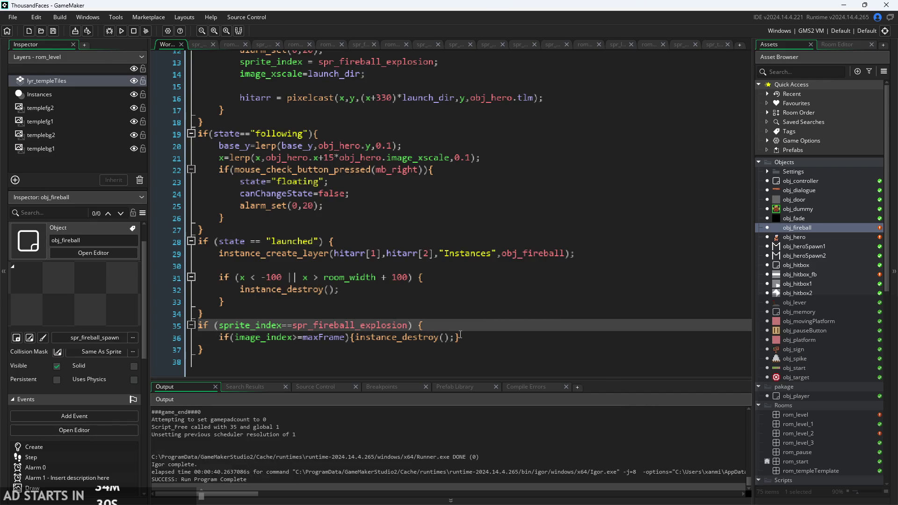
Delete obj_fireball from the line 29 instance_create_layer call, leaving the object slot empty.
{"action": "left_click", "coordinate": [503, 253]}
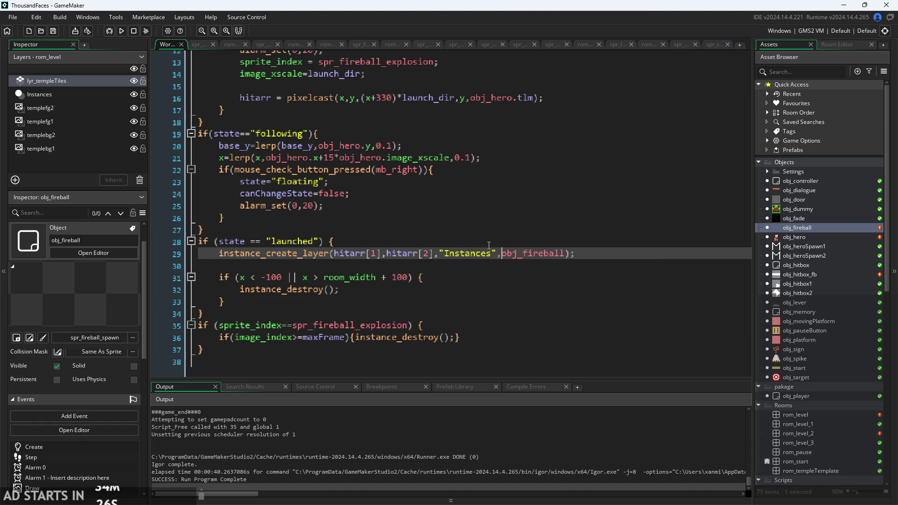
{"action": "left_click_drag", "start_coordinate": [502, 253], "coordinate": [567, 257]}
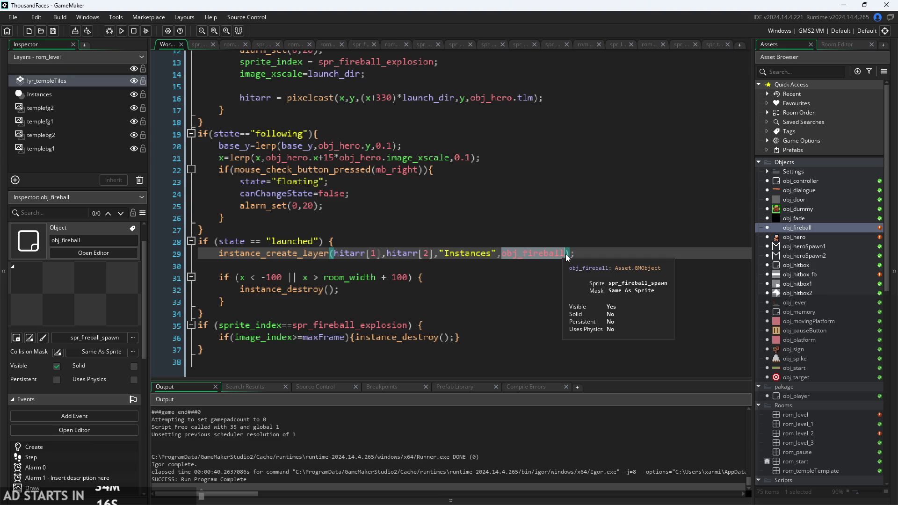
{"action": "key", "text": "BackSpace"}
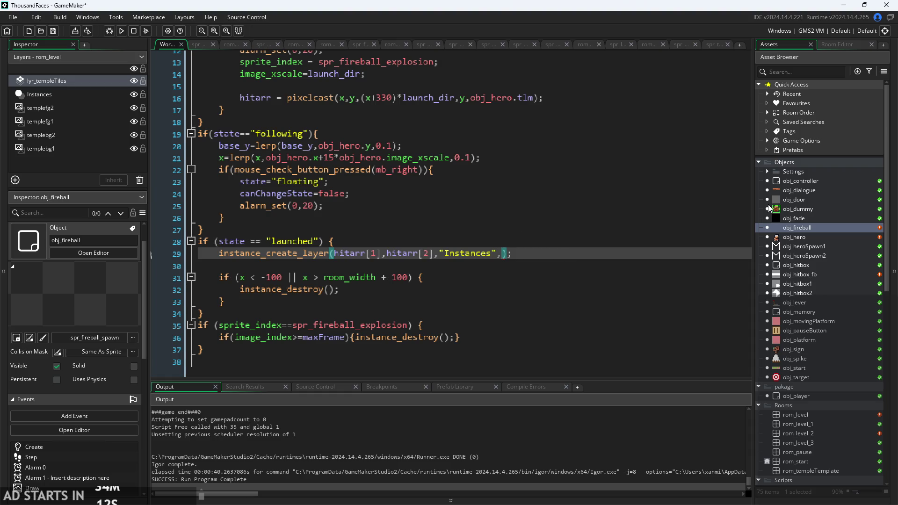
{"action": "right_click", "coordinate": [824, 163]}
Create a new object, Object31, in the Objects group.
{"action": "mouse_move", "coordinate": [781, 167]}
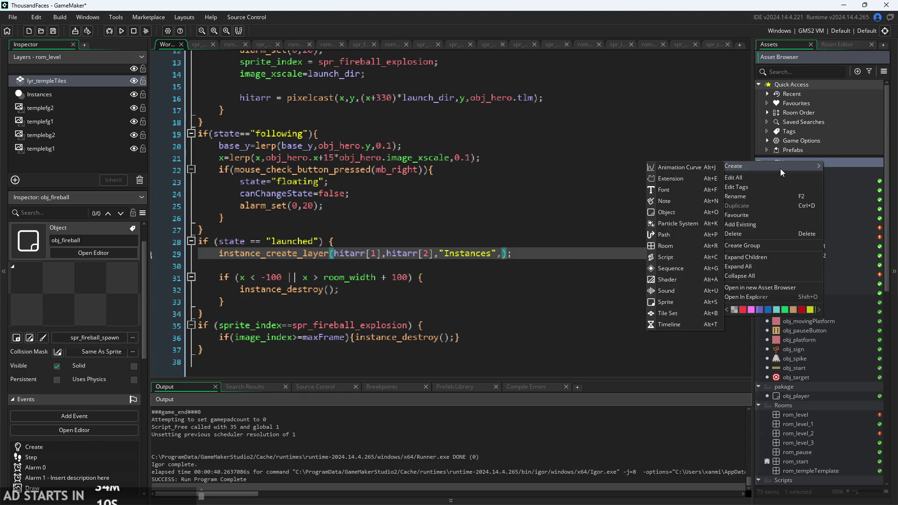
{"action": "left_click", "coordinate": [678, 216]}
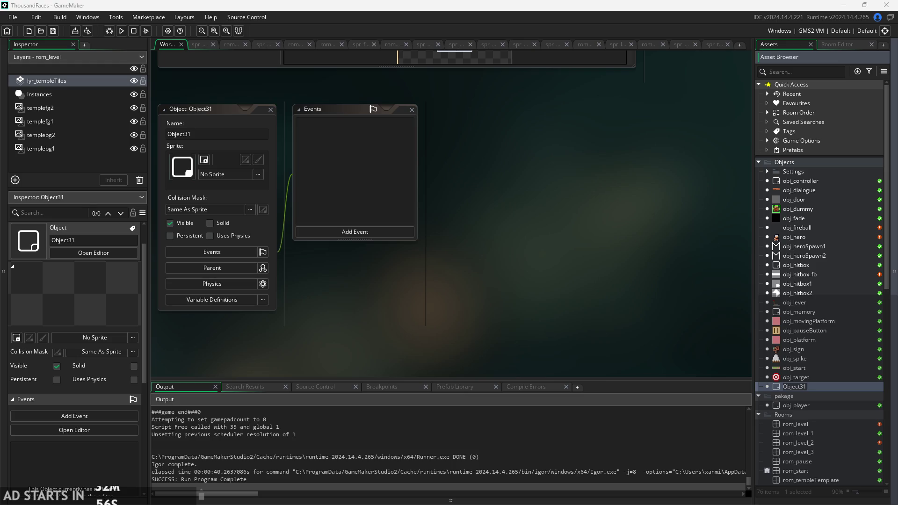
{"action": "left_click_drag", "start_coordinate": [499, 264], "coordinate": [623, 291]}
{"action": "scroll", "coordinate": [596, 292], "scroll_direction": "down", "scroll_amount": 2}
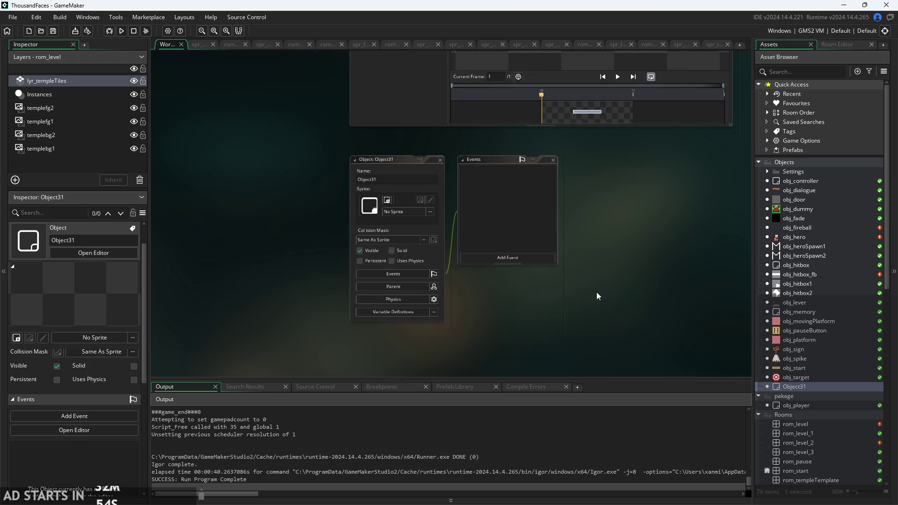
{"action": "scroll", "coordinate": [596, 292], "scroll_direction": "up", "scroll_amount": 2}
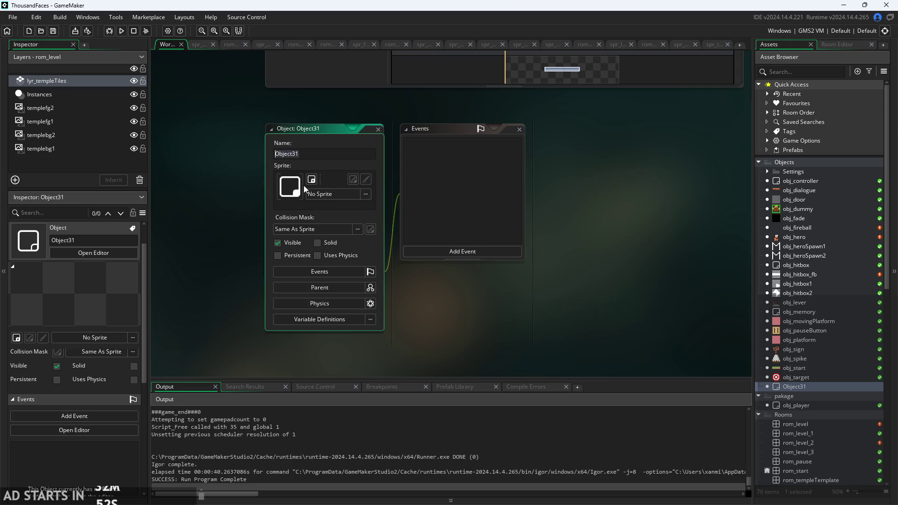
Open spr_fireball_idle in the sprite editor.
{"action": "scroll", "coordinate": [813, 425], "scroll_direction": "down", "scroll_amount": 3}
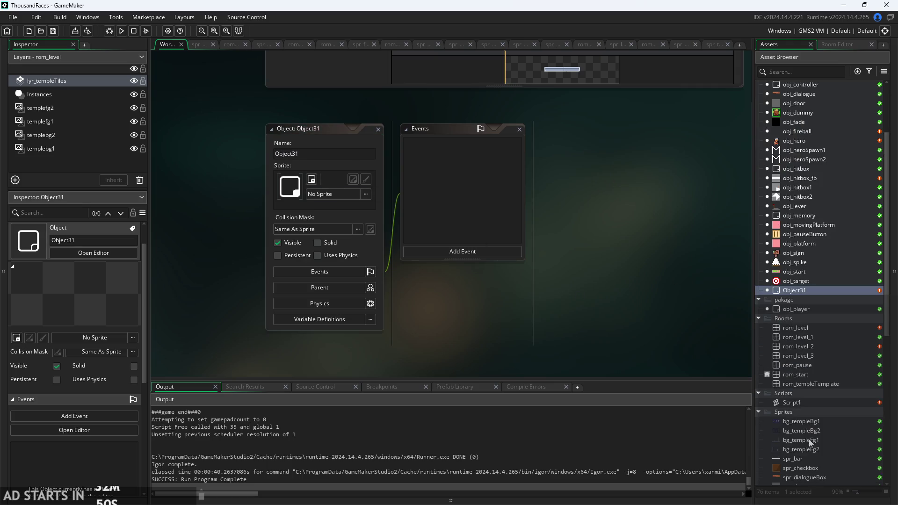
{"action": "scroll", "coordinate": [811, 419], "scroll_direction": "down", "scroll_amount": 5}
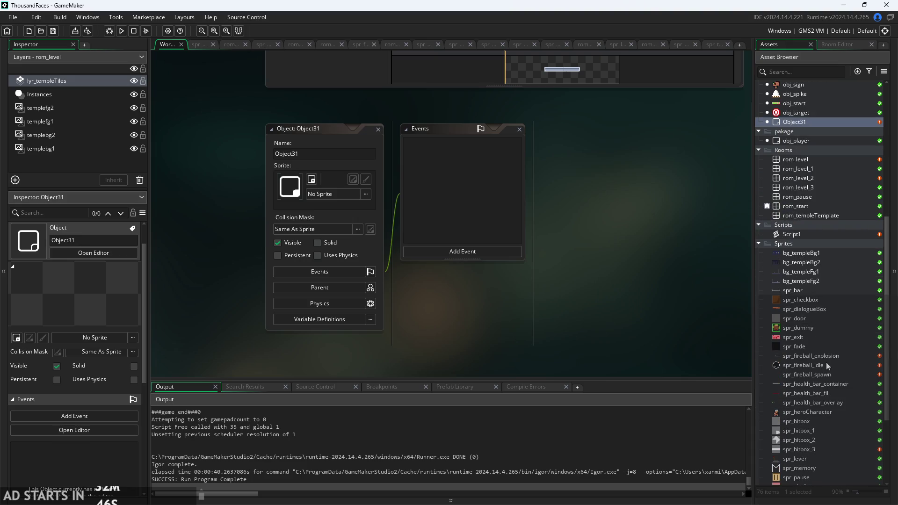
{"action": "double_click", "coordinate": [825, 365]}
Open spr_fireball_explosion in the sprite editor and step through its five 48×48 frames and back.
{"action": "left_click", "coordinate": [823, 358]}
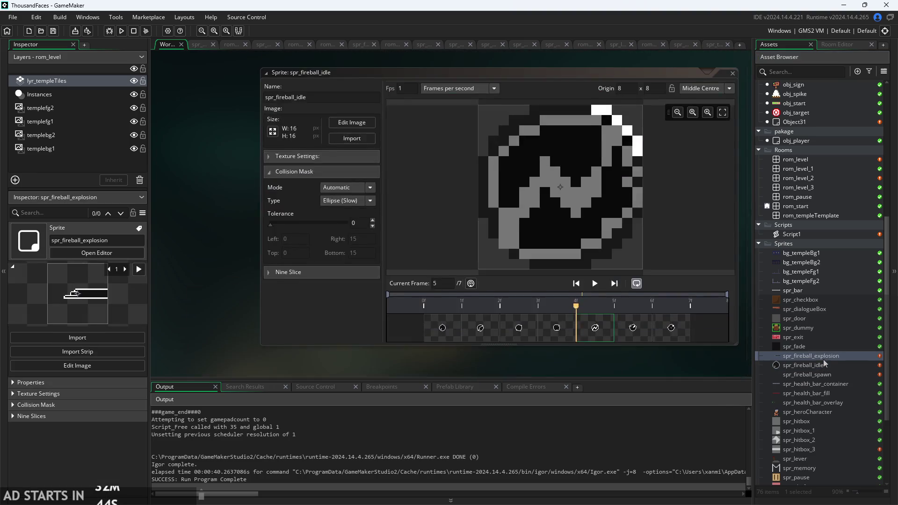
{"action": "double_click", "coordinate": [824, 357]}
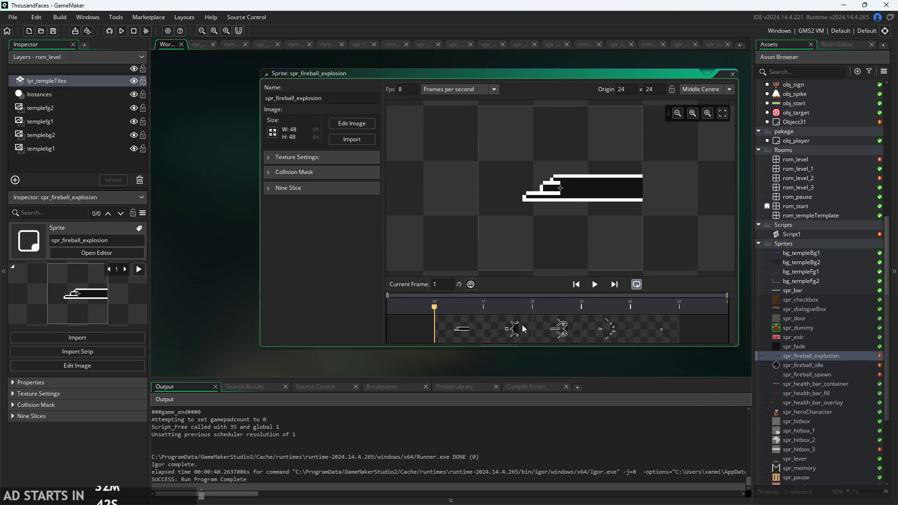
{"action": "left_click", "coordinate": [523, 329]}
{"action": "left_click", "coordinate": [558, 333]}
{"action": "left_click", "coordinate": [608, 335]}
{"action": "left_click", "coordinate": [663, 331]}
{"action": "left_click", "coordinate": [608, 331]}
{"action": "left_click", "coordinate": [561, 330]}
{"action": "left_click", "coordinate": [527, 328]}
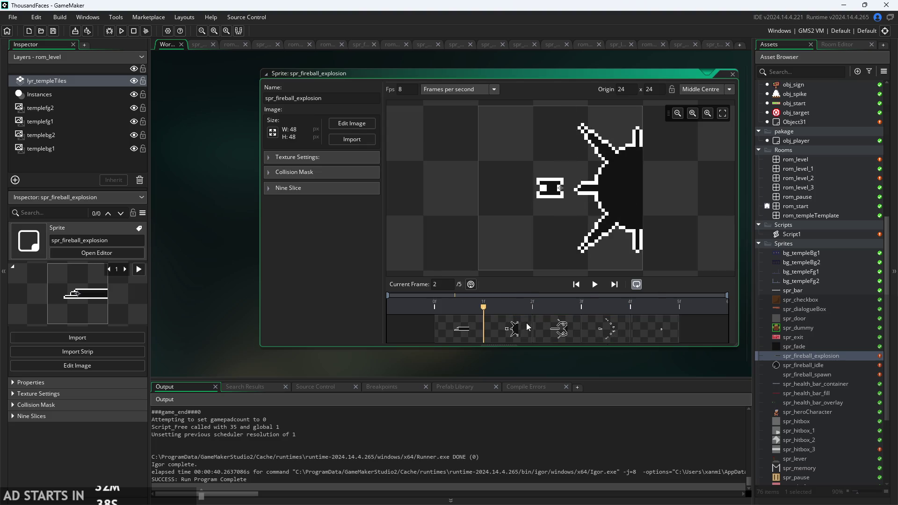
Compare the middle explosion frames against frame 4 and the last frame.
{"action": "left_click", "coordinate": [557, 329]}
{"action": "left_click", "coordinate": [597, 334]}
{"action": "left_click", "coordinate": [653, 333]}
{"action": "left_click", "coordinate": [605, 334]}
{"action": "left_click", "coordinate": [556, 333]}
{"action": "left_click", "coordinate": [522, 330]}
{"action": "left_click", "coordinate": [559, 326]}
{"action": "left_click", "coordinate": [602, 332]}
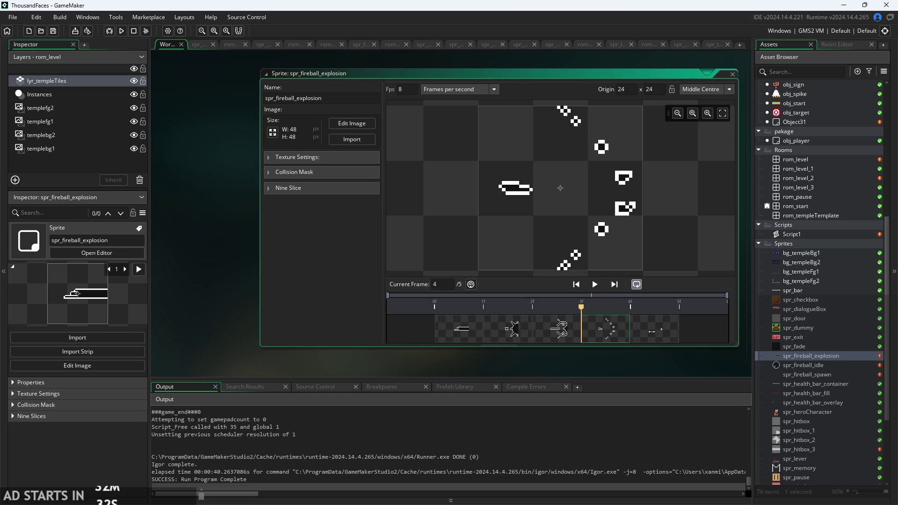
{"action": "left_click", "coordinate": [670, 336]}
{"action": "left_click", "coordinate": [614, 333]}
Check the first frame, then revisit the large burst and scattered-dot frames.
{"action": "left_click", "coordinate": [567, 336]}
{"action": "left_click", "coordinate": [515, 333]}
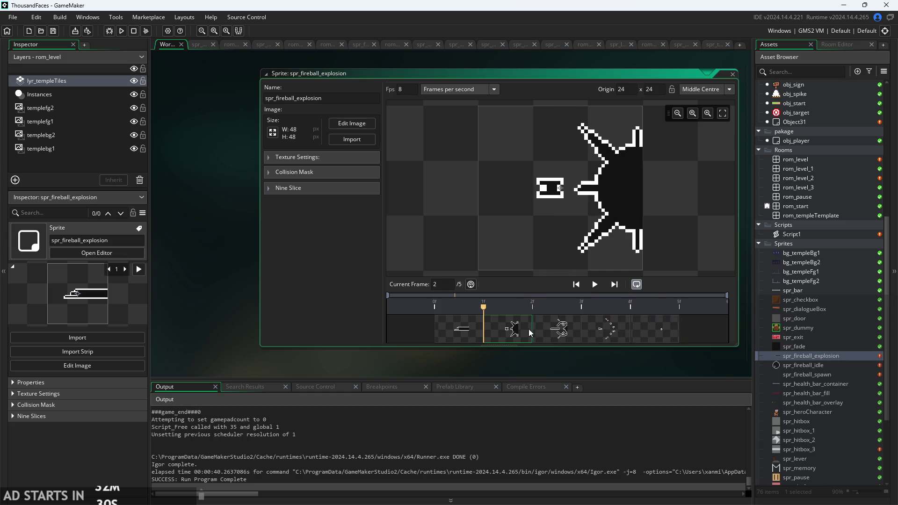
{"action": "left_click", "coordinate": [470, 332]}
{"action": "left_click", "coordinate": [510, 330]}
{"action": "left_click", "coordinate": [559, 330]}
{"action": "left_click", "coordinate": [601, 330]}
{"action": "left_click", "coordinate": [517, 329]}
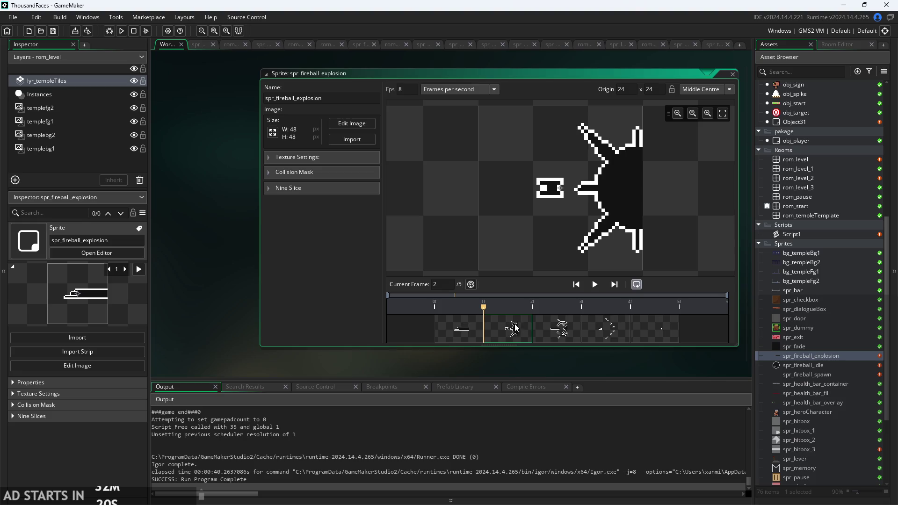
Step through the explosion sprite's animation frames.
{"action": "left_click", "coordinate": [467, 330]}
{"action": "left_click", "coordinate": [505, 327]}
{"action": "left_click", "coordinate": [536, 323]}
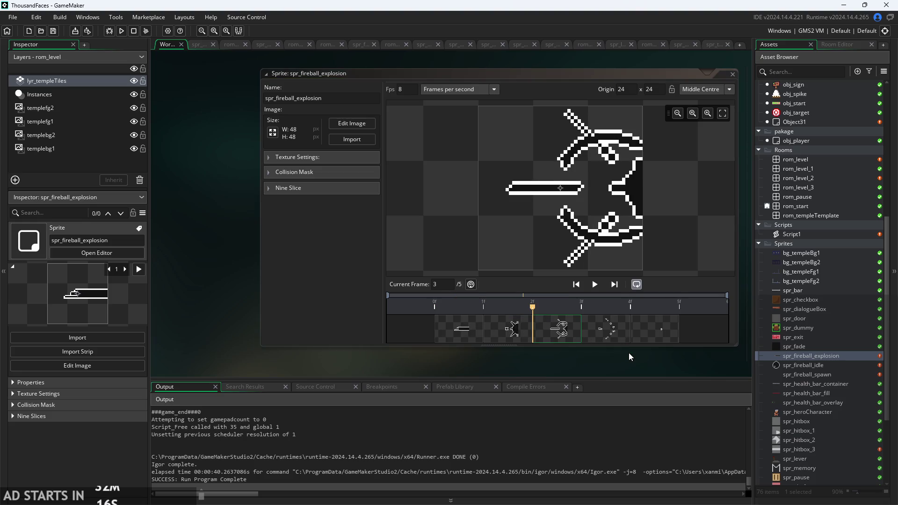
{"action": "scroll", "coordinate": [809, 221], "scroll_direction": "up", "scroll_amount": 8}
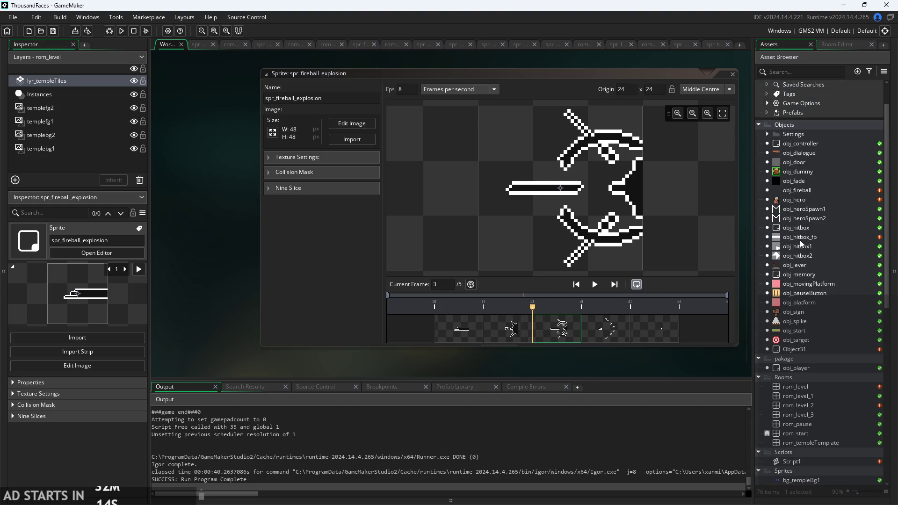
Open obj_hitbox_fb and place its Create event code tab ahead of Step.
{"action": "double_click", "coordinate": [800, 237]}
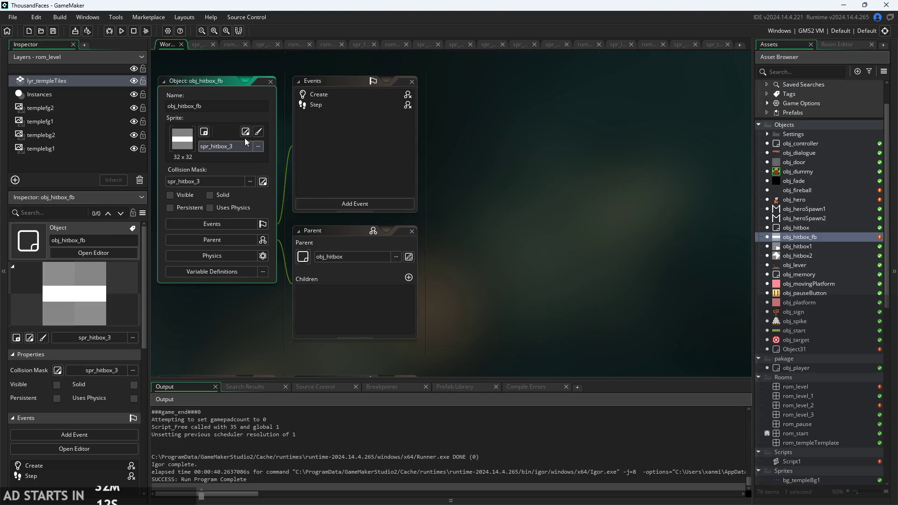
{"action": "left_click", "coordinate": [339, 105]}
{"action": "left_click", "coordinate": [340, 98]}
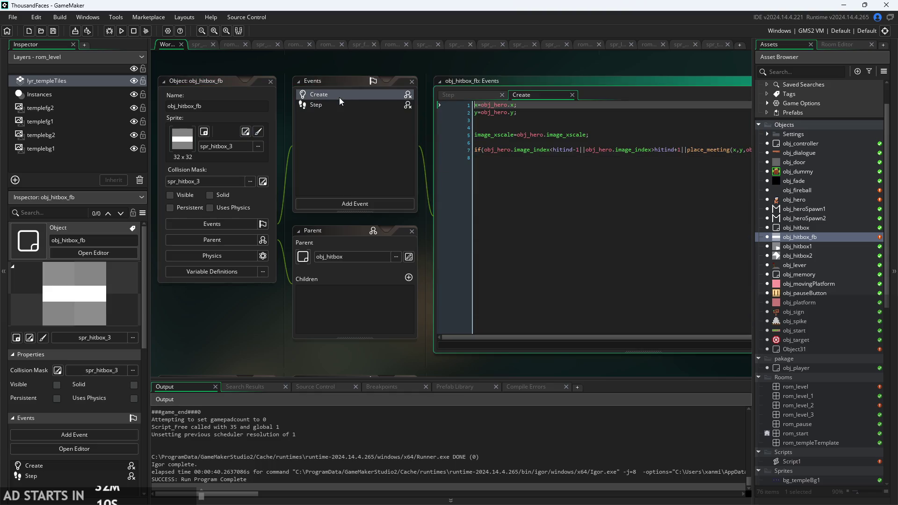
{"action": "left_click_drag", "start_coordinate": [524, 99], "coordinate": [452, 96]}
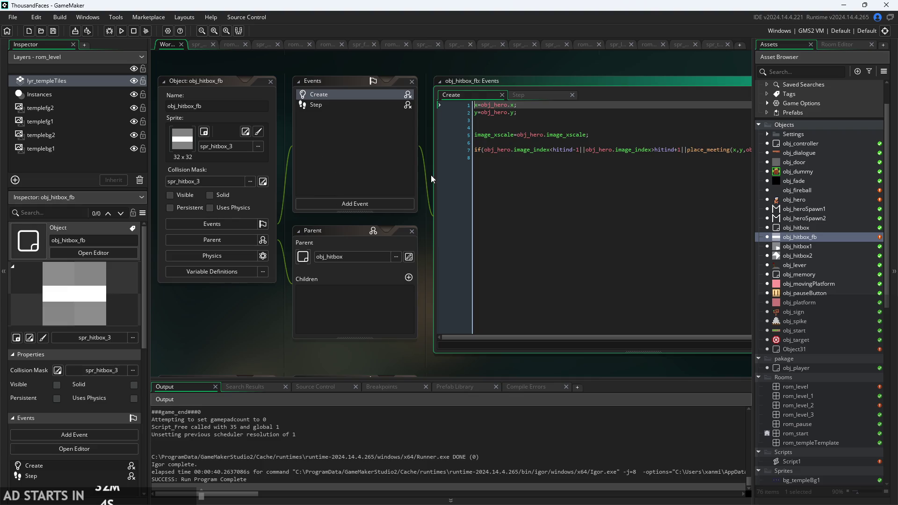
{"action": "scroll", "coordinate": [335, 193], "scroll_direction": "down", "scroll_amount": 1}
{"action": "scroll", "coordinate": [568, 165], "scroll_direction": "down", "scroll_amount": 1}
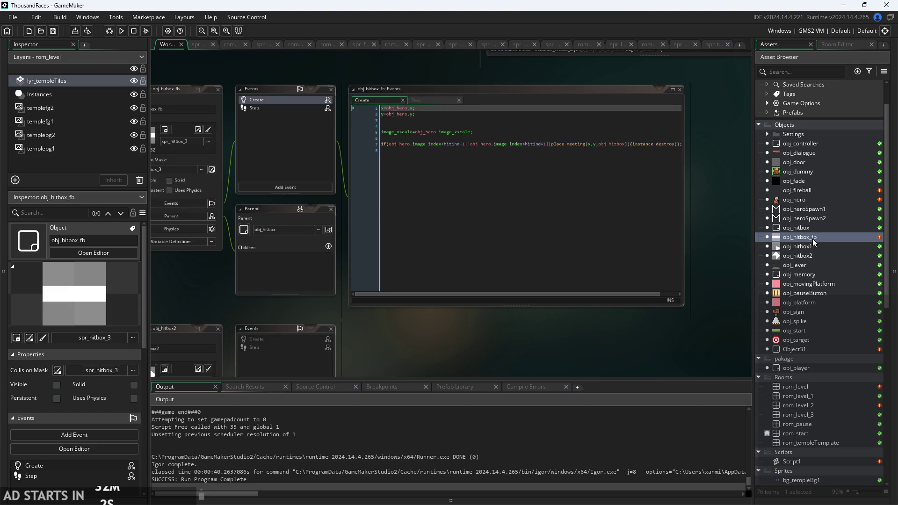
{"action": "scroll", "coordinate": [812, 288], "scroll_direction": "down", "scroll_amount": 8}
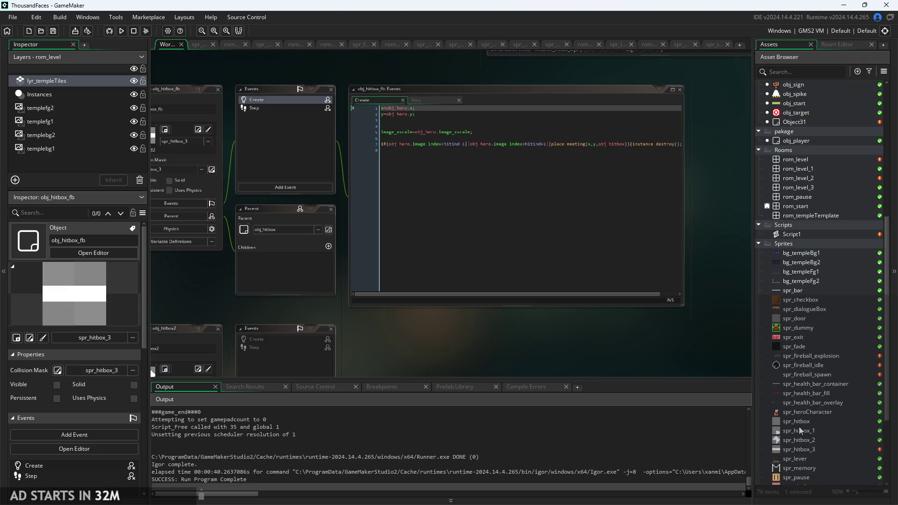
Rename the spr_hitbox_3 sprite to spr_hitbox_fb.
{"action": "double_click", "coordinate": [814, 450]}
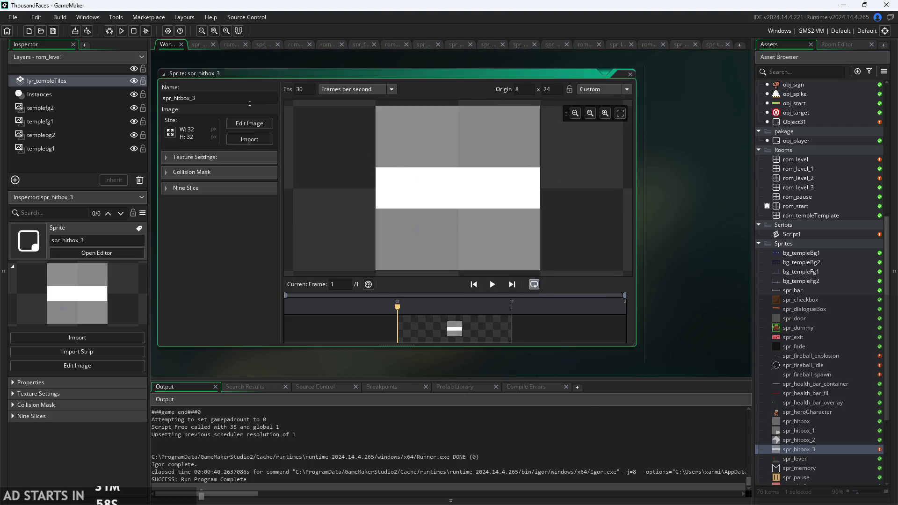
{"action": "key", "text": "Left"}
{"action": "type", "text": "fb"}
Fill the sprite's image solid white with the Fill tool.
{"action": "left_click", "coordinate": [247, 122]}
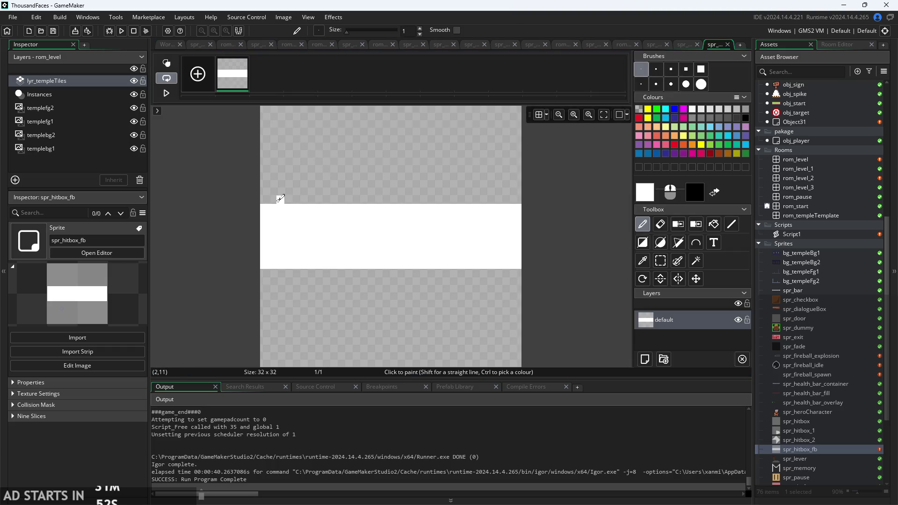
{"action": "left_click", "coordinate": [714, 224]}
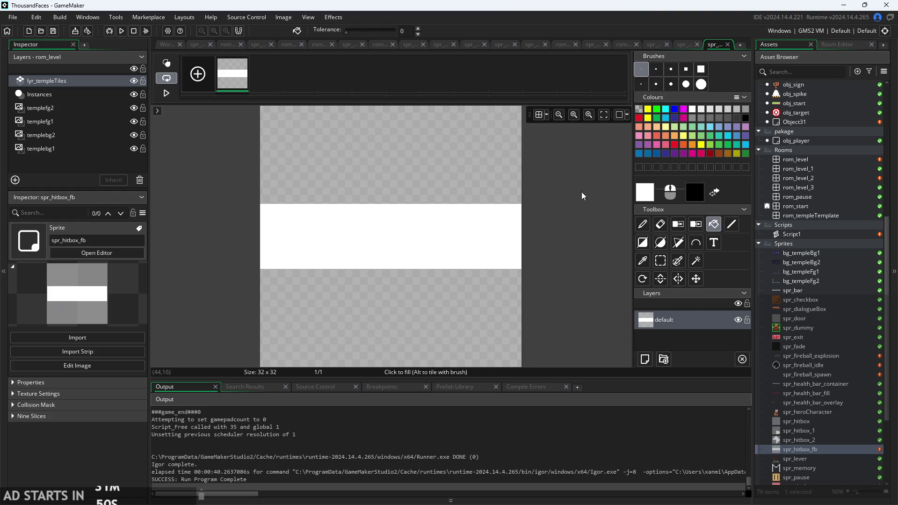
{"action": "left_click", "coordinate": [455, 143]}
{"action": "left_click", "coordinate": [467, 302]}
{"action": "scroll", "coordinate": [608, 271], "scroll_direction": "down", "scroll_amount": 2}
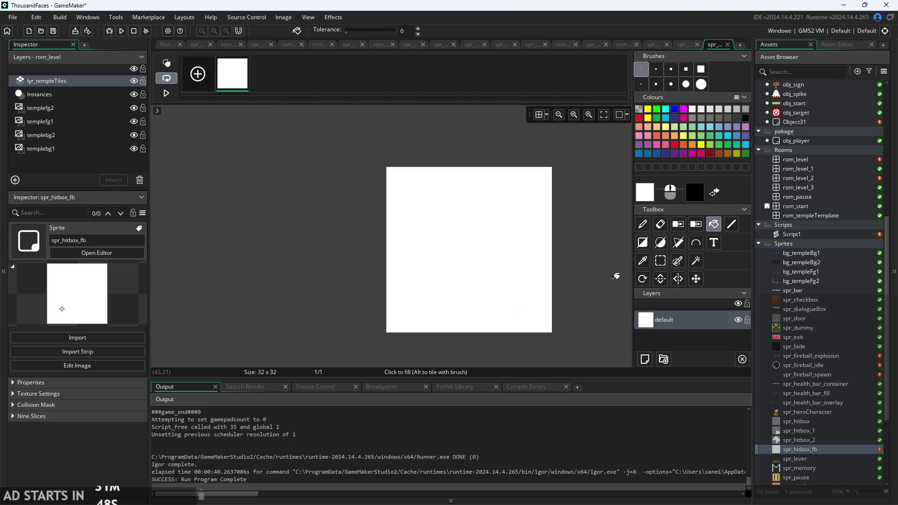
{"action": "scroll", "coordinate": [604, 276], "scroll_direction": "up", "scroll_amount": 1}
{"action": "scroll", "coordinate": [562, 274], "scroll_direction": "right", "scroll_amount": 1}
{"action": "scroll", "coordinate": [561, 262], "scroll_direction": "up", "scroll_amount": 1}
{"action": "scroll", "coordinate": [562, 251], "scroll_direction": "down", "scroll_amount": 1}
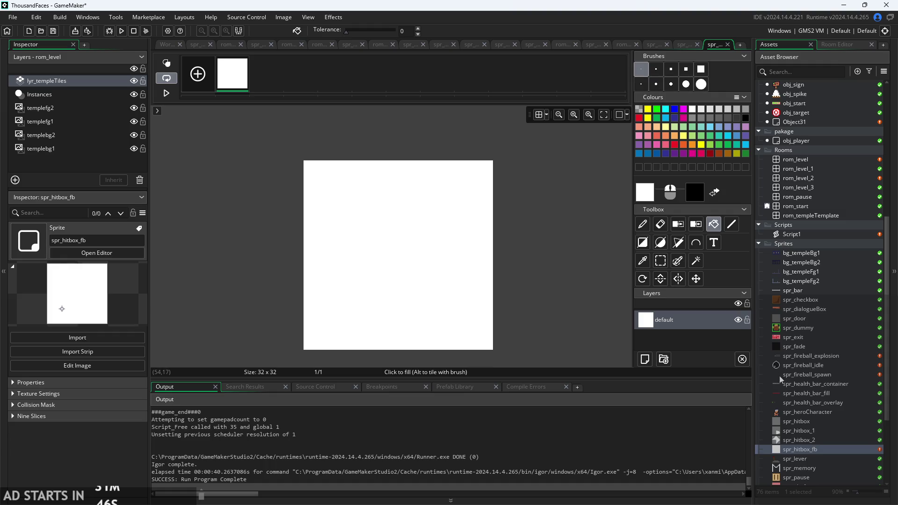
{"action": "scroll", "coordinate": [819, 327], "scroll_direction": "up", "scroll_amount": 2}
Set the sprite's origin to Middle Centre at 16, 16.
{"action": "left_click", "coordinate": [167, 45]}
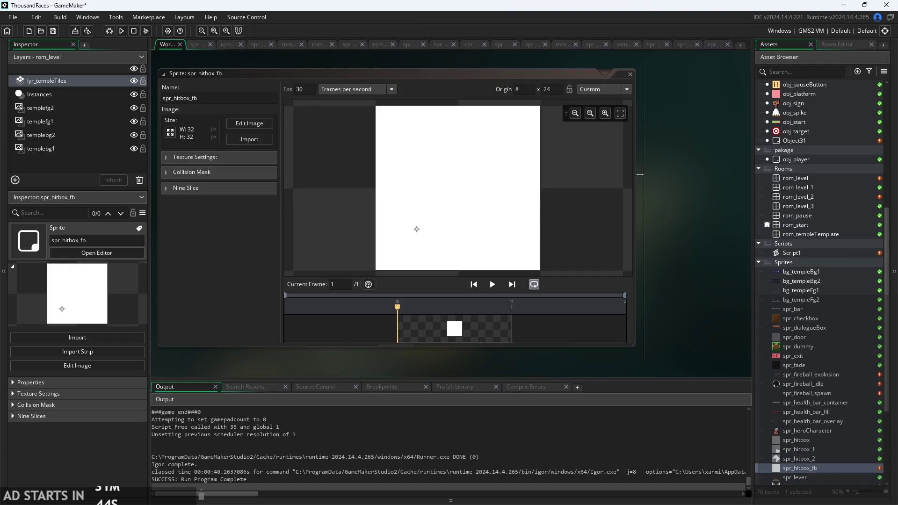
{"action": "left_click", "coordinate": [520, 89]}
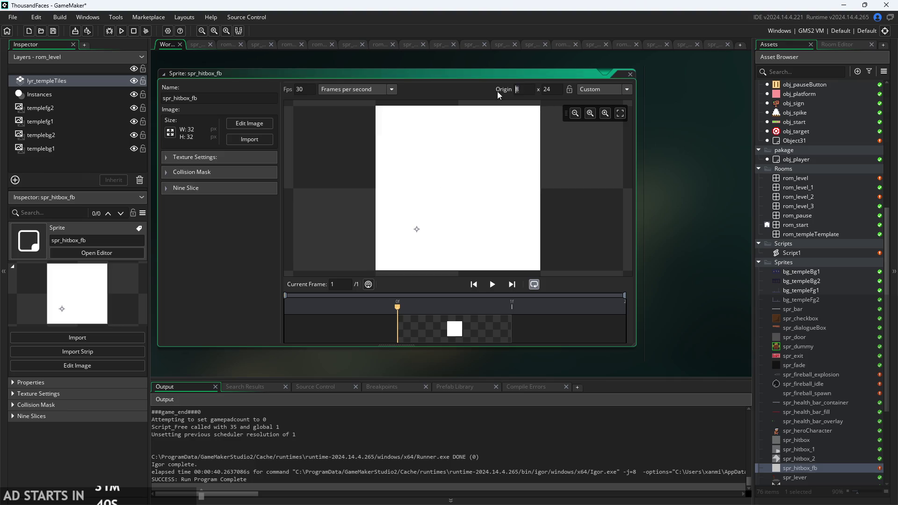
{"action": "left_click", "coordinate": [627, 89]}
{"action": "left_click", "coordinate": [609, 126]}
{"action": "scroll", "coordinate": [664, 176], "scroll_direction": "up", "scroll_amount": 2}
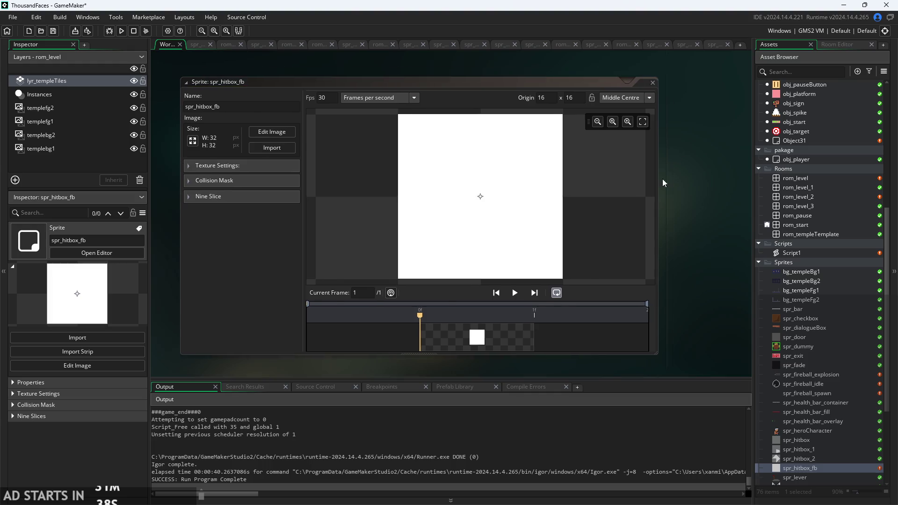
{"action": "scroll", "coordinate": [815, 304], "scroll_direction": "up", "scroll_amount": 5}
{"action": "scroll", "coordinate": [806, 267], "scroll_direction": "up", "scroll_amount": 4}
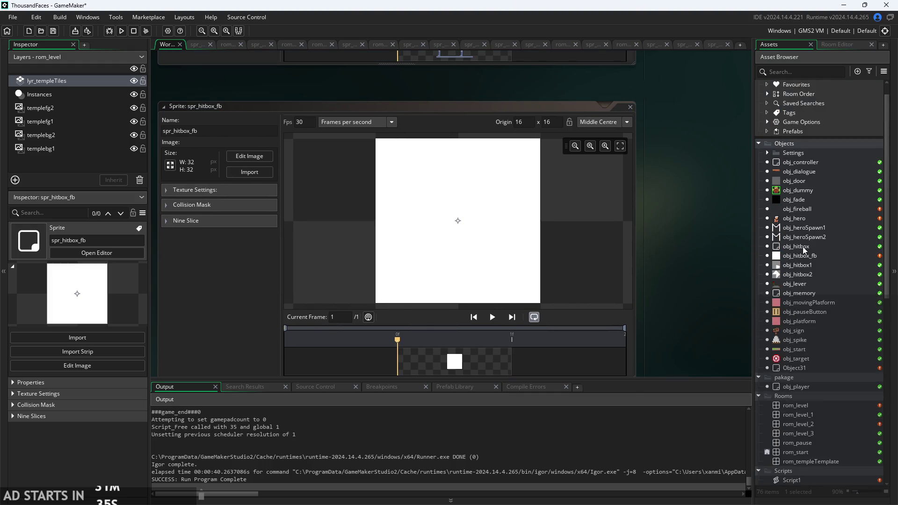
In obj_hitbox_fb's Create code, replace obj_hero.y on line 2 with the start of a fireball reference.
{"action": "double_click", "coordinate": [800, 256]}
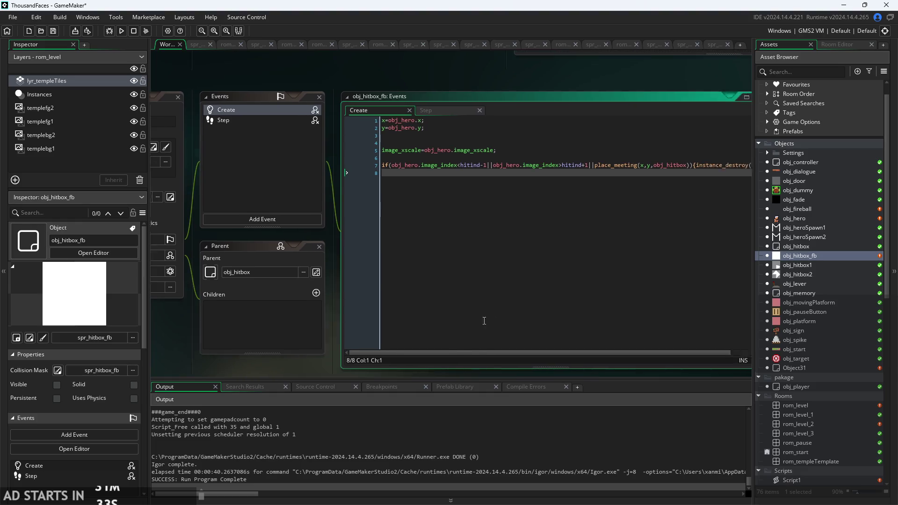
{"action": "left_click_drag", "start_coordinate": [305, 266], "coordinate": [454, 251]}
{"action": "scroll", "coordinate": [553, 124], "scroll_direction": "up", "scroll_amount": 1}
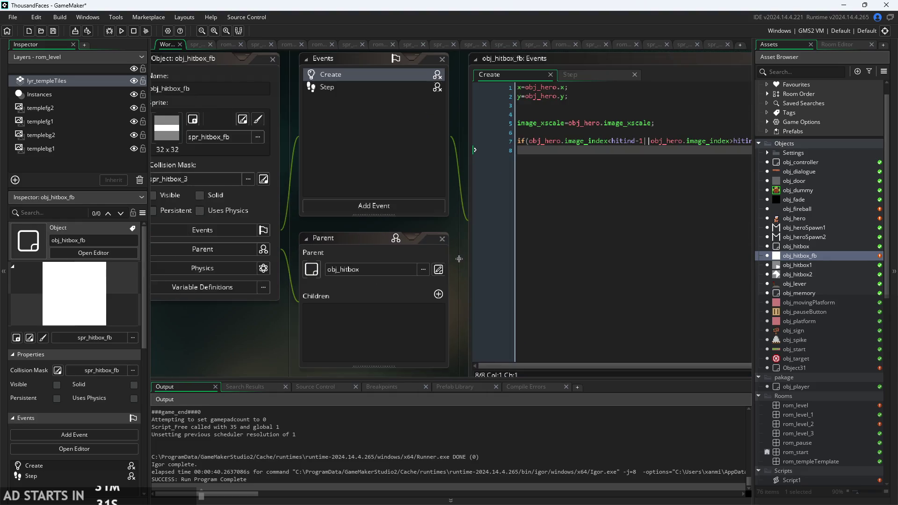
{"action": "left_click", "coordinate": [553, 124]}
{"action": "left_click", "coordinate": [546, 131]}
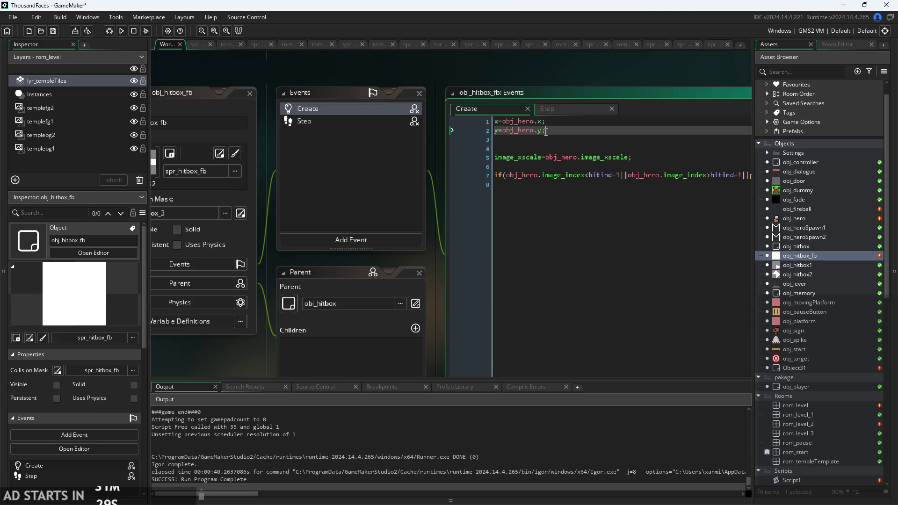
{"action": "key", "text": "Left"}
{"action": "key", "text": "BackSpace"}
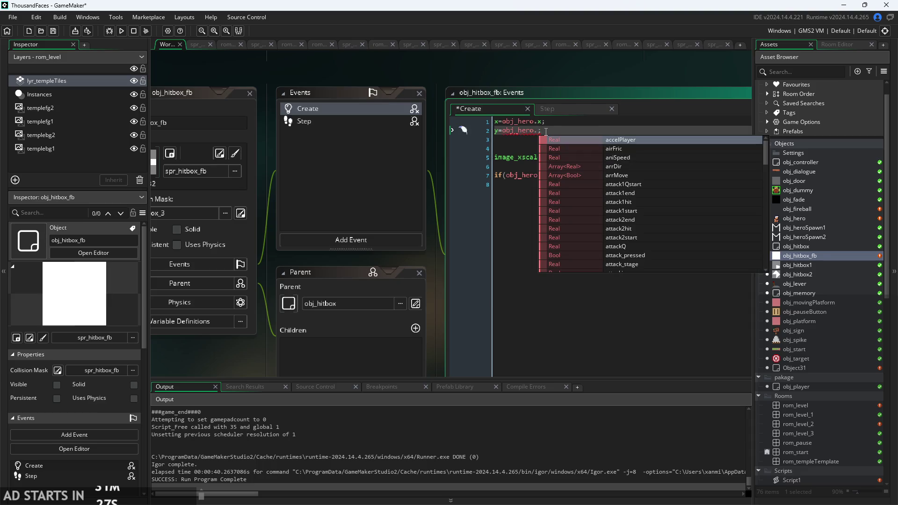
{"action": "key", "text": "BackSpace"}
{"action": "key", "text": "BackSpace"}
{"action": "key", "text": "BackSpace"}
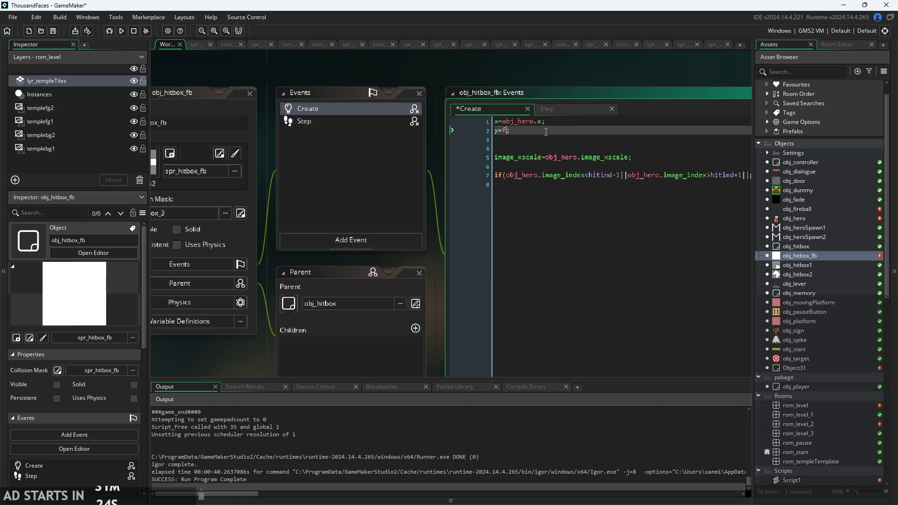
{"action": "type", "text": "ir"}
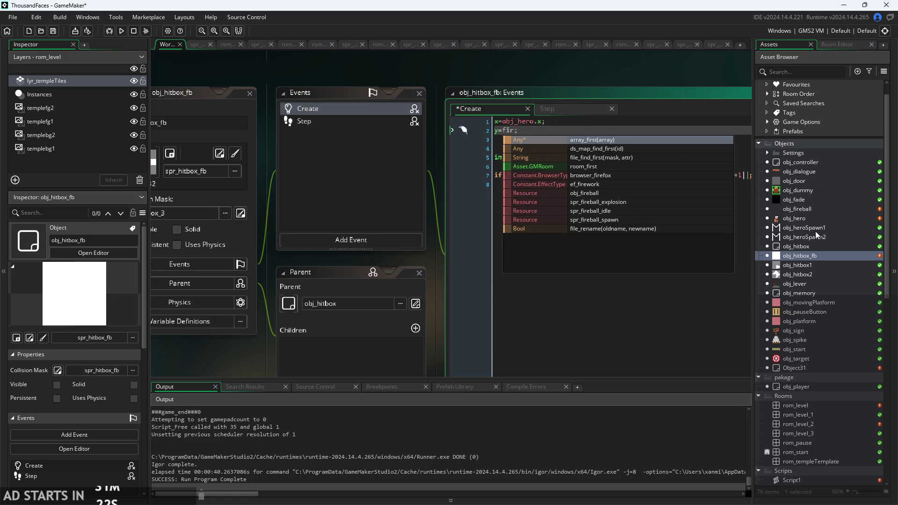
Rename the unused Object31 to obj_fireball_explosion.
{"action": "double_click", "coordinate": [810, 366]}
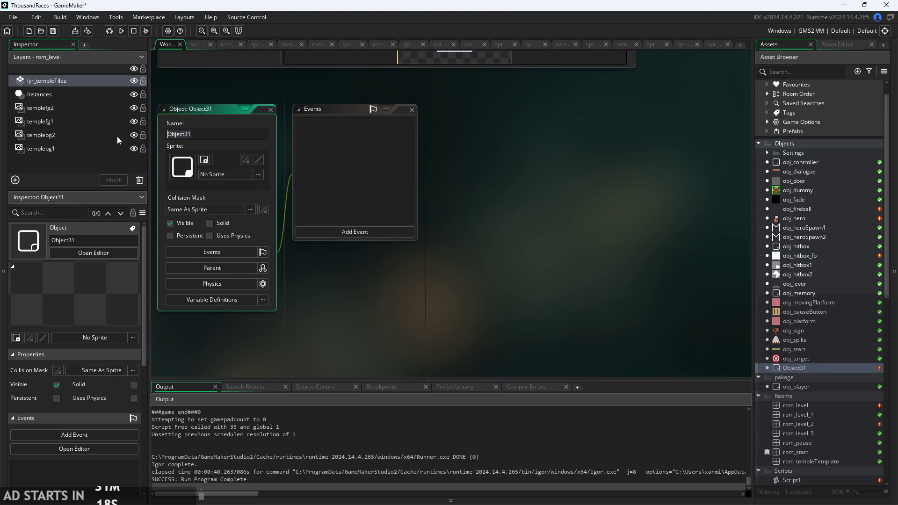
{"action": "type", "text": "fireball"}
{"action": "key", "text": "ctrl+BackSpace"}
{"action": "type", "text": "obj_fireball_explosion"}
{"action": "key", "text": "Return"}
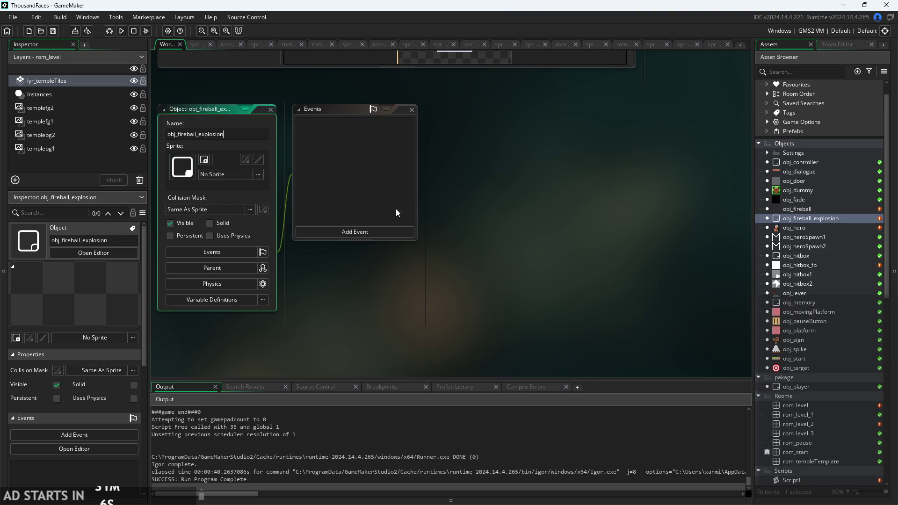
Assign spr_fireball_explosion as its sprite, keeping the collision mask Same As Sprite.
{"action": "scroll", "coordinate": [822, 286], "scroll_direction": "down", "scroll_amount": 7}
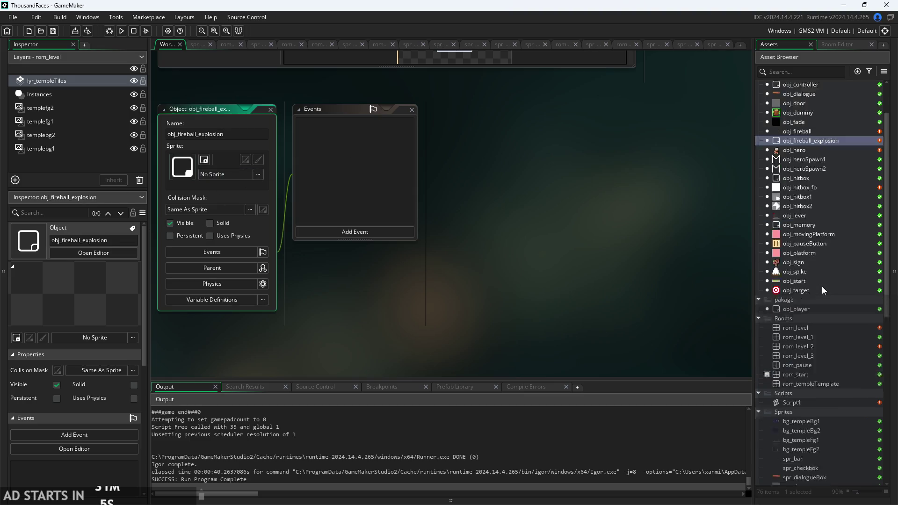
{"action": "left_click", "coordinate": [216, 183]}
{"action": "scroll", "coordinate": [377, 281], "scroll_direction": "down", "scroll_amount": 1}
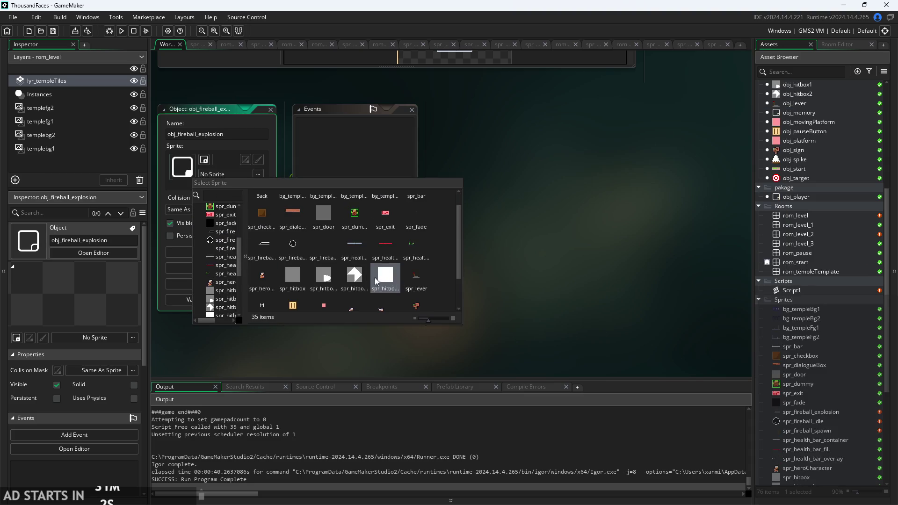
{"action": "left_click", "coordinate": [262, 243]}
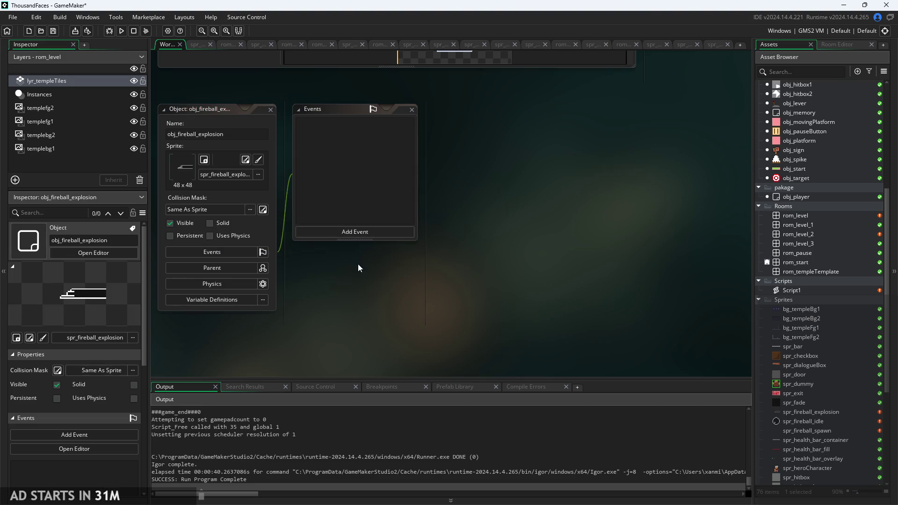
{"action": "left_click", "coordinate": [241, 209]}
{"action": "left_click", "coordinate": [241, 245]}
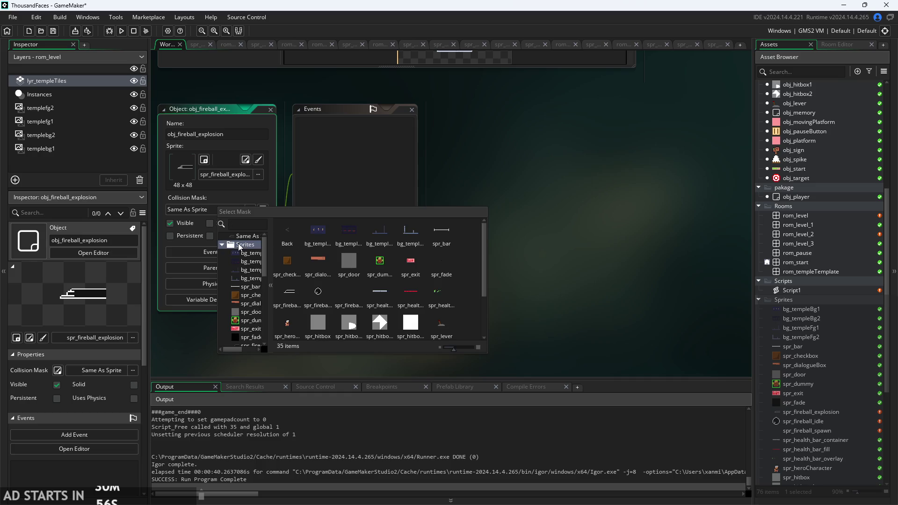
{"action": "scroll", "coordinate": [368, 290], "scroll_direction": "down", "scroll_amount": 1}
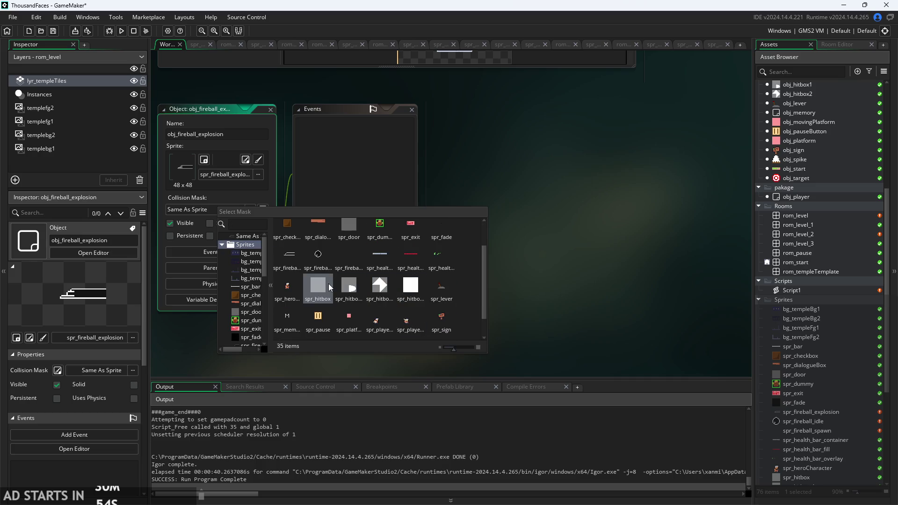
{"action": "left_click", "coordinate": [564, 266]}
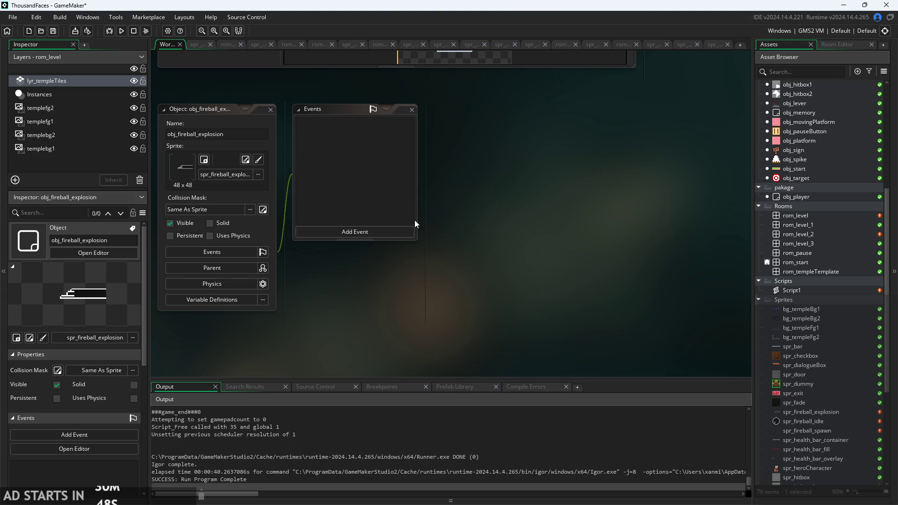
{"action": "left_click_drag", "start_coordinate": [449, 200], "coordinate": [482, 206]}
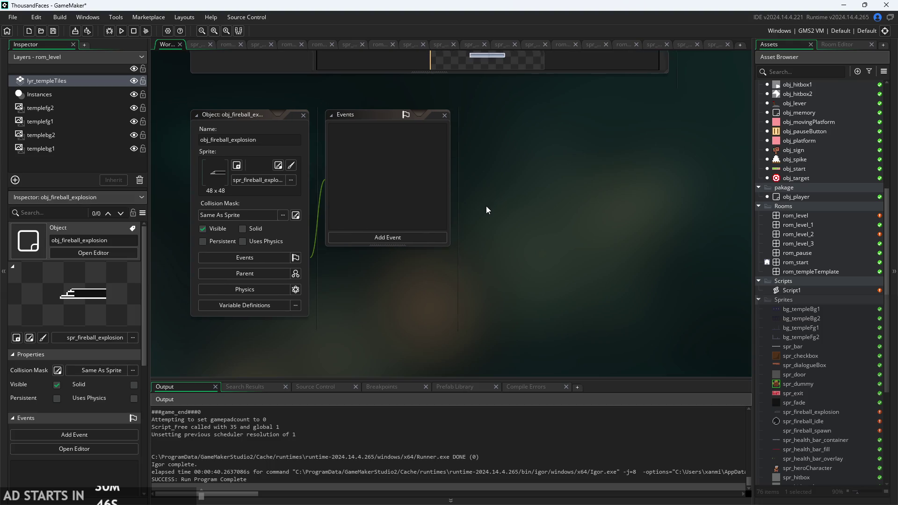
{"action": "scroll", "coordinate": [838, 228], "scroll_direction": "up", "scroll_amount": 7}
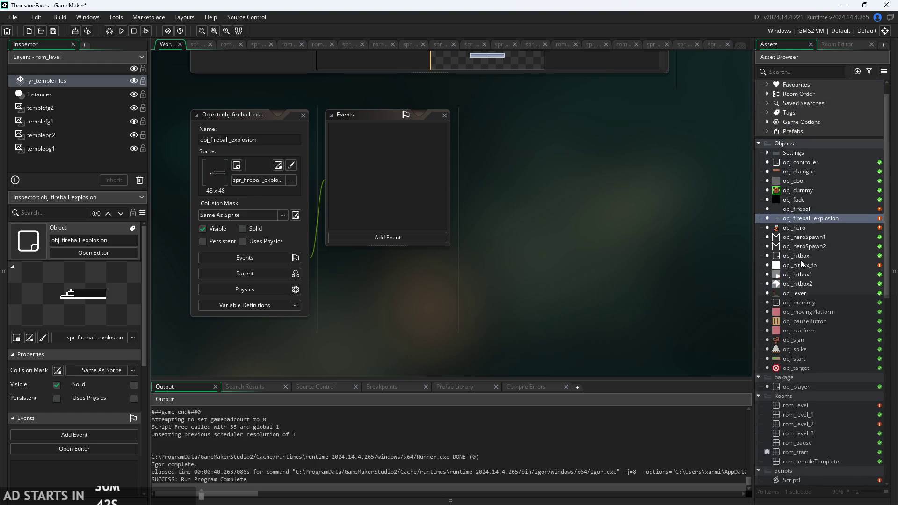
{"action": "left_click", "coordinate": [404, 237]}
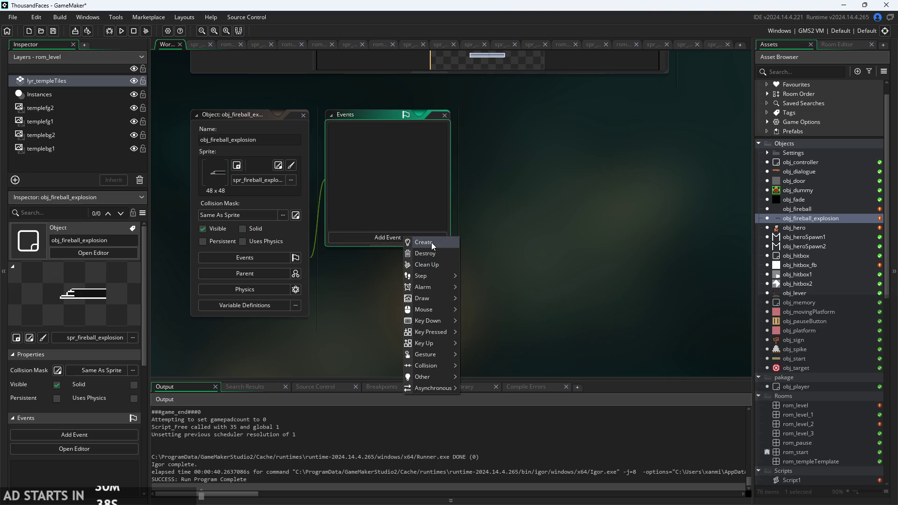
Add an empty Create event to obj_fireball_explosion.
{"action": "left_click", "coordinate": [432, 242]}
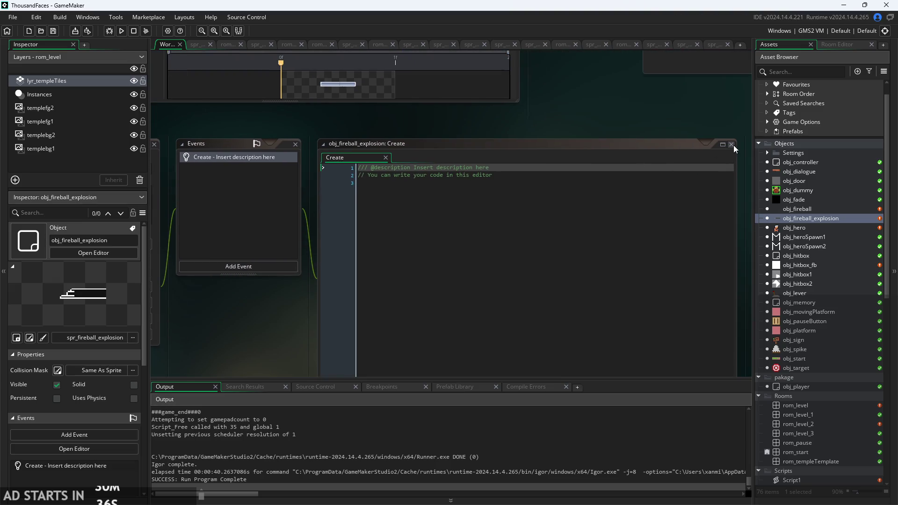
{"action": "left_click", "coordinate": [732, 144]}
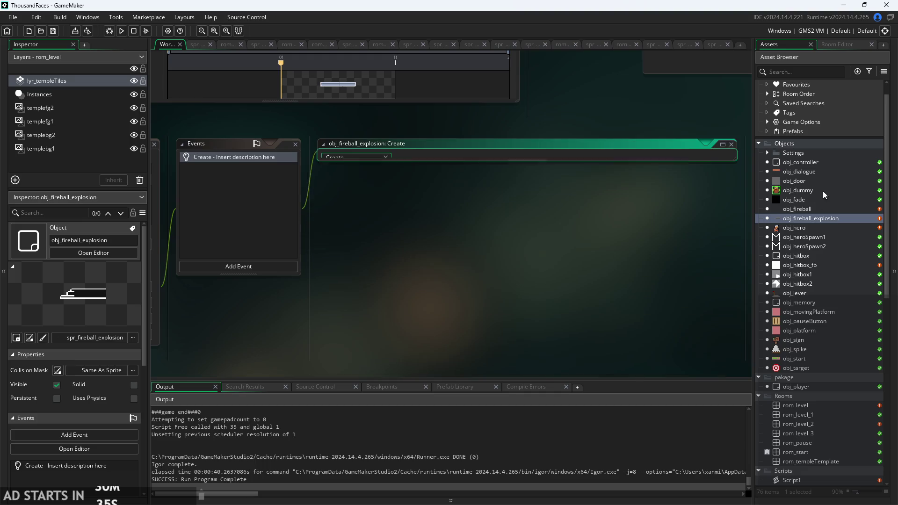
{"action": "left_click", "coordinate": [799, 209]}
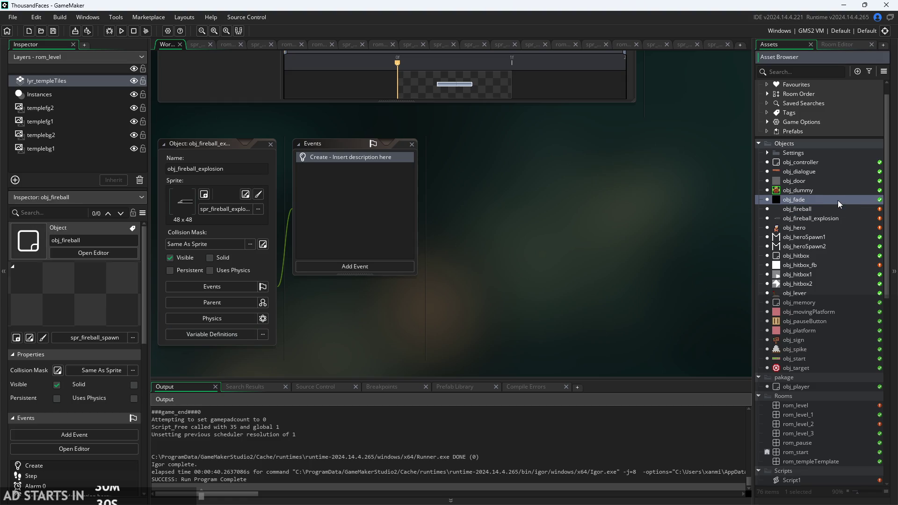
Delete the sprite_index check block at the end of obj_fireball's Step code.
{"action": "scroll", "coordinate": [636, 242], "scroll_direction": "down", "scroll_amount": 5}
{"action": "scroll", "coordinate": [636, 243], "scroll_direction": "up", "scroll_amount": 5}
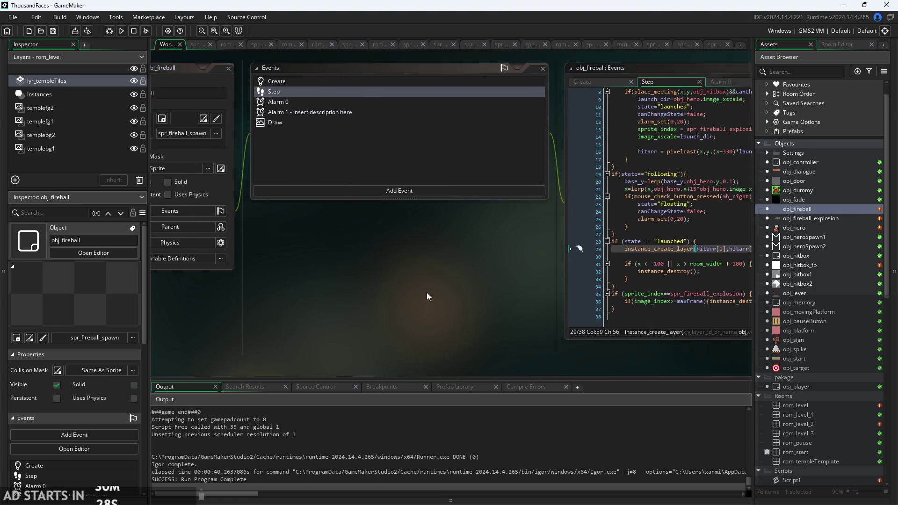
{"action": "scroll", "coordinate": [394, 285], "scroll_direction": "up", "scroll_amount": 3}
{"action": "scroll", "coordinate": [288, 299], "scroll_direction": "up", "scroll_amount": 2}
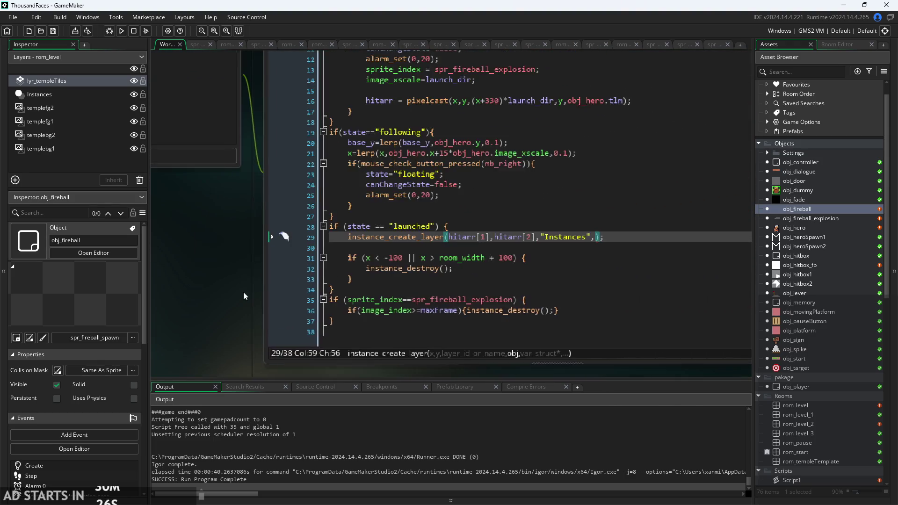
{"action": "left_click_drag", "start_coordinate": [281, 294], "coordinate": [143, 271]}
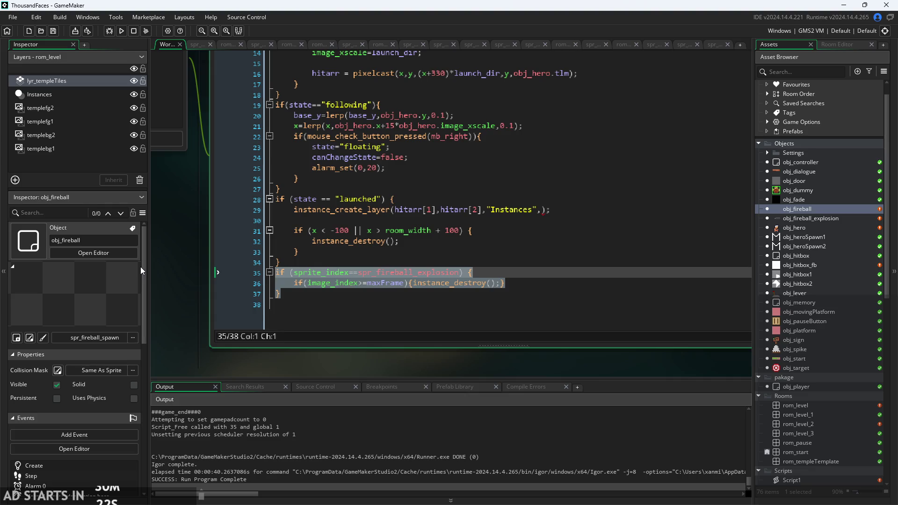
{"action": "key", "text": "BackSpace"}
{"action": "key", "text": "BackSpace"}
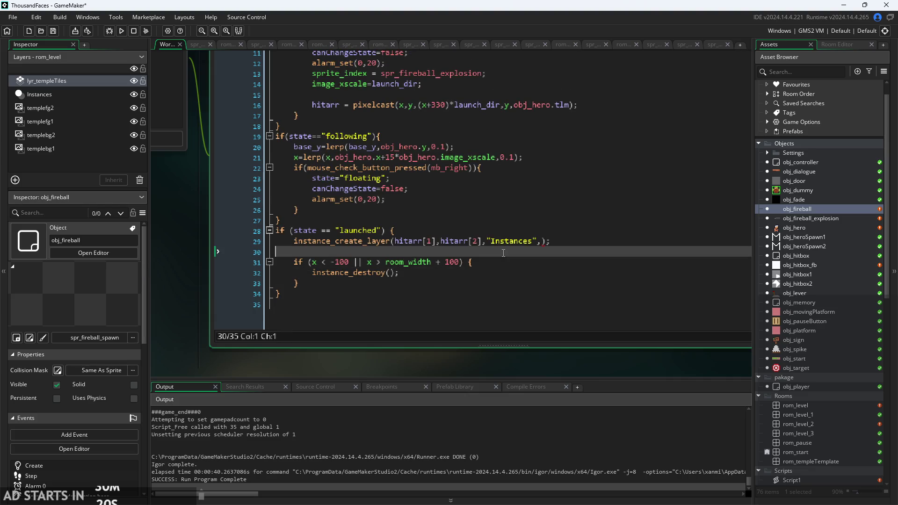
Remove the off-screen check around instance_destroy and unindent that line.
{"action": "left_click", "coordinate": [472, 262]}
{"action": "left_click", "coordinate": [460, 262]}
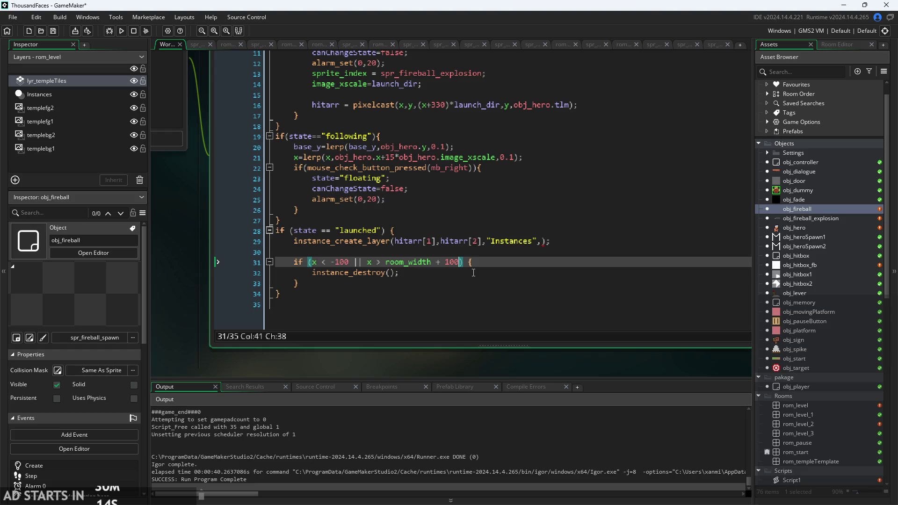
{"action": "key", "text": "Down"}
{"action": "key", "text": "Down"}
{"action": "key", "text": "BackSpace"}
{"action": "key", "text": "BackSpace"}
{"action": "key", "text": "BackSpace"}
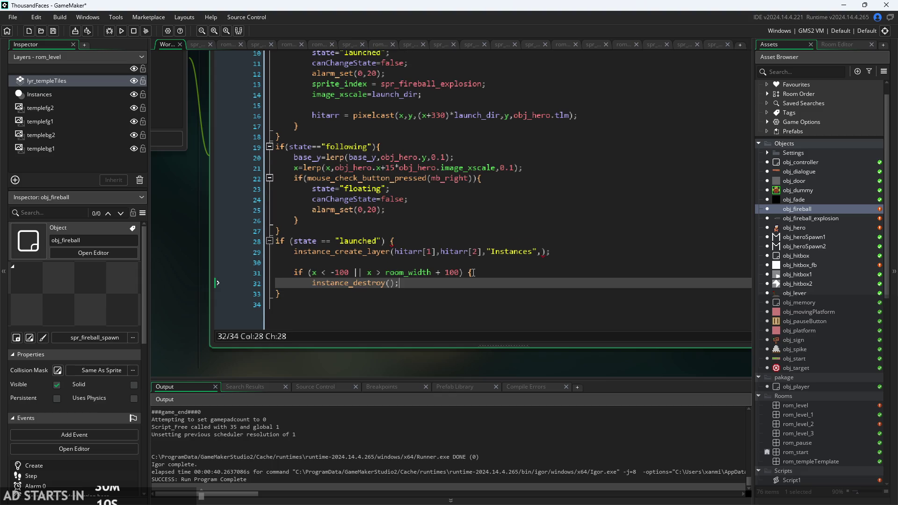
{"action": "key", "text": "Up"}
{"action": "key", "text": "Home"}
{"action": "key", "text": "Home"}
{"action": "key", "text": "shift+End"}
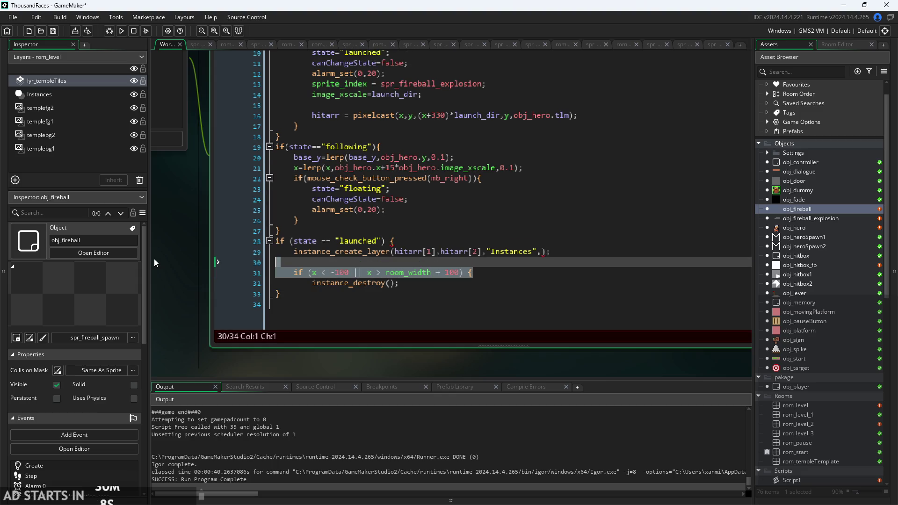
{"action": "key", "text": "BackSpace"}
{"action": "key", "text": "BackSpace"}
{"action": "key", "text": "BackSpace"}
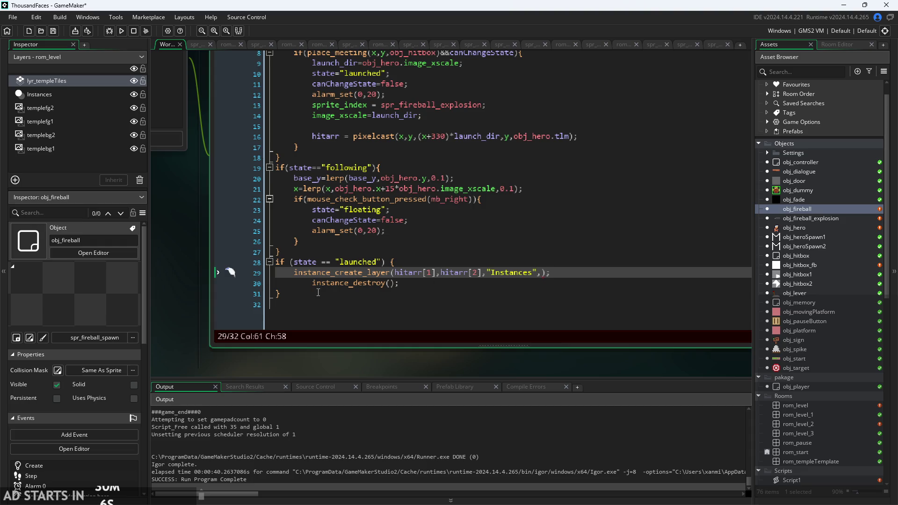
{"action": "key", "text": "Down"}
{"action": "key", "text": "Home"}
{"action": "key", "text": "BackSpace"}
{"action": "key", "text": "BackSpace"}
{"action": "key", "text": "BackSpace"}
{"action": "key", "text": "BackSpace"}
Extend the spawn call with obj_fireball_explosion and {image_xscale : launch_dir}.
{"action": "left_click", "coordinate": [518, 272]}
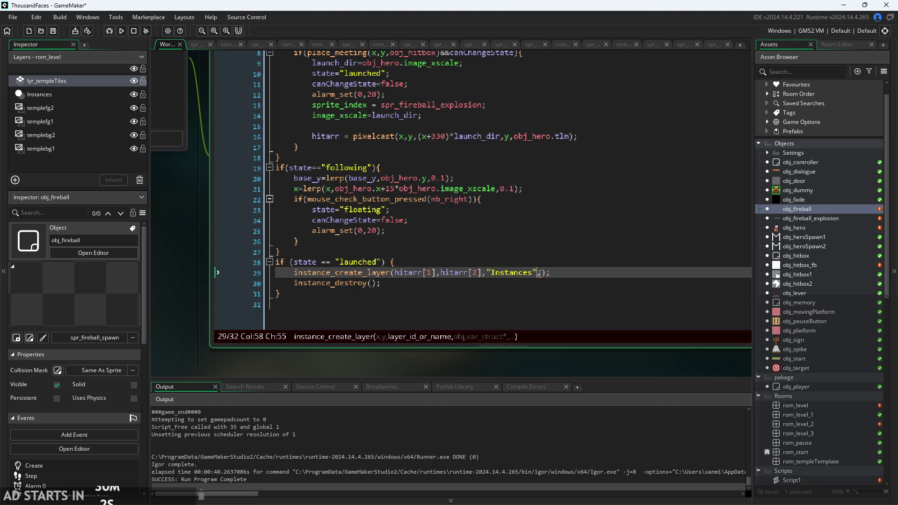
{"action": "type", "text": ",obj_firba"}
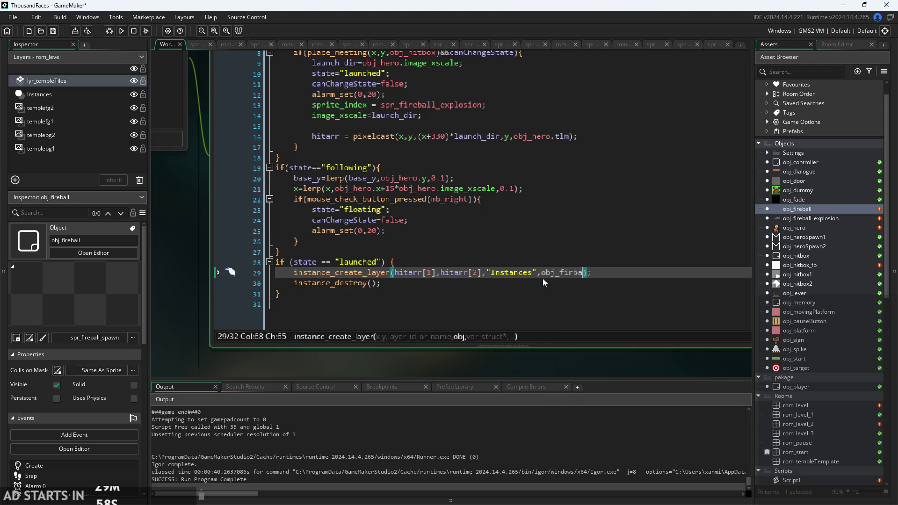
{"action": "key", "text": "Return"}
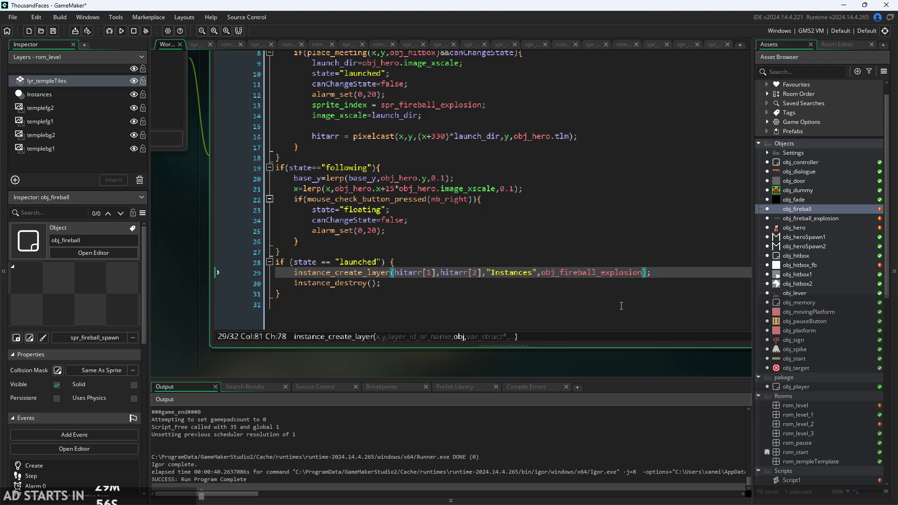
{"action": "type", "text": ",{"}
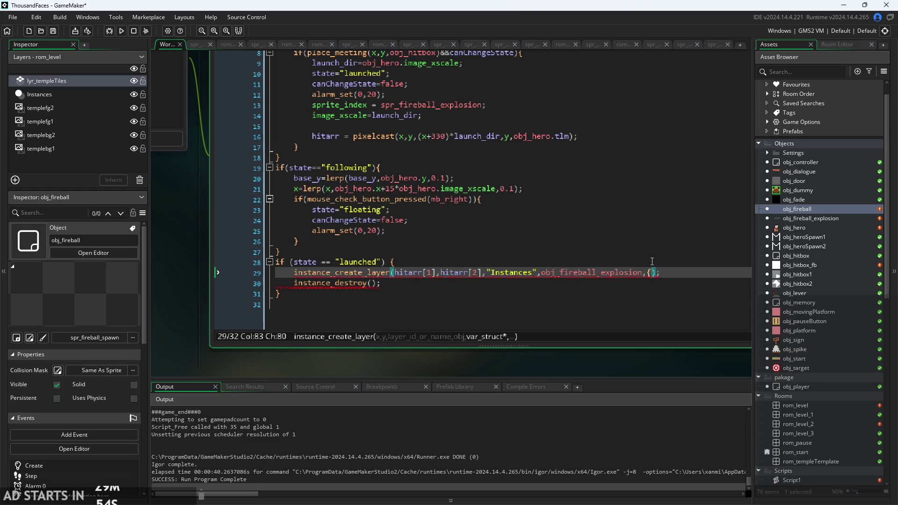
{"action": "type", "text": "image_x"}
{"action": "type", "text": "scale"}
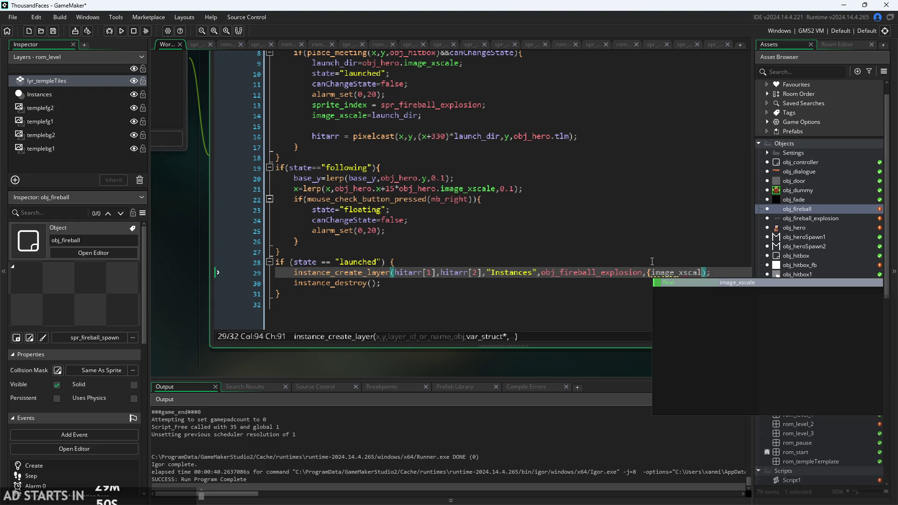
{"action": "type", "text": " : "}
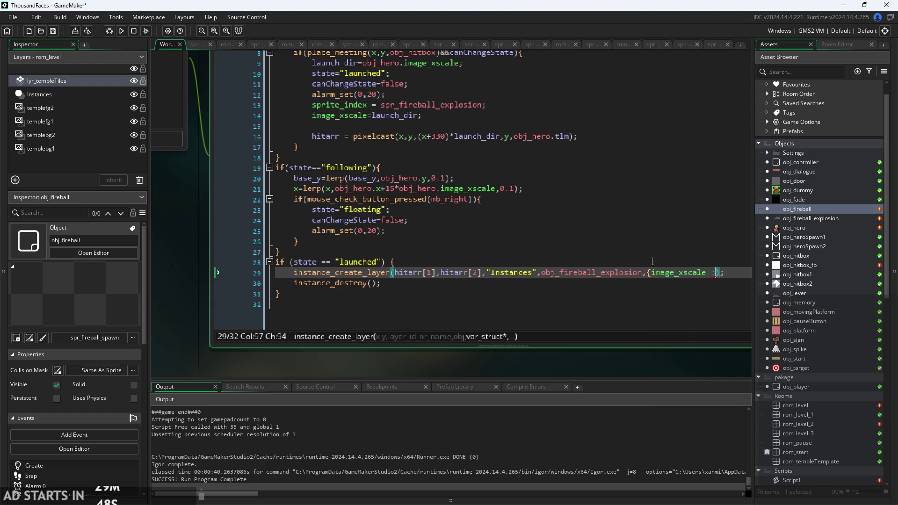
{"action": "type", "text": "}"}
{"action": "type", "text": "launch"}
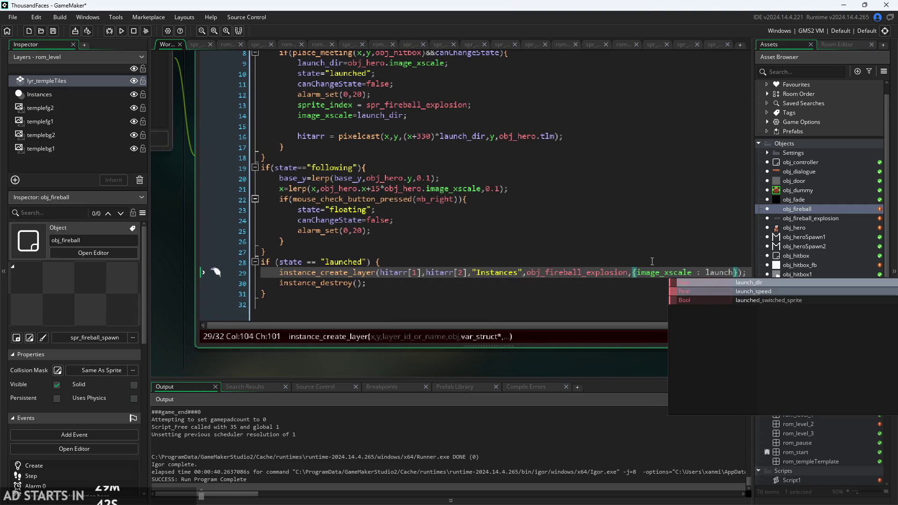
{"action": "key", "text": "Return"}
{"action": "left_click", "coordinate": [652, 261]}
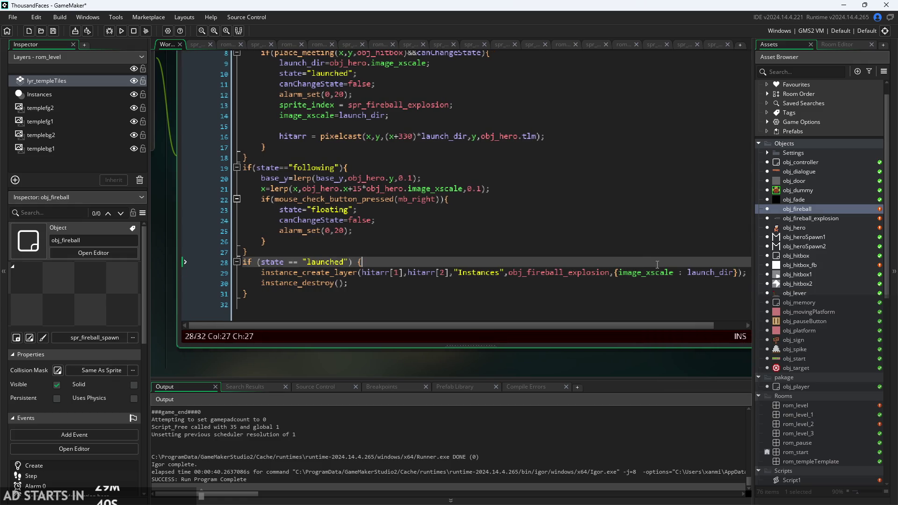
{"action": "left_click", "coordinate": [421, 283]}
{"action": "left_click", "coordinate": [465, 272]}
{"action": "scroll", "coordinate": [418, 288], "scroll_direction": "down", "scroll_amount": 1}
{"action": "scroll", "coordinate": [419, 289], "scroll_direction": "down", "scroll_amount": 1}
{"action": "scroll", "coordinate": [462, 253], "scroll_direction": "down", "scroll_amount": 1}
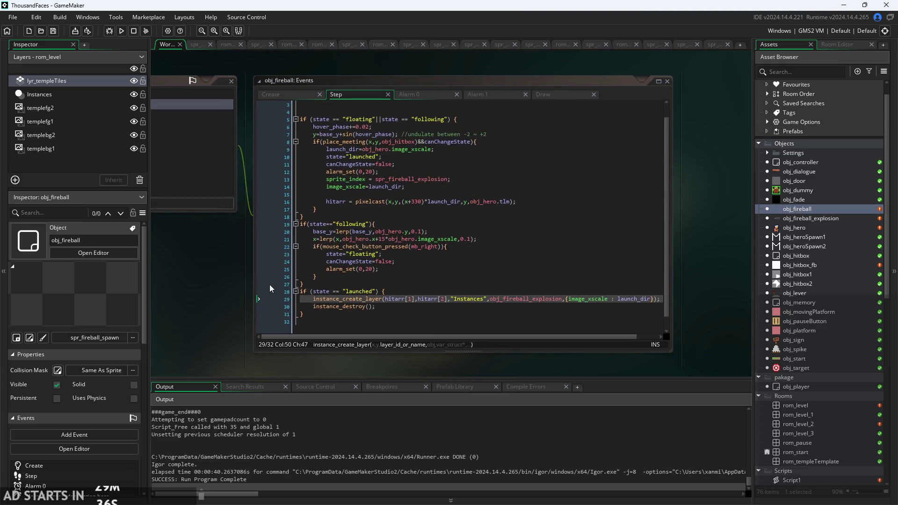
{"action": "scroll", "coordinate": [464, 253], "scroll_direction": "down", "scroll_amount": 1}
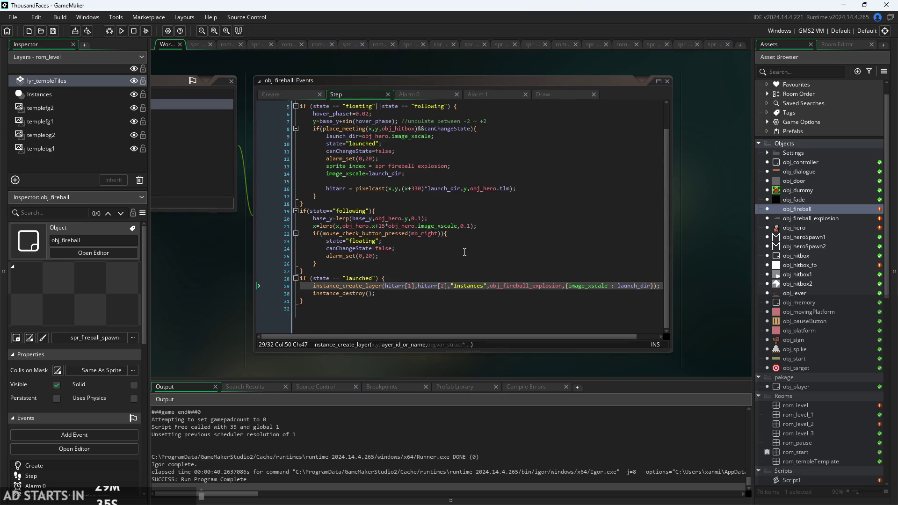
{"action": "left_click", "coordinate": [411, 89]}
{"action": "left_click", "coordinate": [487, 94]}
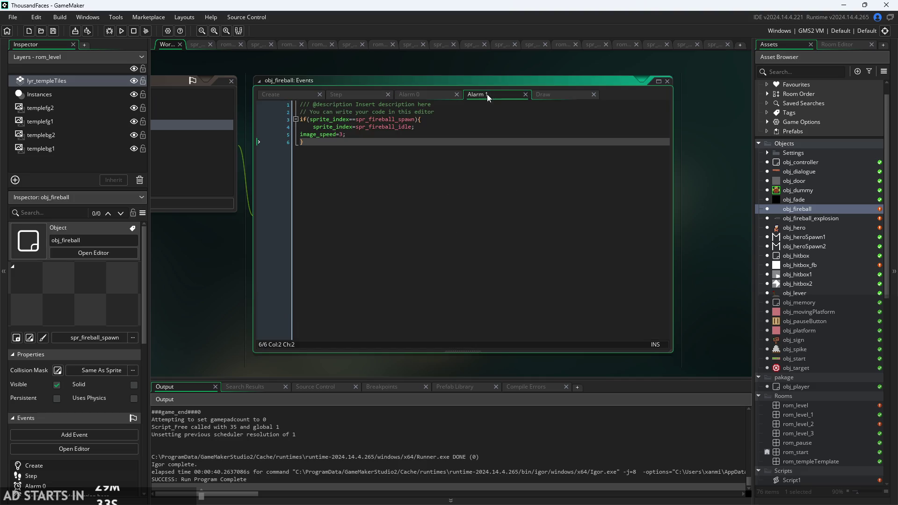
{"action": "left_click", "coordinate": [563, 96]}
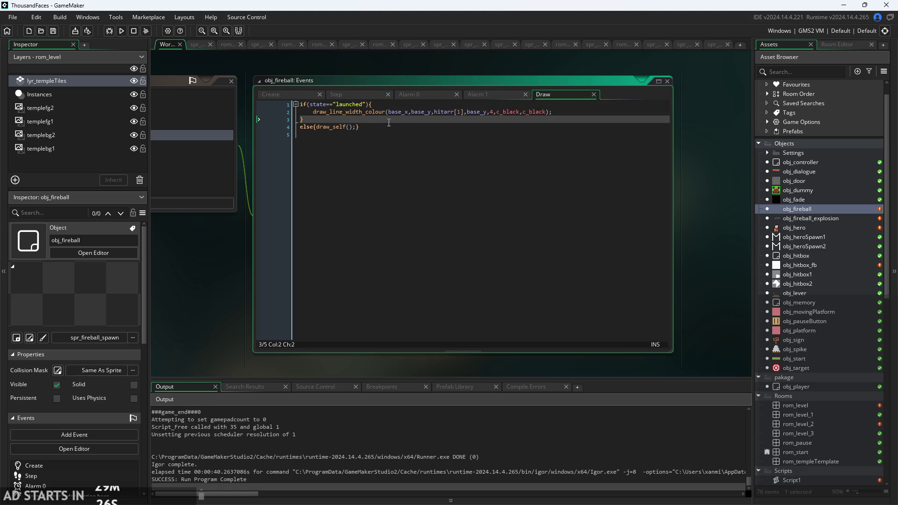
{"action": "left_click", "coordinate": [361, 93]}
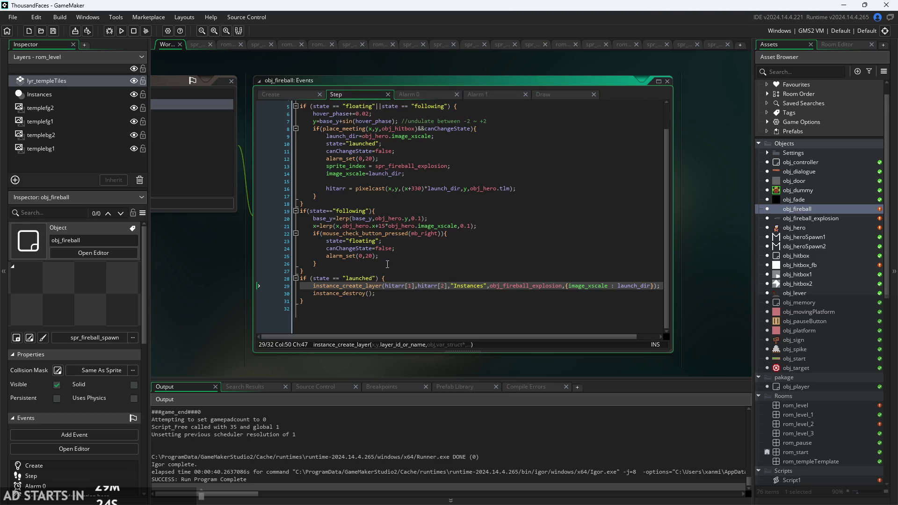
{"action": "left_click", "coordinate": [121, 31]}
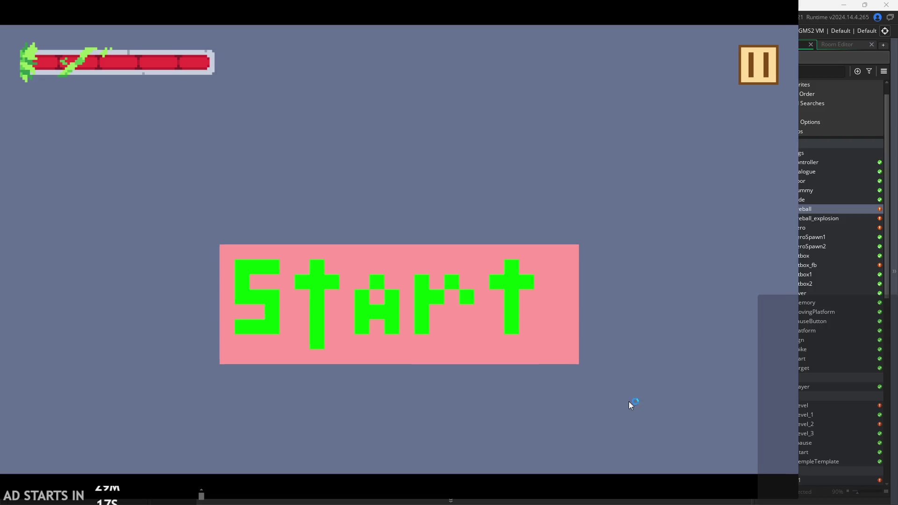
{"action": "left_click", "coordinate": [426, 319]}
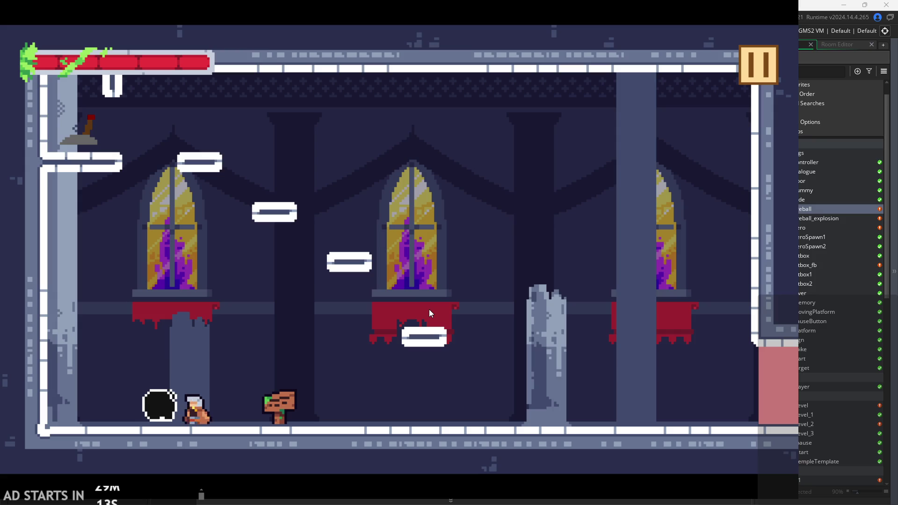
{"action": "key", "text": "Left"}
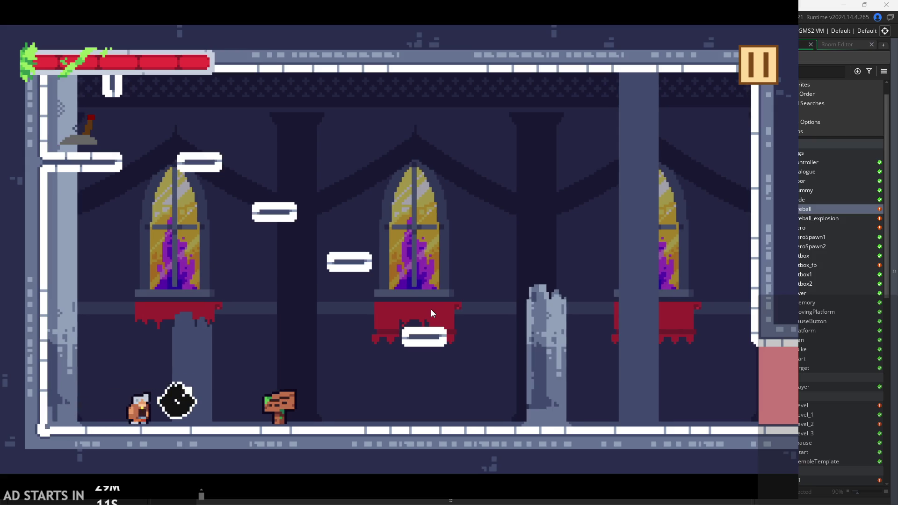
{"action": "key", "text": "Right"}
{"action": "key", "text": "space"}
{"action": "key", "text": "Right"}
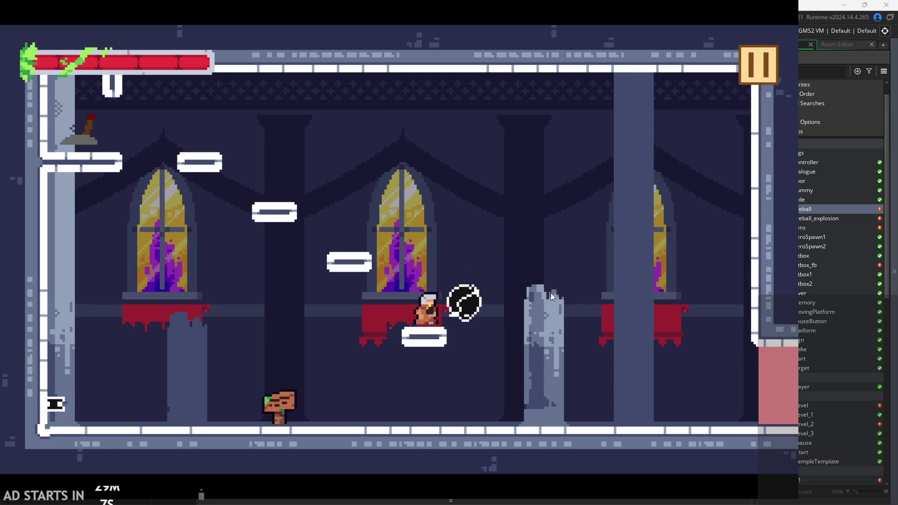
{"action": "key", "text": "Right"}
{"action": "left_click", "coordinate": [762, 73]}
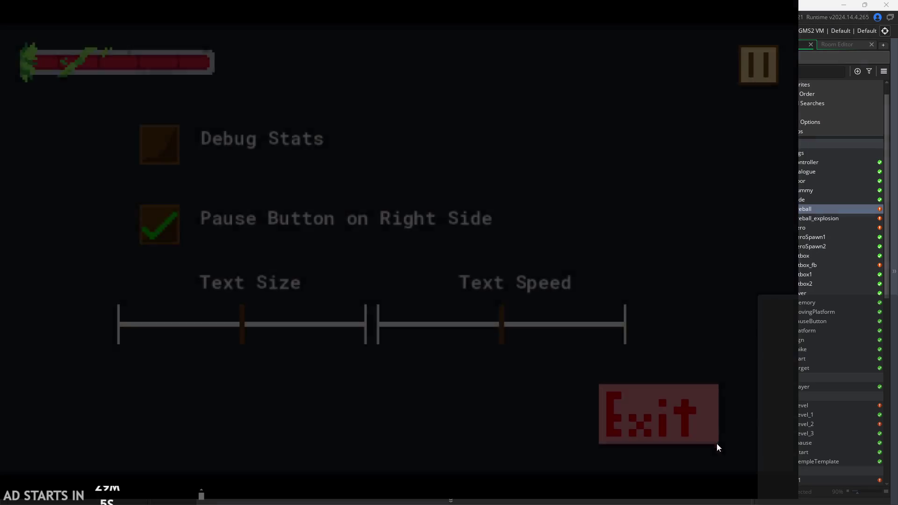
{"action": "left_click", "coordinate": [672, 401]}
{"action": "left_click", "coordinate": [450, 293]}
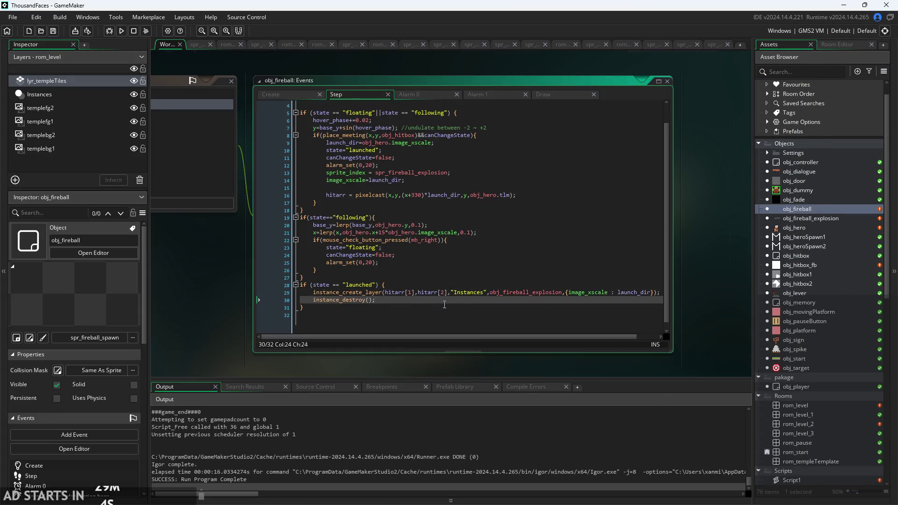
Try a -10 offset after hitarr[1] in the spawn call, then revert it.
{"action": "scroll", "coordinate": [444, 304], "scroll_direction": "up", "scroll_amount": 3}
{"action": "left_click", "coordinate": [400, 290]}
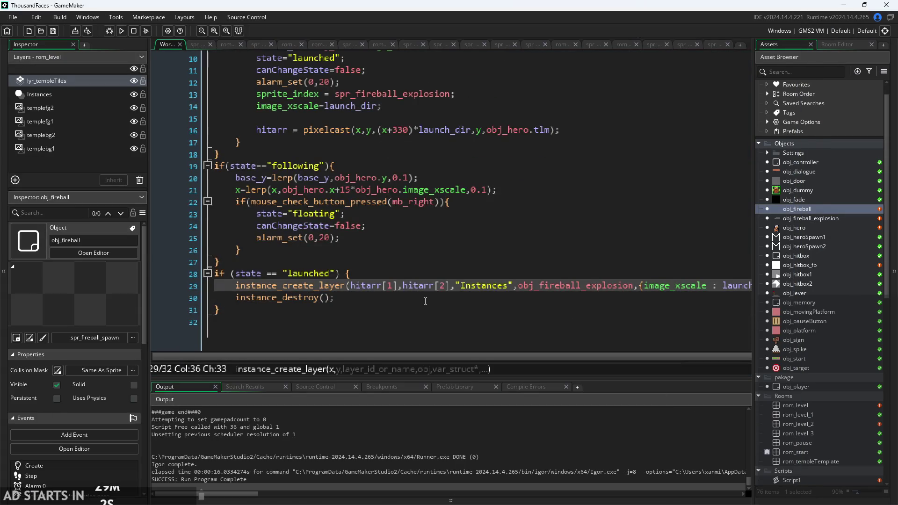
{"action": "type", "text": "-10"}
{"action": "key", "text": "Right"}
{"action": "key", "text": "Right"}
{"action": "key", "text": "Right"}
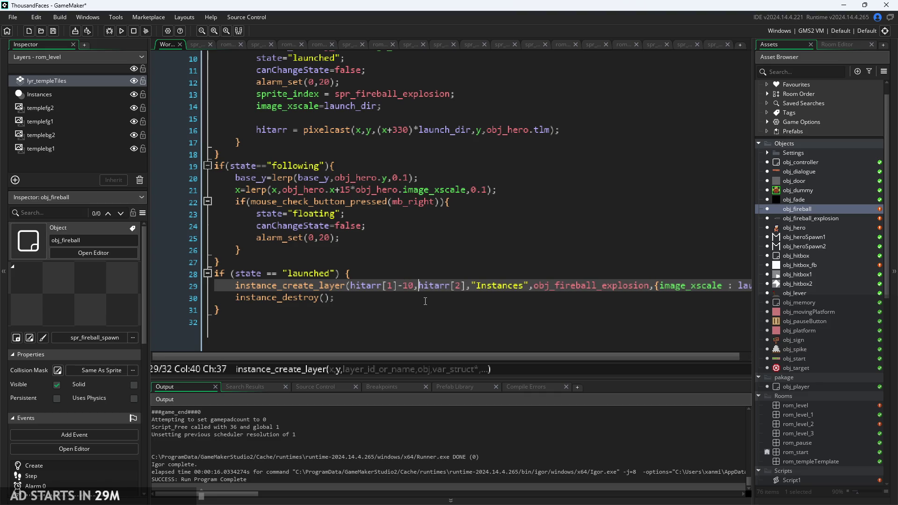
{"action": "key", "text": "Left"}
{"action": "key", "text": "Left"}
{"action": "key", "text": "Left"}
{"action": "key", "text": "BackSpace"}
{"action": "key", "text": "BackSpace"}
{"action": "key", "text": "BackSpace"}
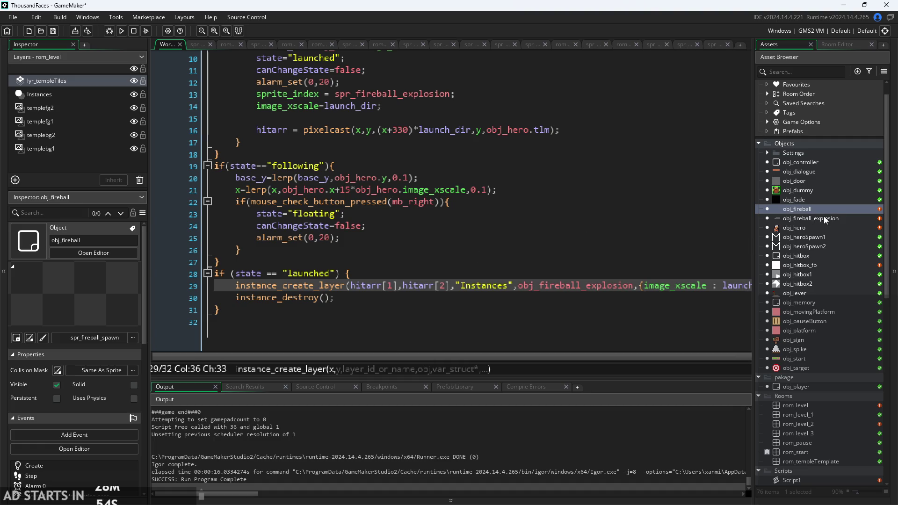
Open the obj_fireball object and the spr_fireball_spawn sprite.
{"action": "scroll", "coordinate": [823, 217], "scroll_direction": "down", "scroll_amount": 2}
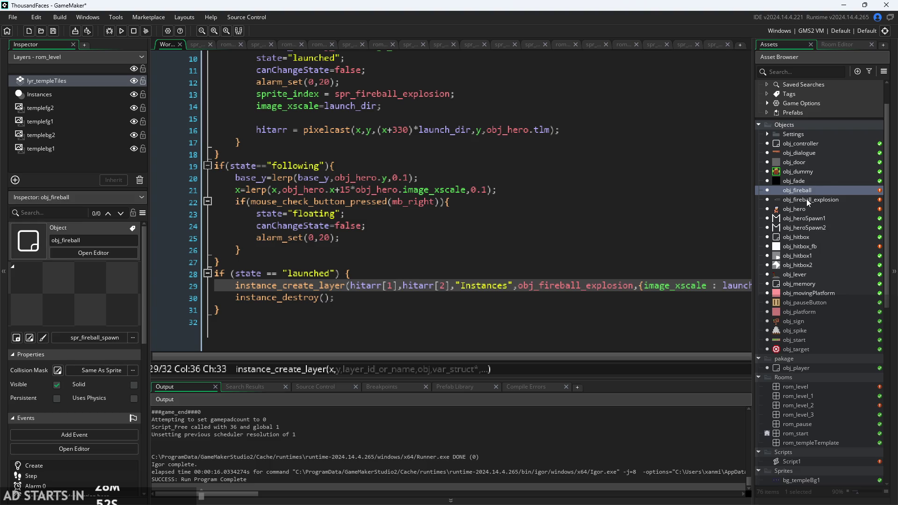
{"action": "double_click", "coordinate": [805, 190]}
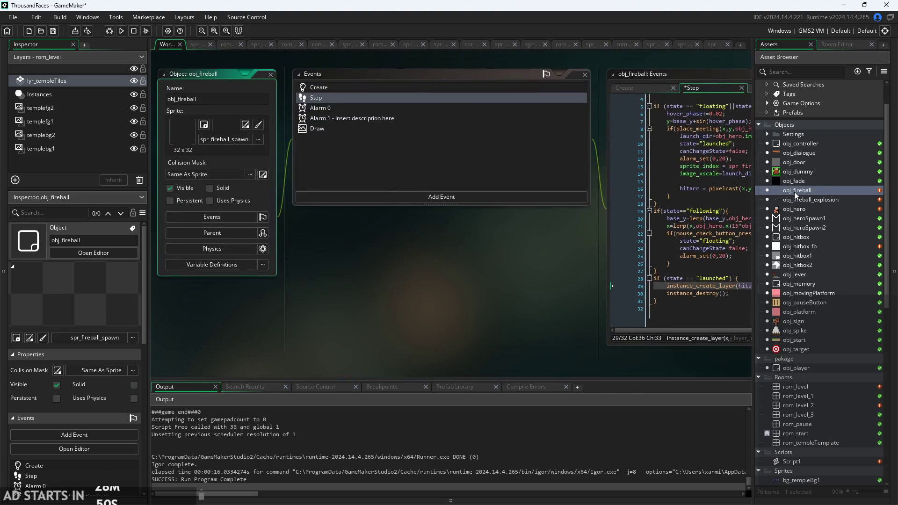
{"action": "scroll", "coordinate": [835, 425], "scroll_direction": "down", "scroll_amount": 8}
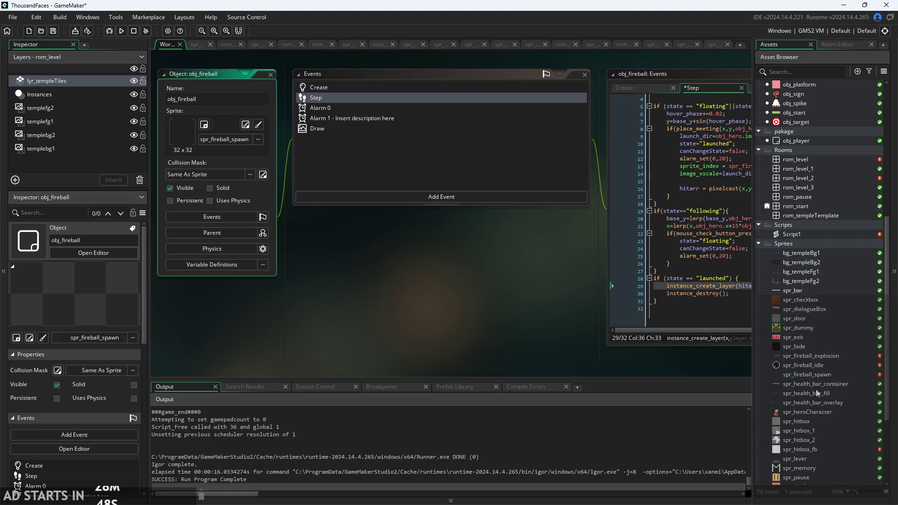
{"action": "double_click", "coordinate": [818, 375]}
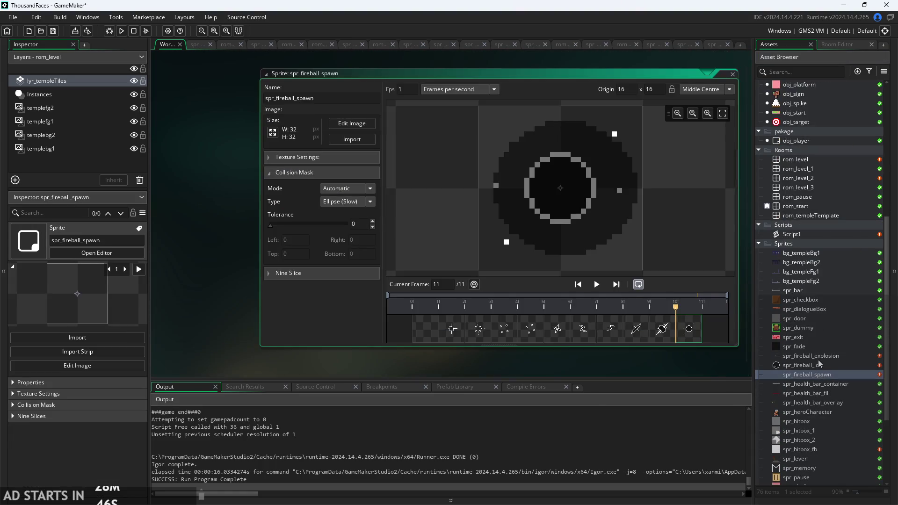
Set the spr_fireball_explosion origin to Middle Right (48, 24).
{"action": "double_click", "coordinate": [819, 363]}
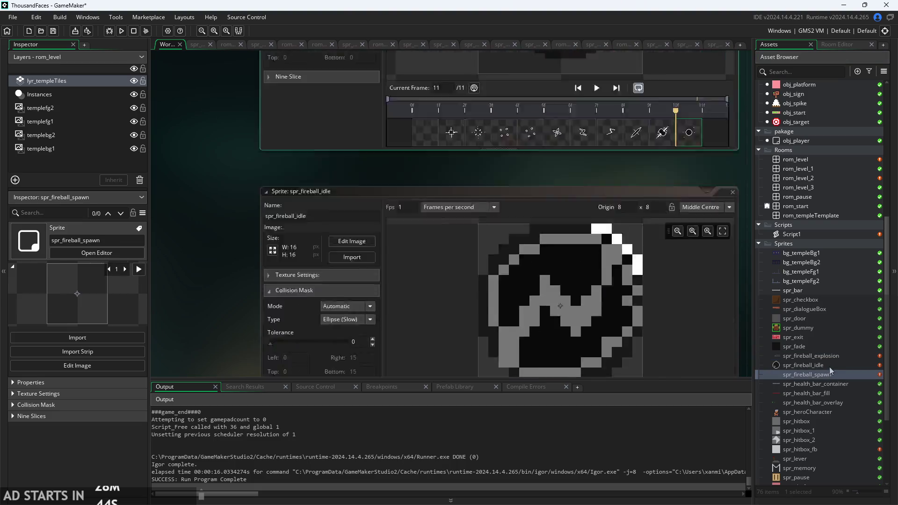
{"action": "left_click", "coordinate": [828, 364]}
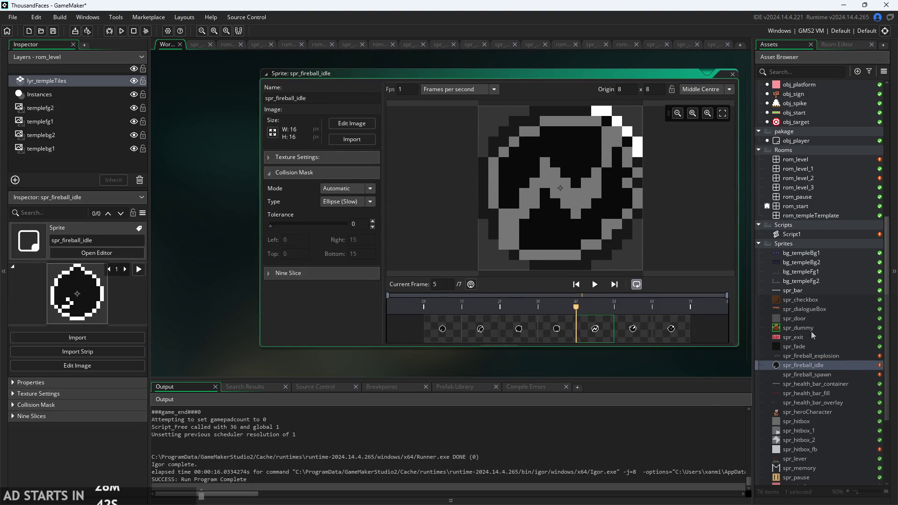
{"action": "double_click", "coordinate": [809, 357]}
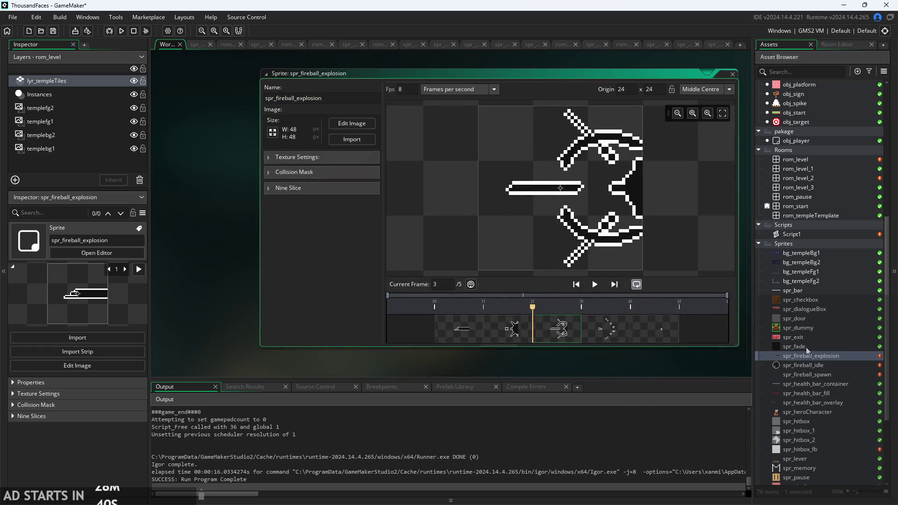
{"action": "scroll", "coordinate": [807, 266], "scroll_direction": "up", "scroll_amount": 3}
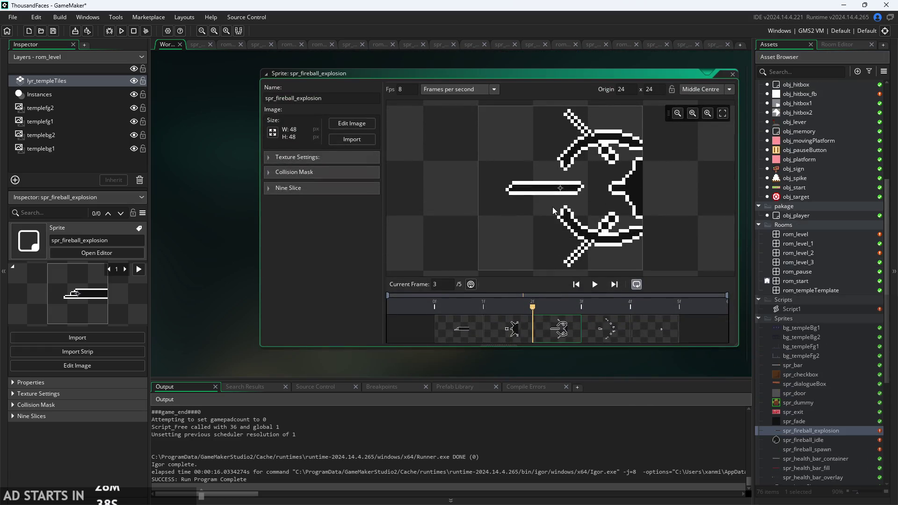
{"action": "left_click_drag", "start_coordinate": [561, 189], "coordinate": [641, 196]}
{"action": "left_click", "coordinate": [718, 89]}
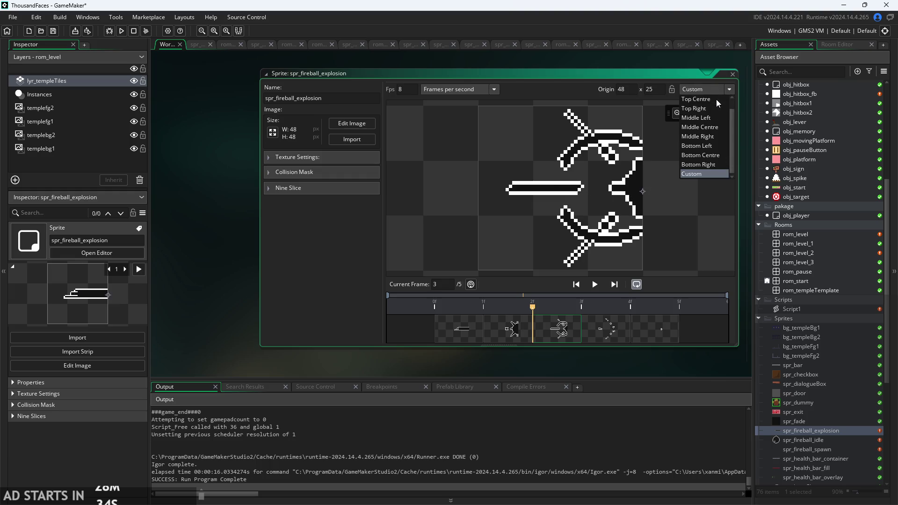
{"action": "left_click", "coordinate": [719, 139]}
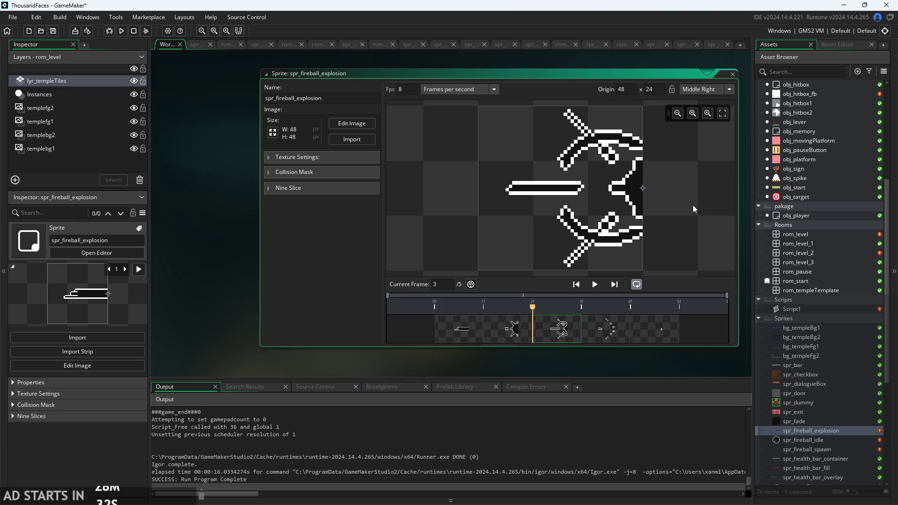
Run the game and launch the fireball at the right wall.
{"action": "left_click", "coordinate": [121, 30]}
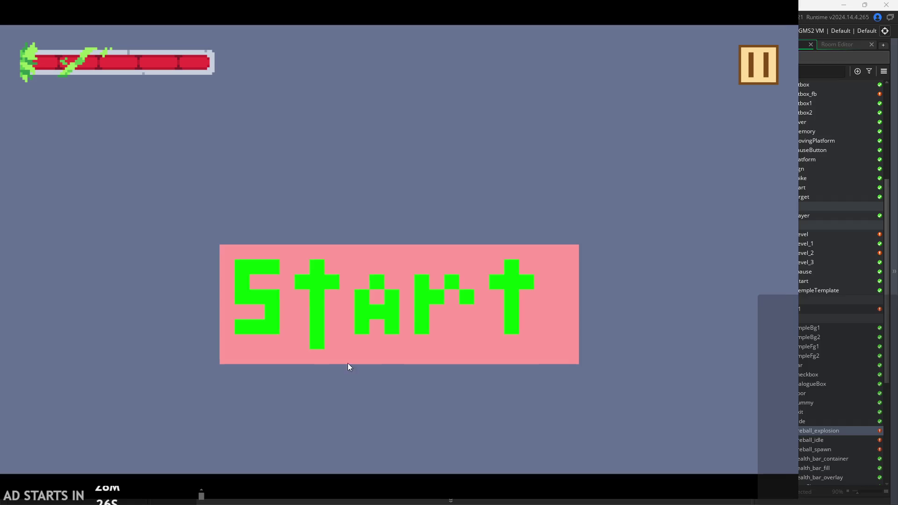
{"action": "left_click", "coordinate": [348, 363]}
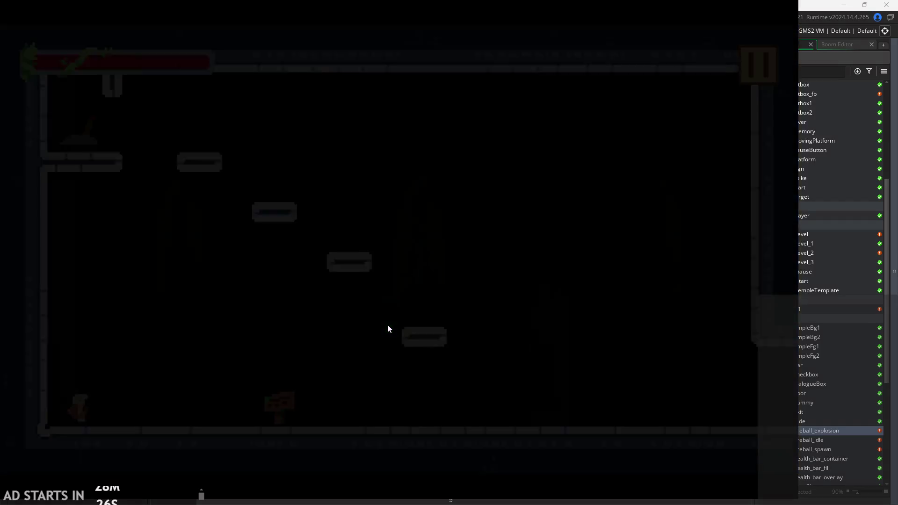
{"action": "key", "text": "Right"}
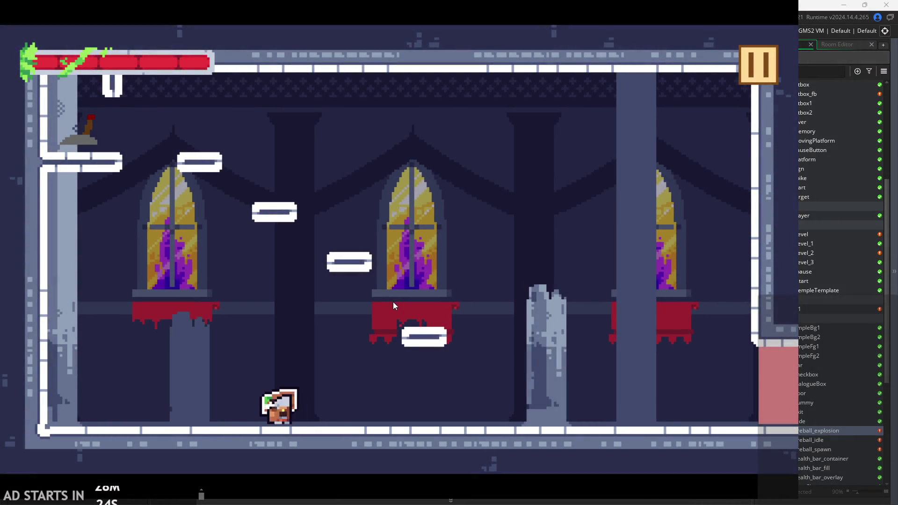
{"action": "key", "text": "space"}
{"action": "key", "text": "Right"}
{"action": "left_click", "coordinate": [532, 299]}
{"action": "key", "text": "space"}
{"action": "key", "text": "Left"}
Pause the test run and reopen obj_fireball with an enlarged code editor.
{"action": "key", "text": "space"}
{"action": "left_click", "coordinate": [758, 66]}
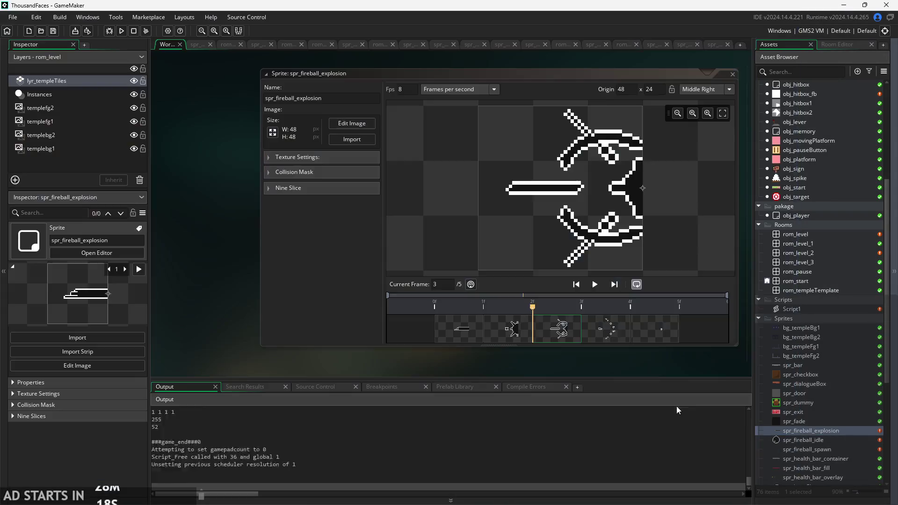
{"action": "scroll", "coordinate": [818, 231], "scroll_direction": "up", "scroll_amount": 2}
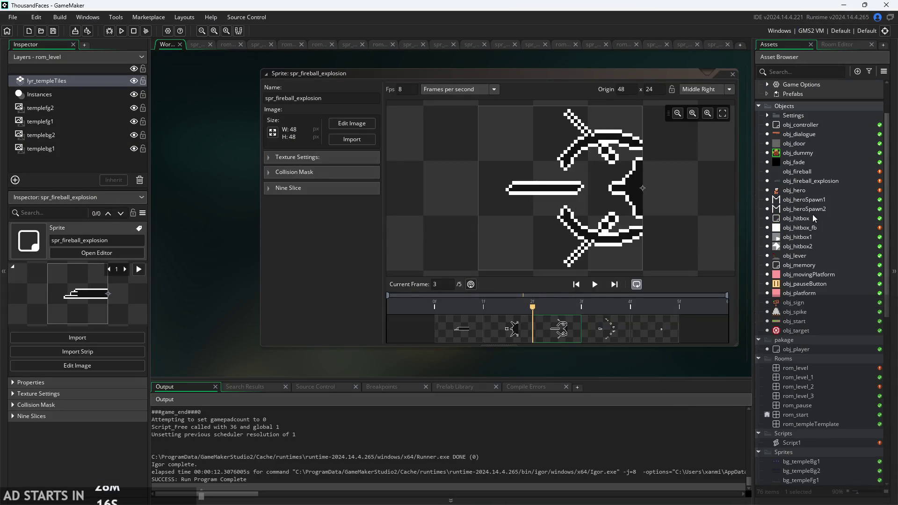
{"action": "double_click", "coordinate": [815, 171]}
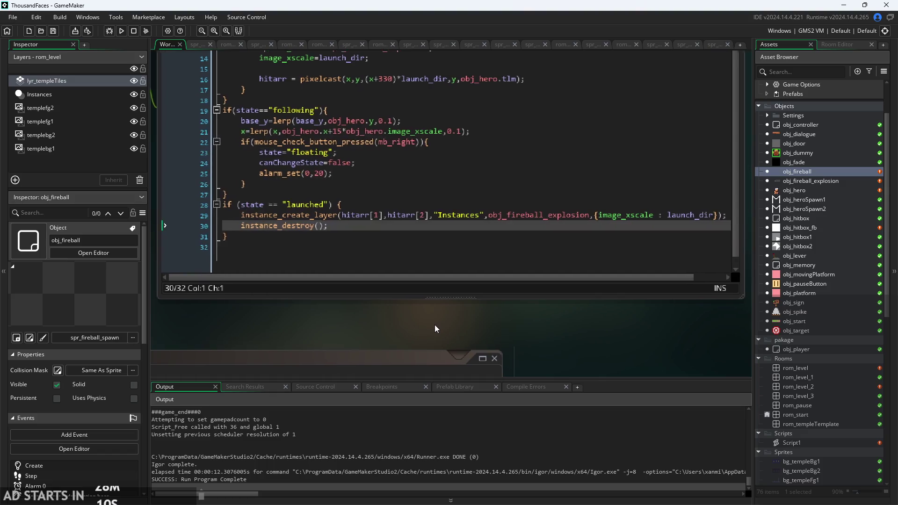
{"action": "left_click_drag", "start_coordinate": [699, 302], "coordinate": [729, 358]}
Delete the instance_destroy(); line on line 30 of the launched Step code.
{"action": "left_click", "coordinate": [593, 303]}
{"action": "left_click", "coordinate": [592, 286]}
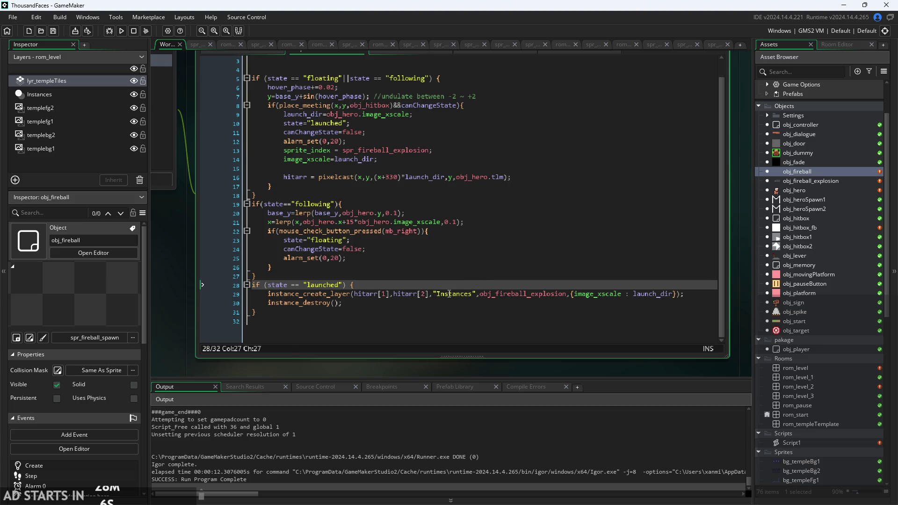
{"action": "left_click", "coordinate": [543, 91]}
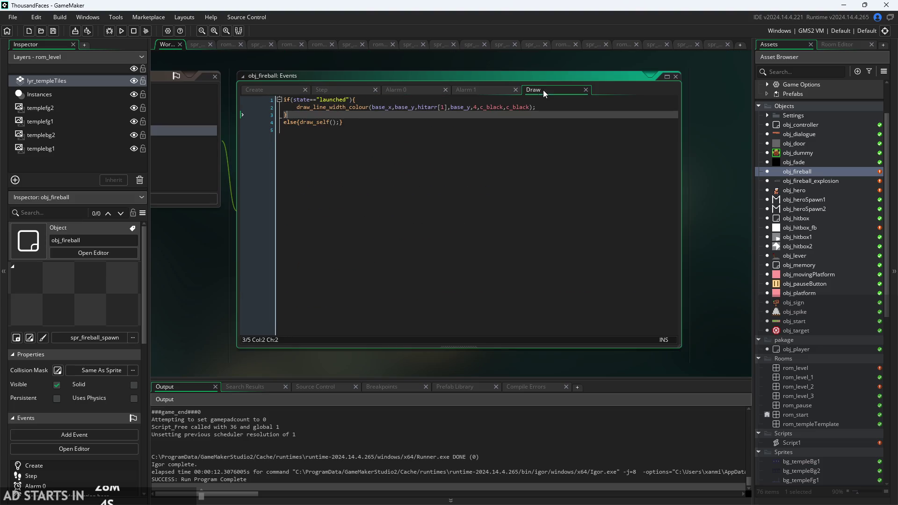
{"action": "scroll", "coordinate": [399, 118], "scroll_direction": "up", "scroll_amount": 2, "text": "ctrl"}
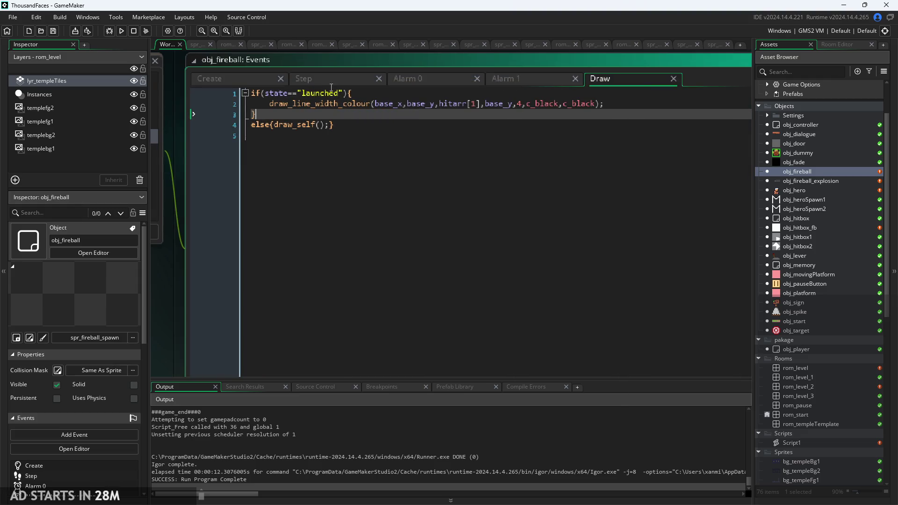
{"action": "left_click", "coordinate": [347, 78]}
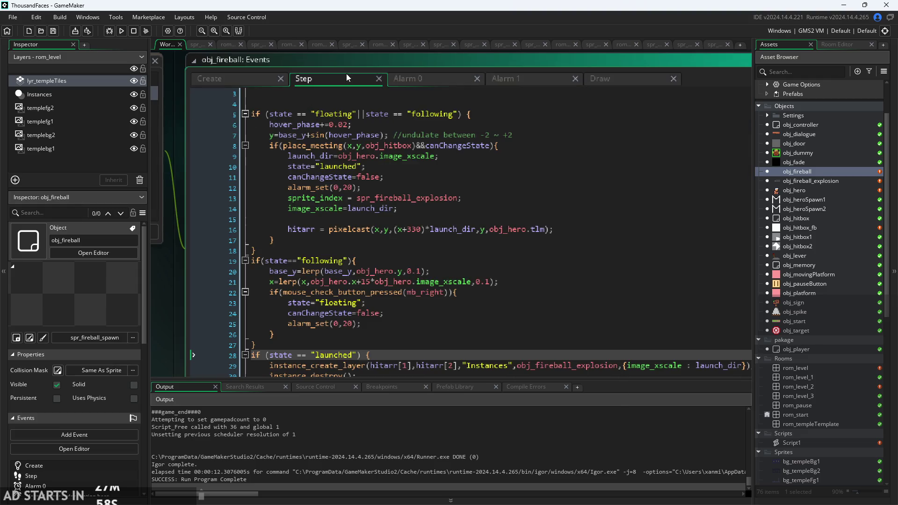
{"action": "left_click_drag", "start_coordinate": [162, 322], "coordinate": [178, 210]}
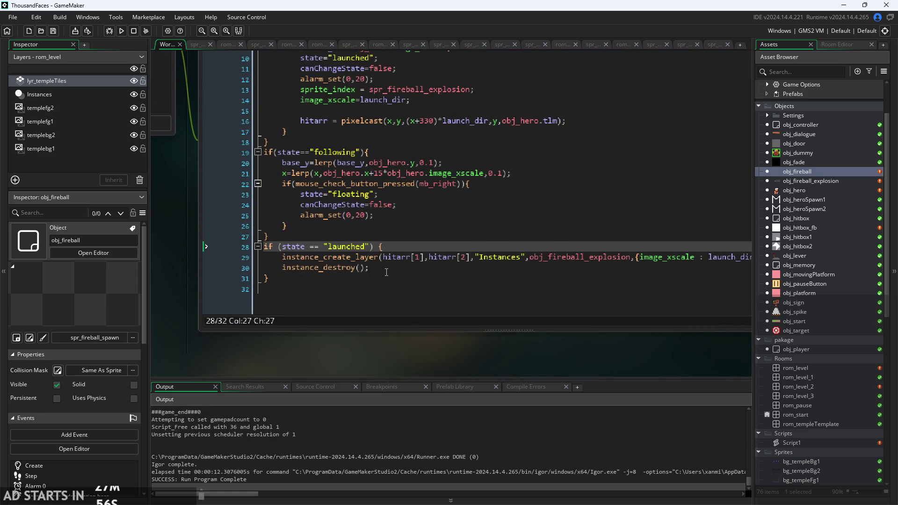
{"action": "left_click_drag", "start_coordinate": [386, 274], "coordinate": [204, 272]}
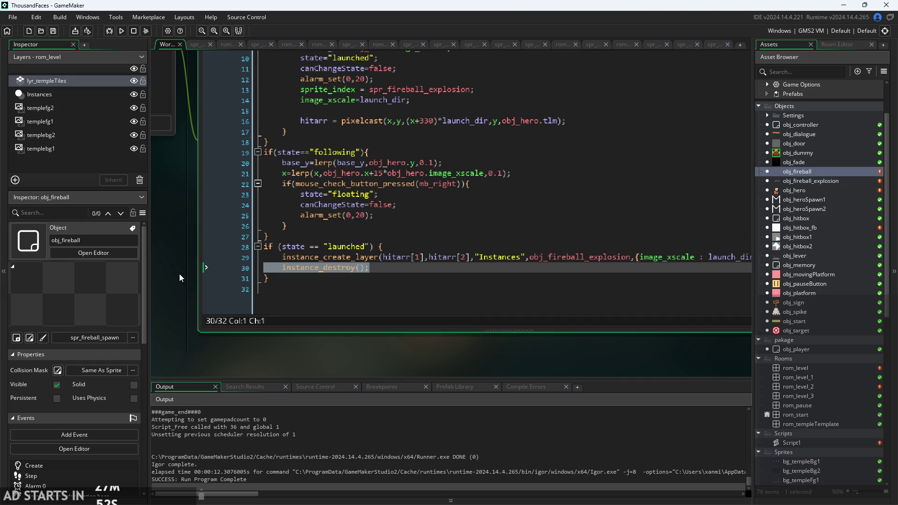
{"action": "key", "text": "BackSpace"}
{"action": "key", "text": "BackSpace"}
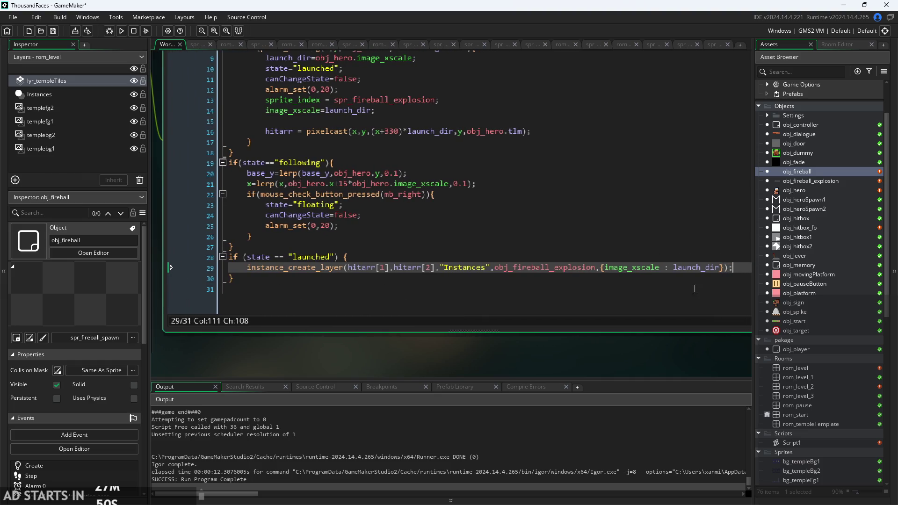
{"action": "double_click", "coordinate": [790, 181]}
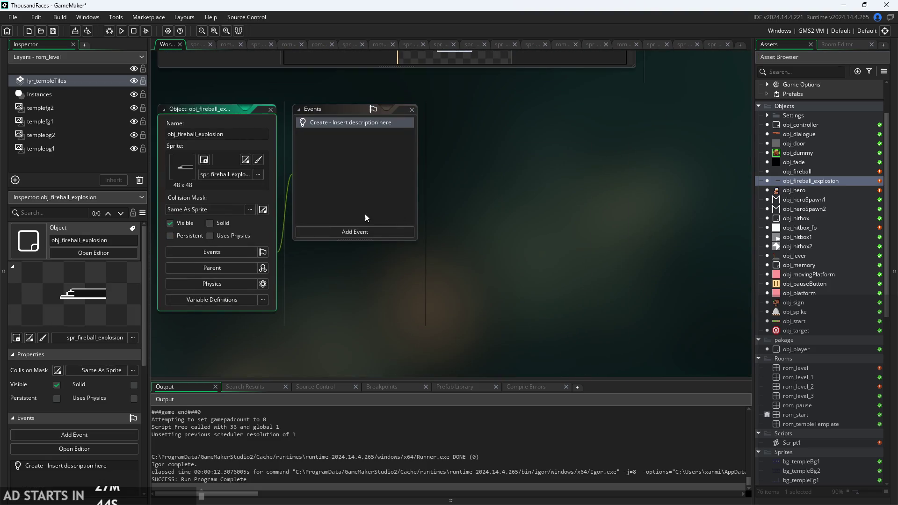
Write instance_destroy(obj_fireball); in the explosion's Create event.
{"action": "double_click", "coordinate": [364, 122]}
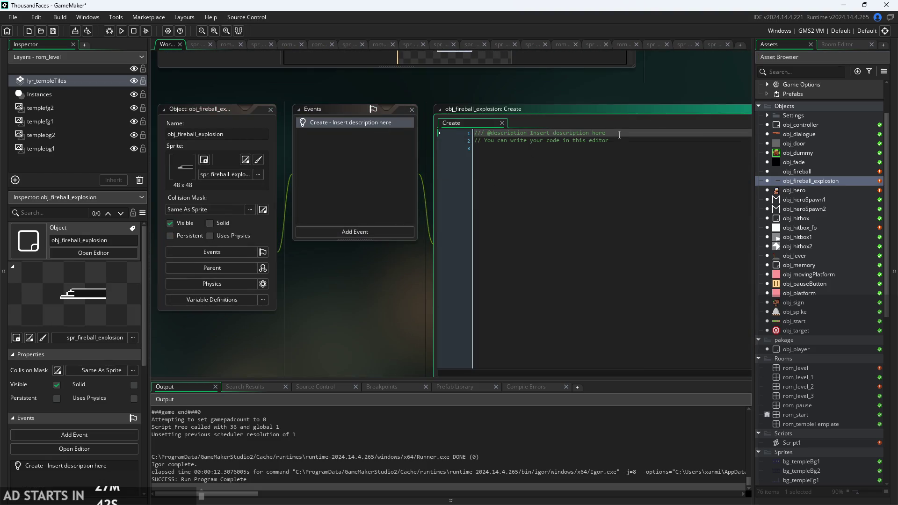
{"action": "type", "text": "ins"}
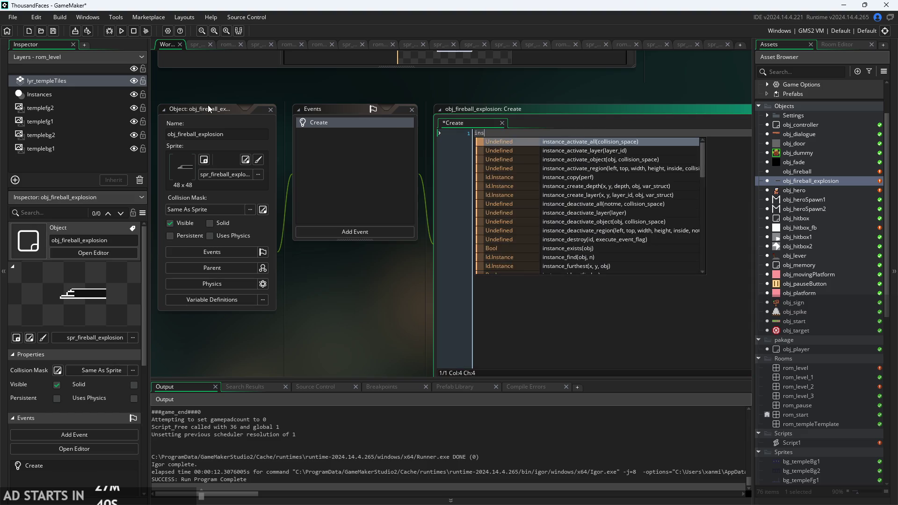
{"action": "type", "text": "tance_dest"}
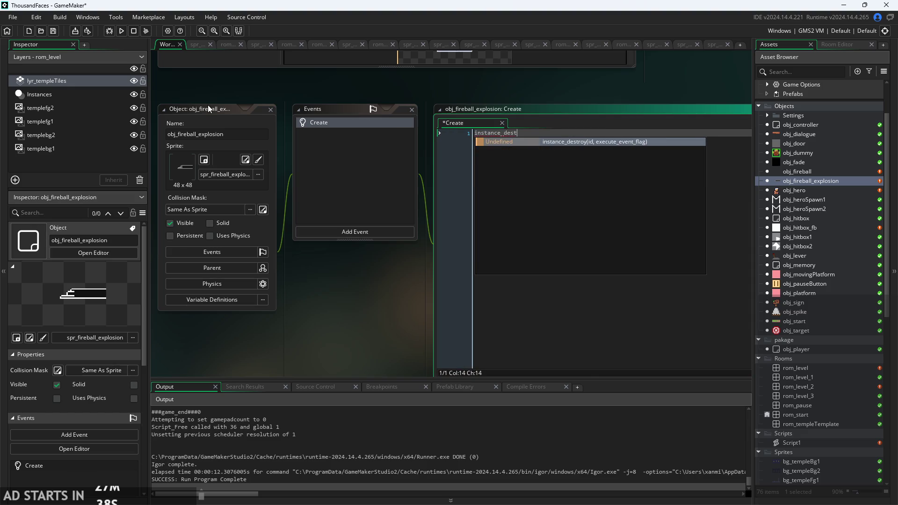
{"action": "key", "text": "Return"}
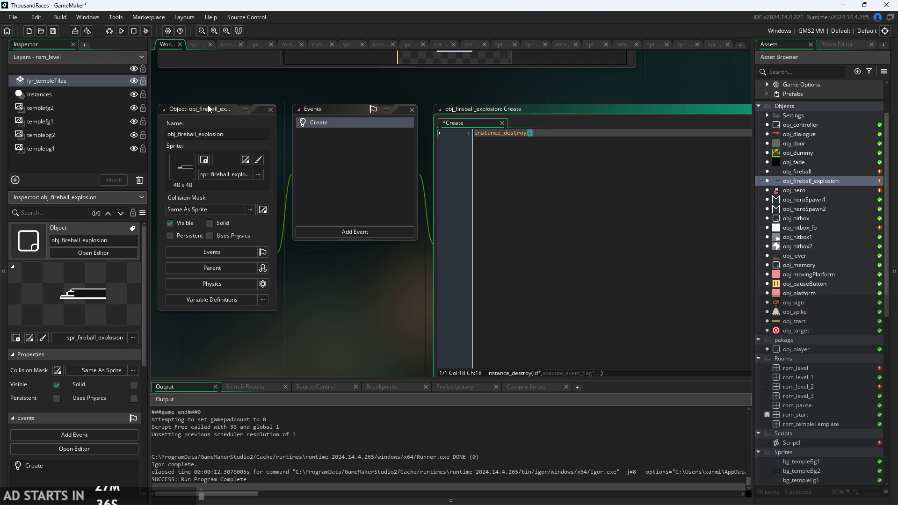
{"action": "scroll", "coordinate": [487, 96], "scroll_direction": "up", "scroll_amount": 3}
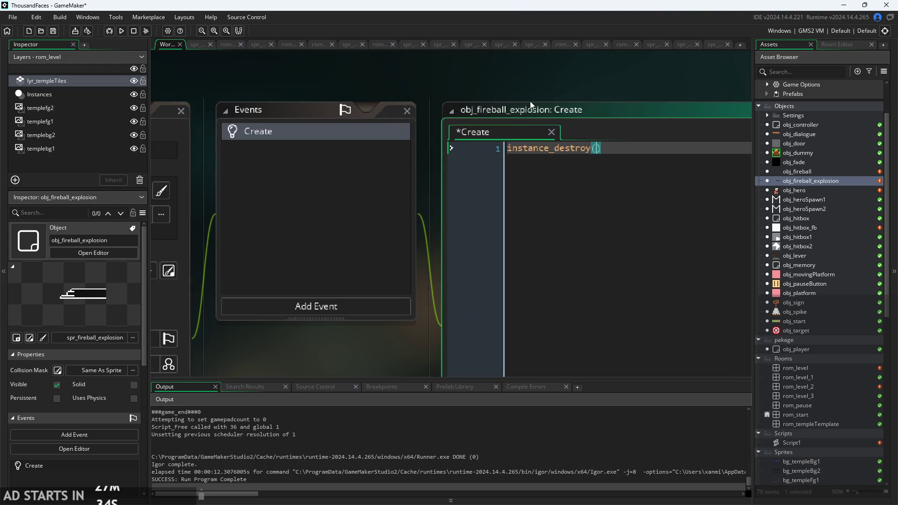
{"action": "mouse_move", "coordinate": [530, 159]}
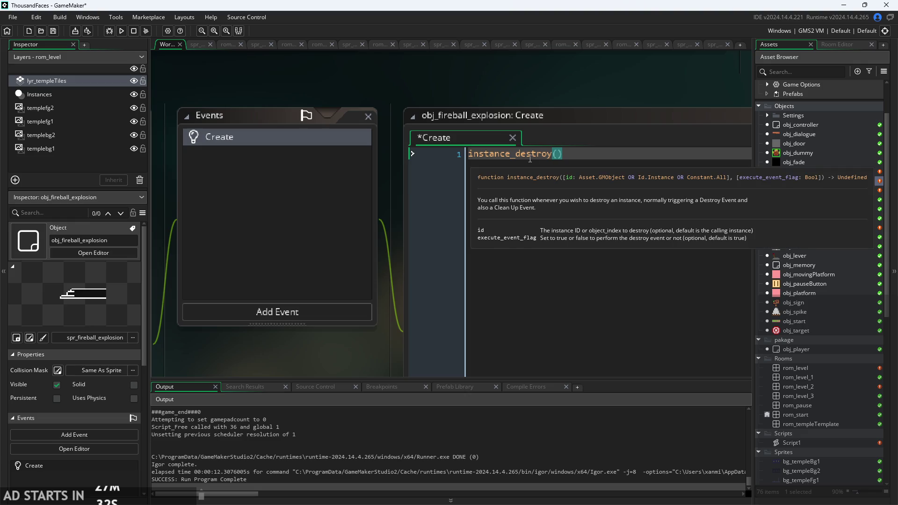
{"action": "left_click", "coordinate": [586, 157]}
{"action": "left_click", "coordinate": [558, 154]}
{"action": "type", "text": "obj_"}
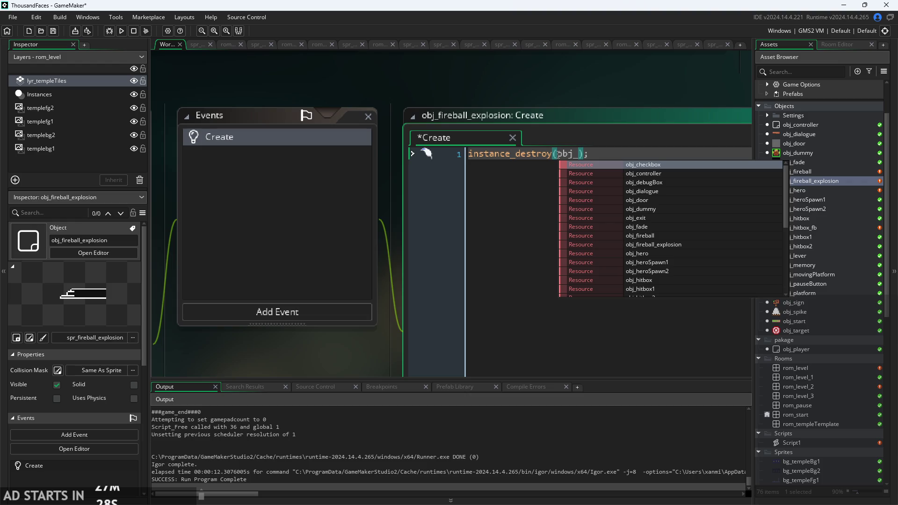
{"action": "type", "text": "fir"}
{"action": "key", "text": "Return"}
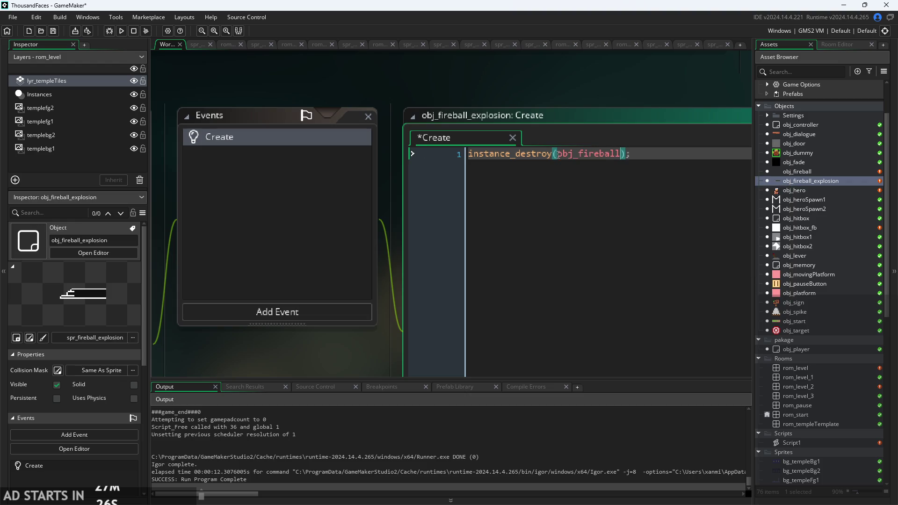
Start a second line reading if(image_index= in the explosion's Create code.
{"action": "mouse_move", "coordinate": [509, 155]}
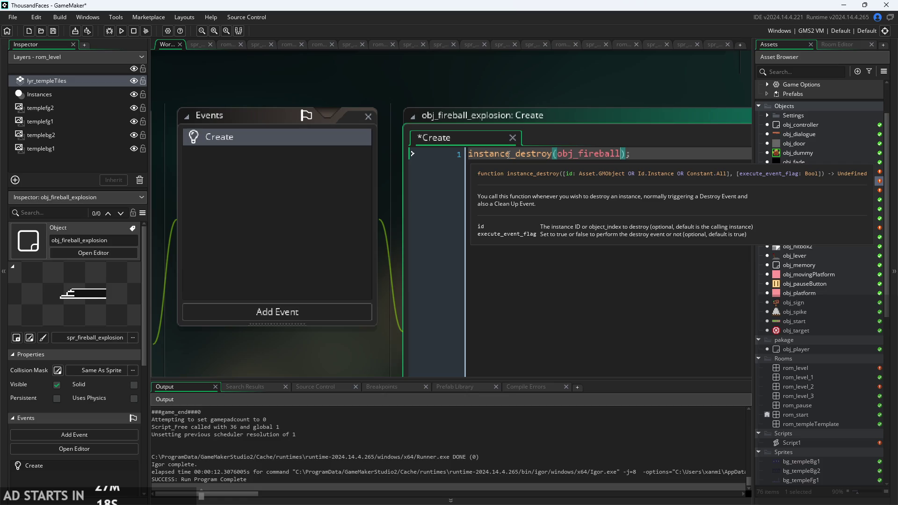
{"action": "left_click", "coordinate": [654, 164]}
{"action": "key", "text": "Return"}
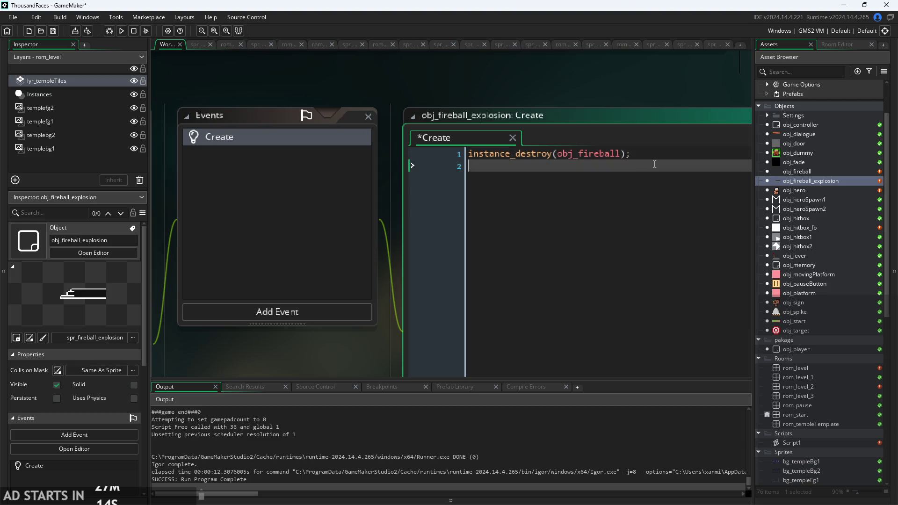
{"action": "type", "text": "if(image"}
{"action": "type", "text": "_index="}
{"action": "scroll", "coordinate": [429, 300], "scroll_direction": "down", "scroll_amount": 5}
Inspect spr_fireball_explosion's animation frames, checking its last frame.
{"action": "scroll", "coordinate": [371, 324], "scroll_direction": "up", "scroll_amount": 3}
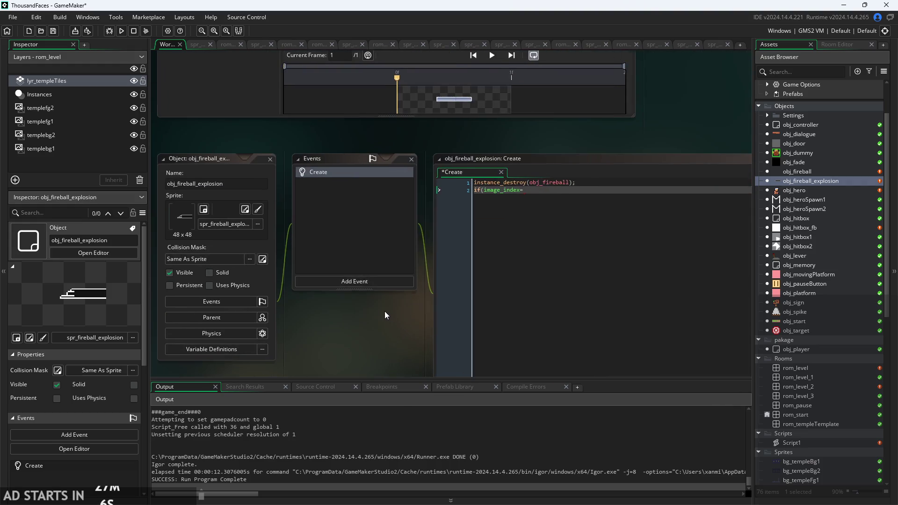
{"action": "scroll", "coordinate": [818, 415], "scroll_direction": "down", "scroll_amount": 7}
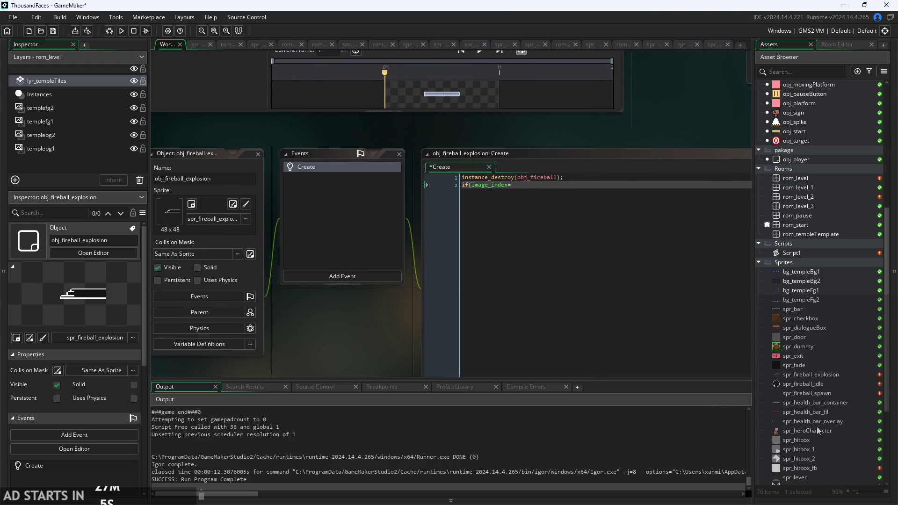
{"action": "left_click", "coordinate": [815, 368]}
{"action": "double_click", "coordinate": [812, 373]}
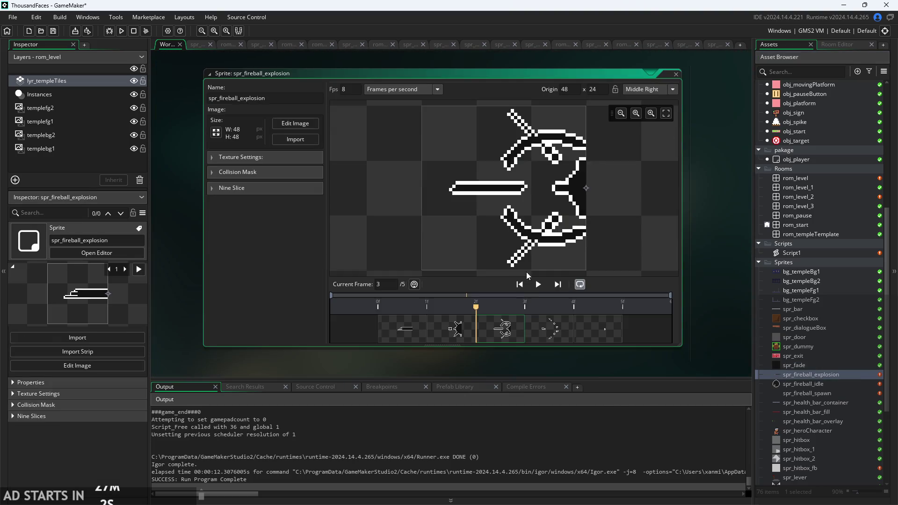
{"action": "left_click", "coordinate": [606, 326]}
{"action": "scroll", "coordinate": [824, 288], "scroll_direction": "up", "scroll_amount": 2}
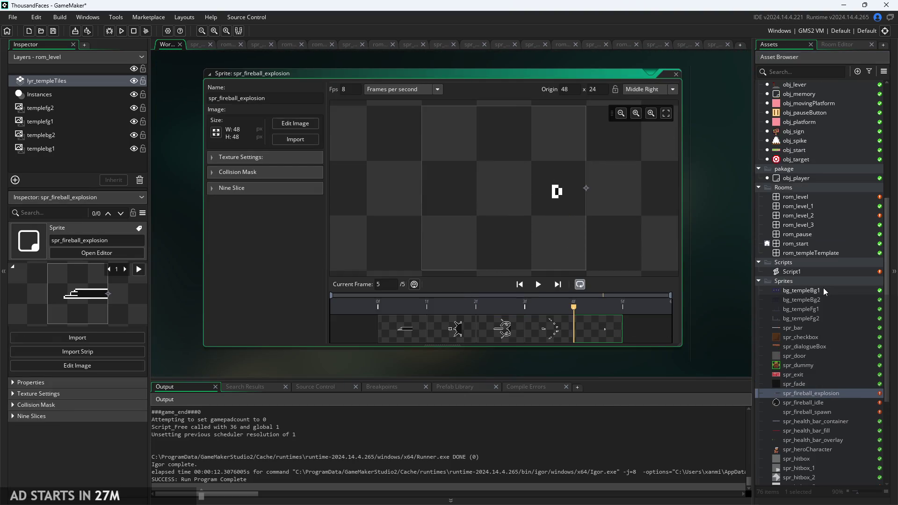
{"action": "scroll", "coordinate": [820, 281], "scroll_direction": "up", "scroll_amount": 5}
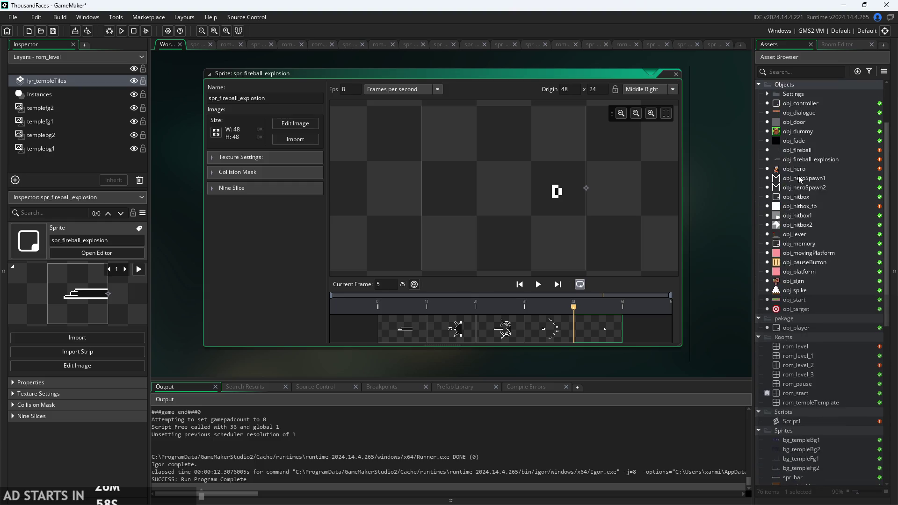
Complete line 2 as if(image_index==4){instance_destroy();}, save, and run the game.
{"action": "double_click", "coordinate": [812, 160]}
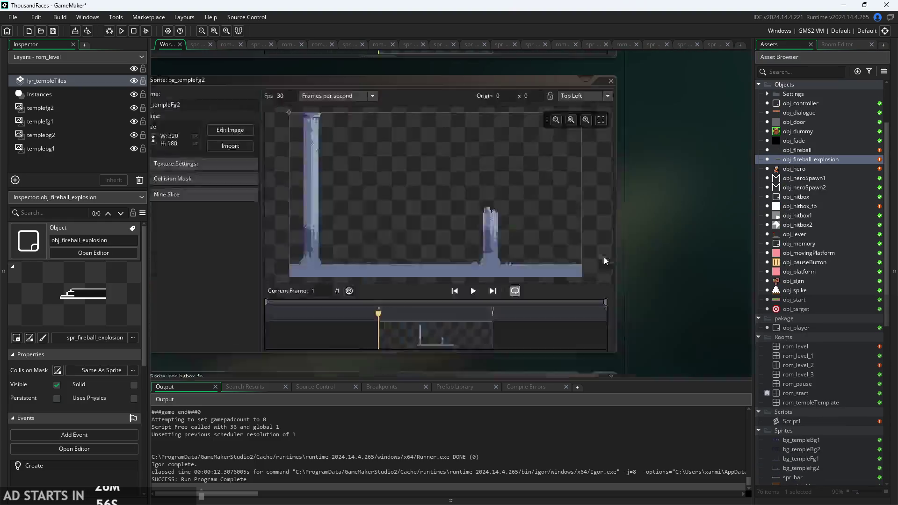
{"action": "type", "text": "if(image_index=4){"}
{"action": "left_click", "coordinate": [466, 122]}
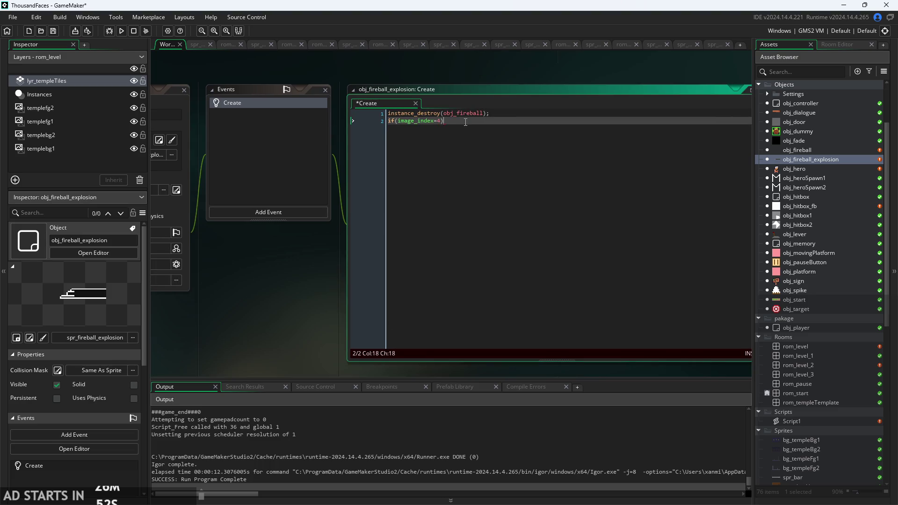
{"action": "scroll", "coordinate": [465, 122], "scroll_direction": "up", "scroll_amount": 3, "text": "ctrl"}
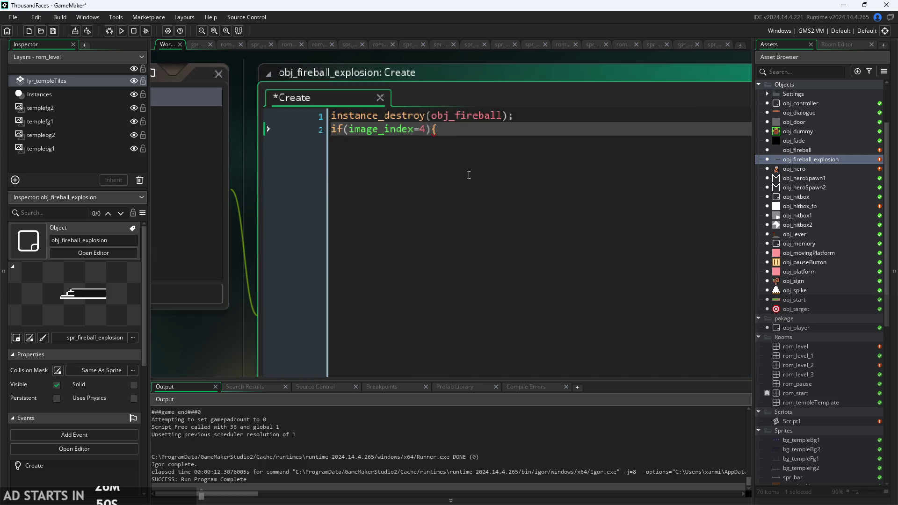
{"action": "type", "text": "instancE_d"}
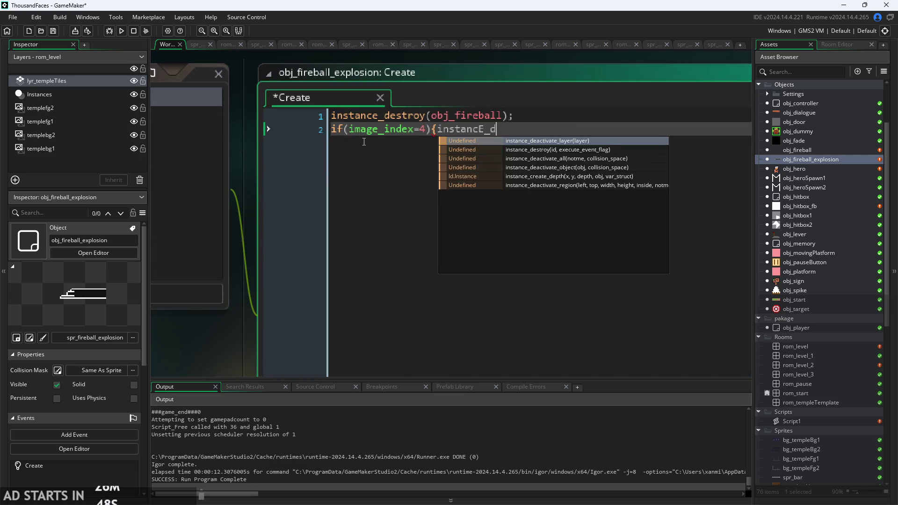
{"action": "type", "text": "estroy("}
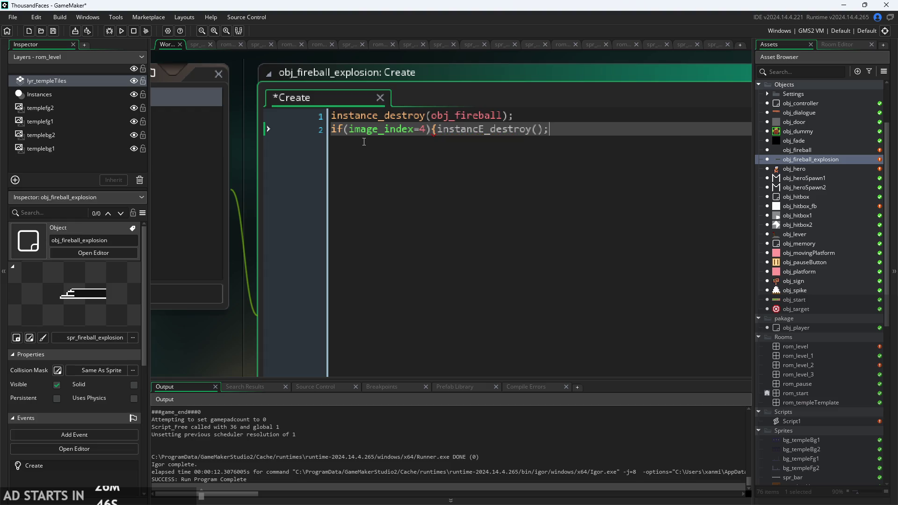
{"action": "type", "text": "}"}
{"action": "type", "text": "="}
{"action": "key", "text": "ctrl+s"}
{"action": "left_click", "coordinate": [121, 31]}
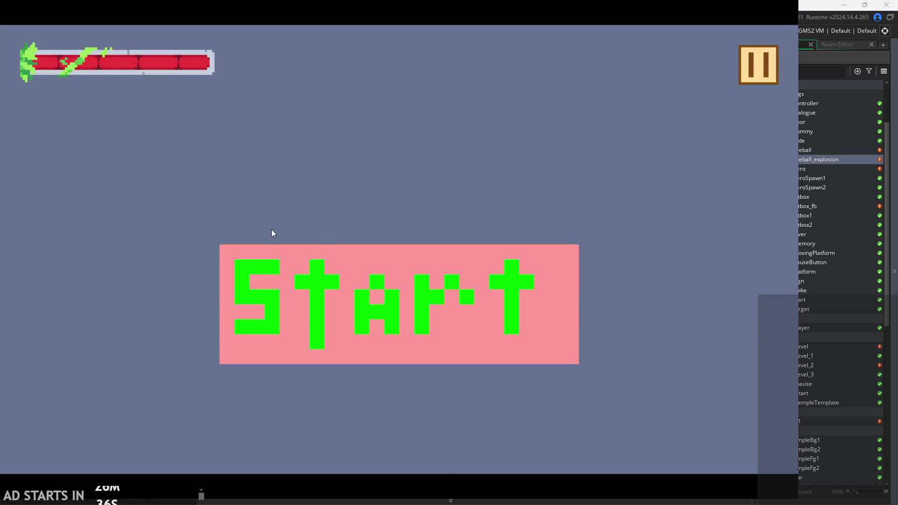
Play the first level, fire a fireball at the right wall, then exit to the editor.
{"action": "left_click", "coordinate": [305, 300]}
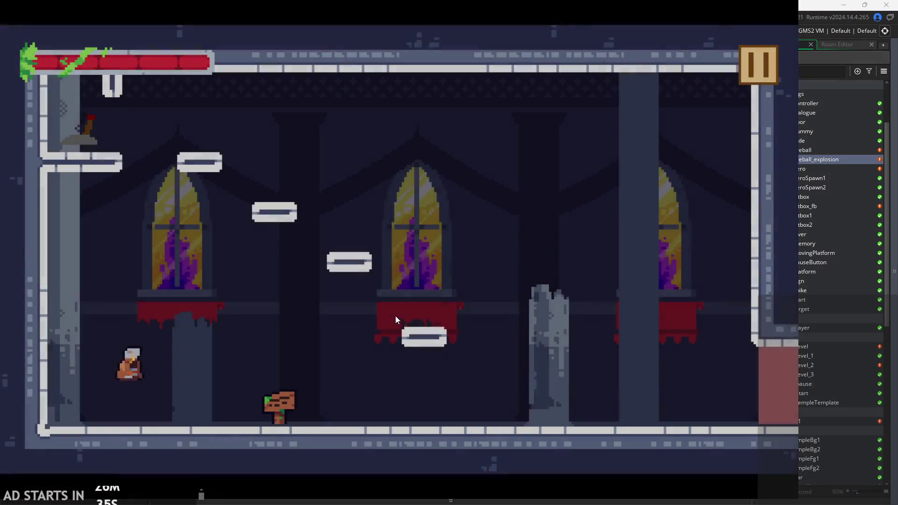
{"action": "key", "text": "Right"}
{"action": "key", "text": "space"}
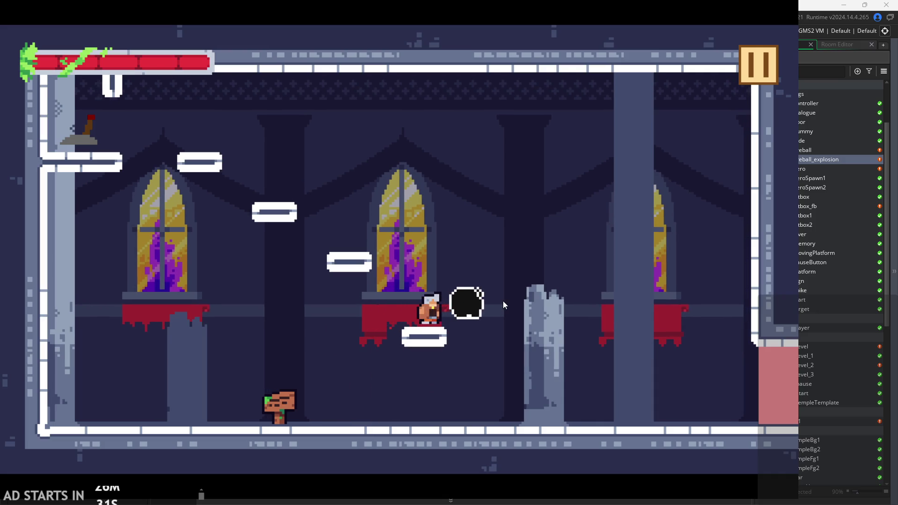
{"action": "key", "text": "Right"}
{"action": "key", "text": "Left"}
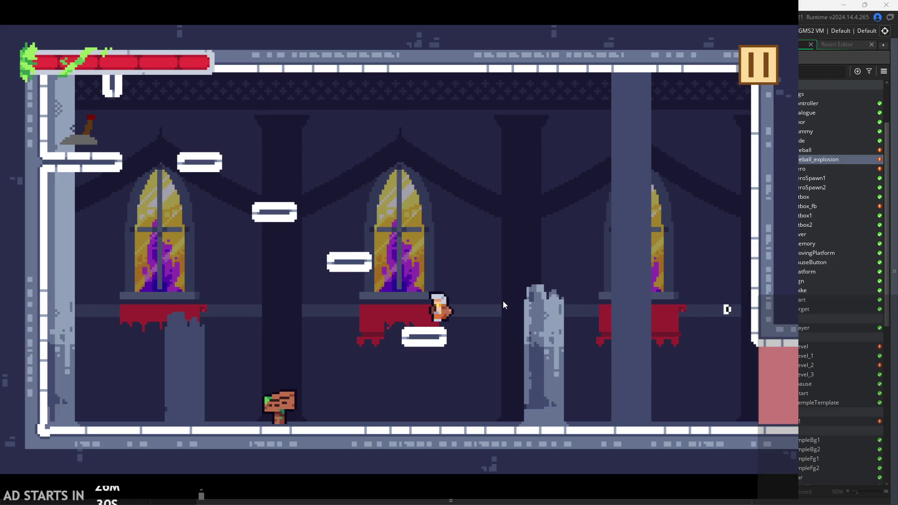
{"action": "key", "text": "space"}
{"action": "key", "text": "Right"}
{"action": "key", "text": "Left"}
{"action": "left_click", "coordinate": [759, 68]}
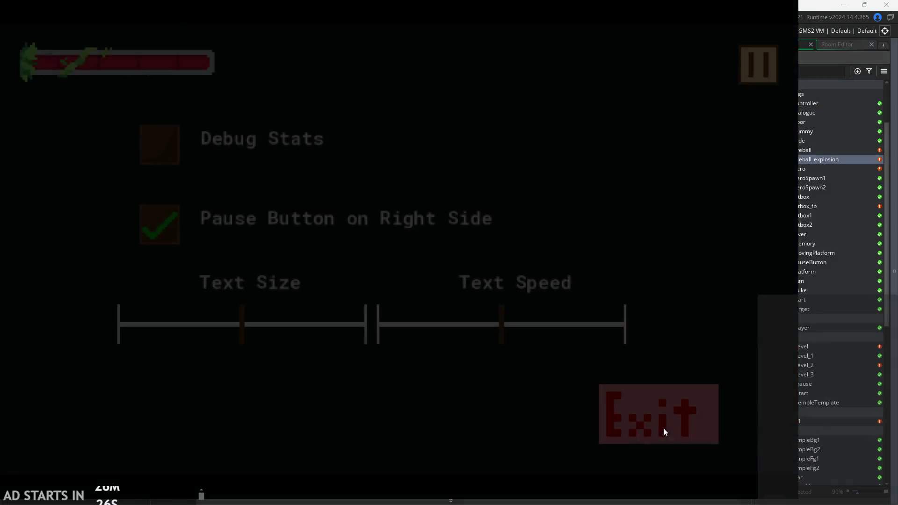
{"action": "left_click", "coordinate": [662, 427]}
Change the frame check from image_index==4 to image_index==3 and rebuild with F5.
{"action": "left_click", "coordinate": [431, 135]}
{"action": "key", "text": "BackSpace"}
{"action": "type", "text": "3"}
{"action": "key", "text": "F5"}
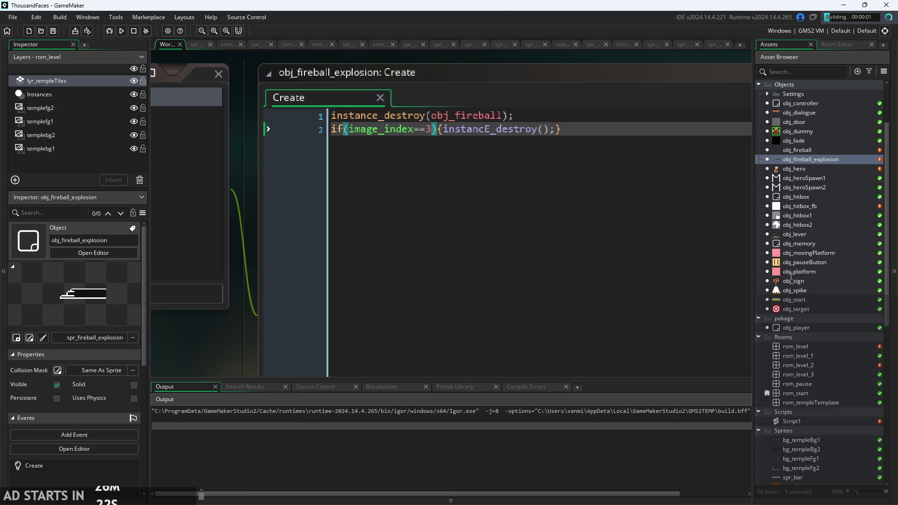
Fix the capital E typo so the call reads instance_destroy().
{"action": "left_click", "coordinate": [492, 130]}
{"action": "key", "text": "BackSpace"}
{"action": "type", "text": "e"}
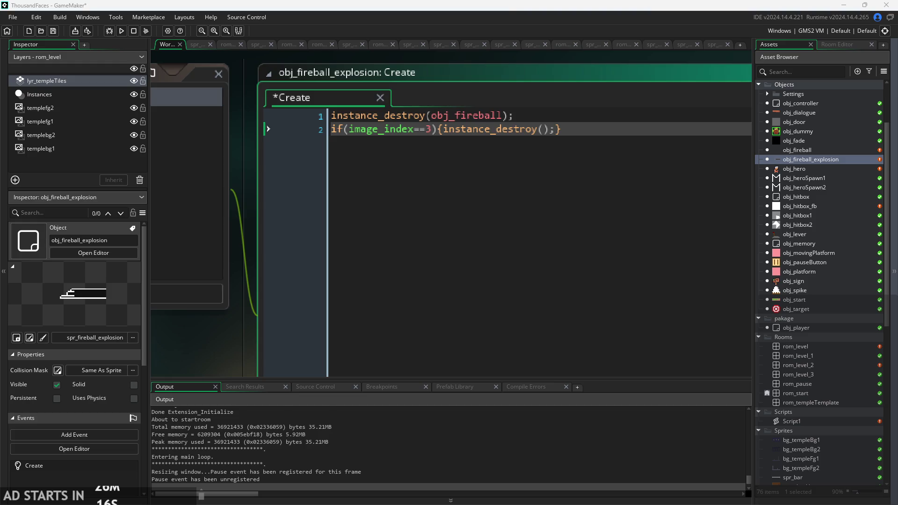
{"action": "key", "text": "Right"}
{"action": "left_click", "coordinate": [536, 129]}
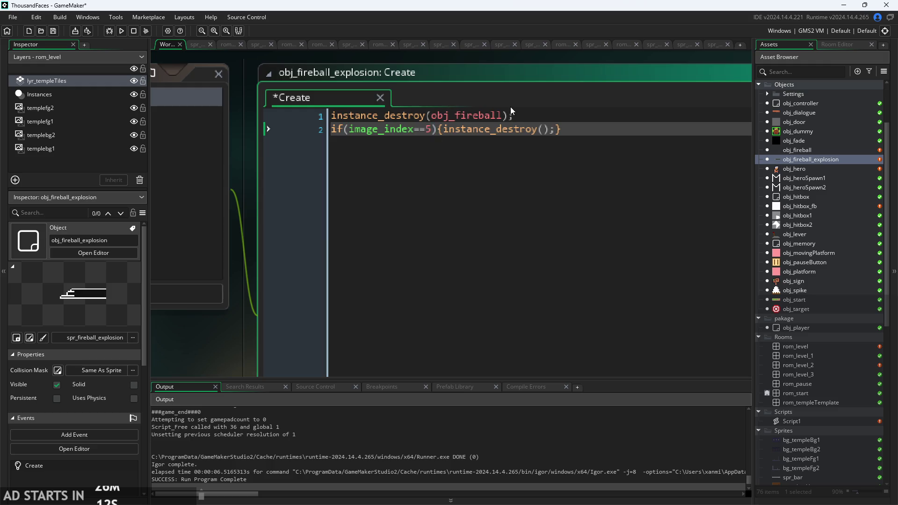
Move the instance_destroy(obj_fireball) line inside the image_index condition.
{"action": "mouse_move", "coordinate": [226, 329]}
{"action": "left_mouse_down"}
{"action": "mouse_move", "coordinate": [465, 323]}
{"action": "mouse_move", "coordinate": [357, 322]}
{"action": "mouse_move", "coordinate": [378, 338]}
{"action": "mouse_move", "coordinate": [235, 332]}
{"action": "left_mouse_up"}
{"action": "scroll", "coordinate": [271, 324], "scroll_direction": "up", "scroll_amount": 1}
{"action": "left_click_drag", "start_coordinate": [546, 118], "coordinate": [347, 120]}
{"action": "key", "text": "ctrl+c"}
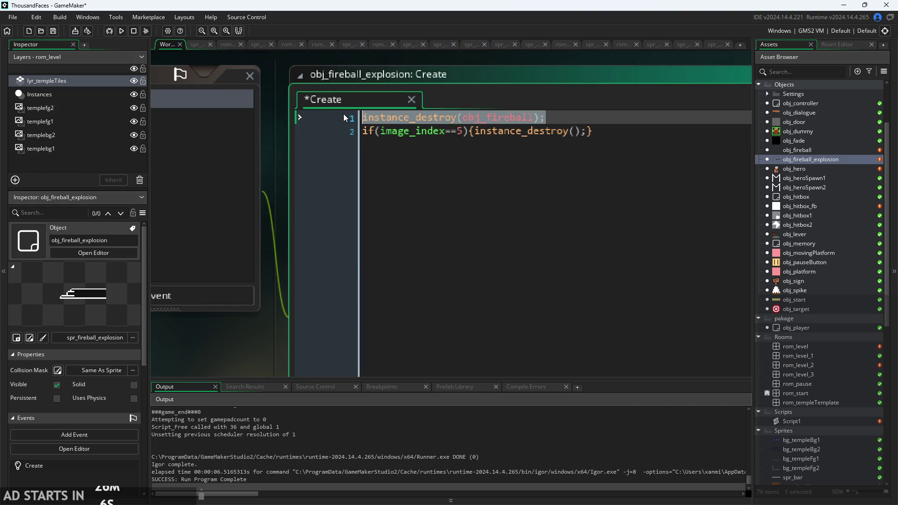
{"action": "key", "text": "BackSpace"}
{"action": "left_click", "coordinate": [588, 131]}
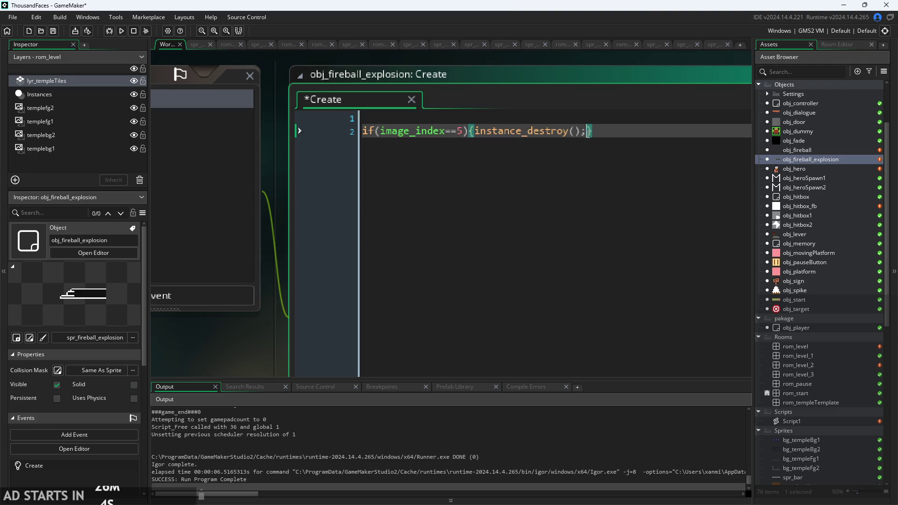
{"action": "key", "text": "ctrl+v"}
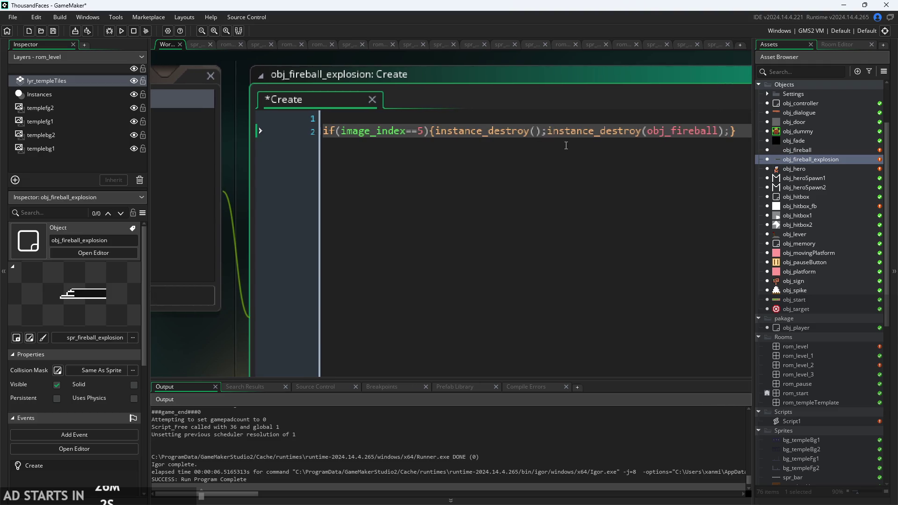
Put the fireball-destroy call, closing brace and self-destroy call on separate lines and save.
{"action": "left_click", "coordinate": [546, 131]}
{"action": "key", "text": "Return"}
{"action": "key", "text": "Tab"}
{"action": "key", "text": "End"}
{"action": "key", "text": "Return"}
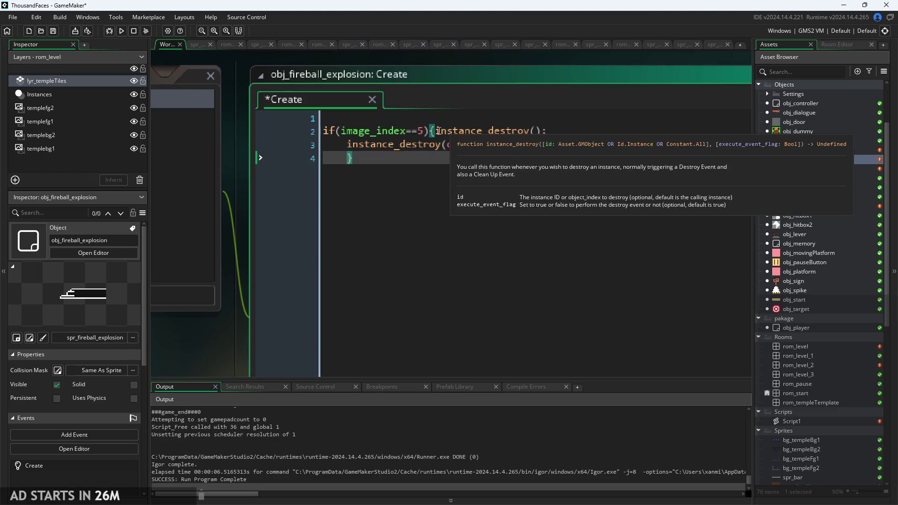
{"action": "key", "text": "Return"}
{"action": "key", "text": "ctrl+s"}
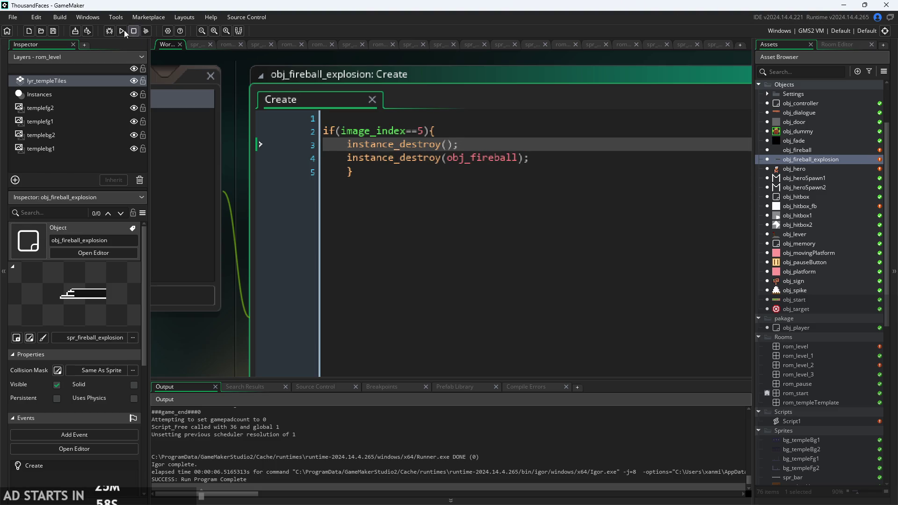
Run the game, fire a fireball from the platform, then exit back to the editor.
{"action": "left_click", "coordinate": [122, 31]}
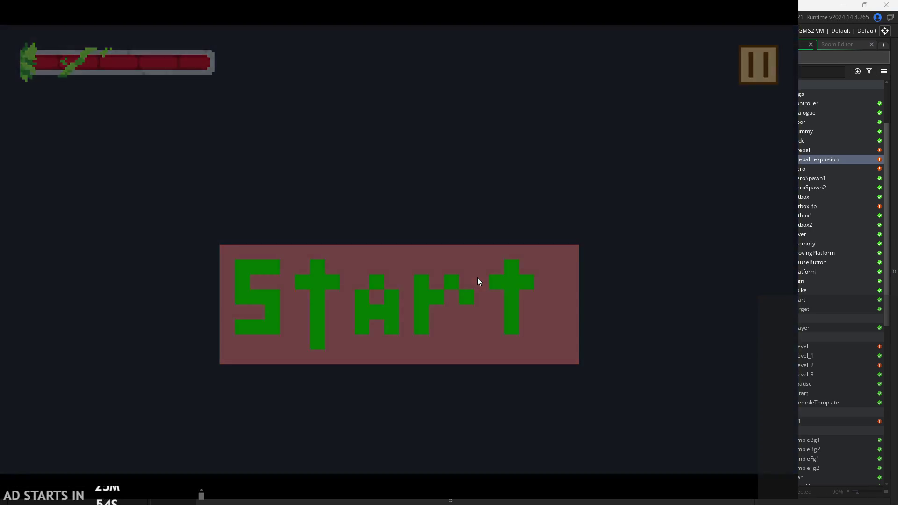
{"action": "left_click", "coordinate": [477, 280]}
{"action": "key", "text": "Right"}
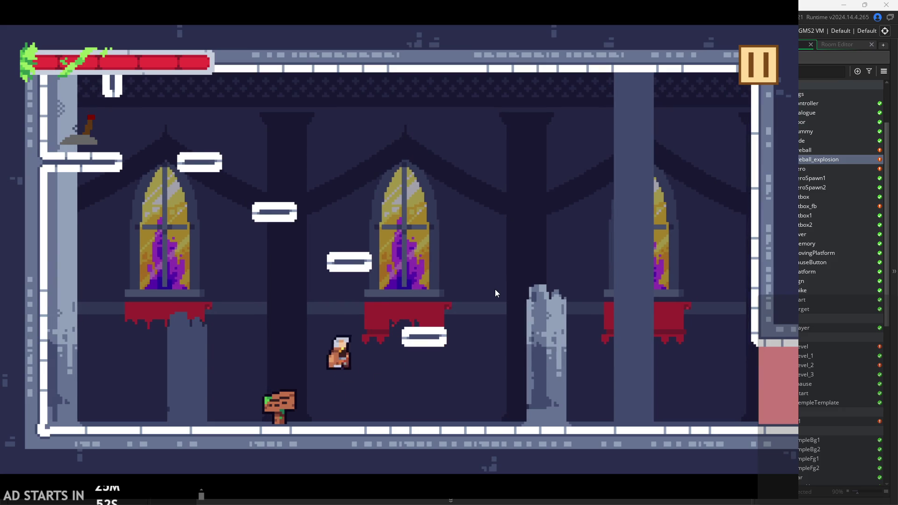
{"action": "key", "text": "Right"}
{"action": "key", "text": "Left"}
{"action": "key", "text": "space"}
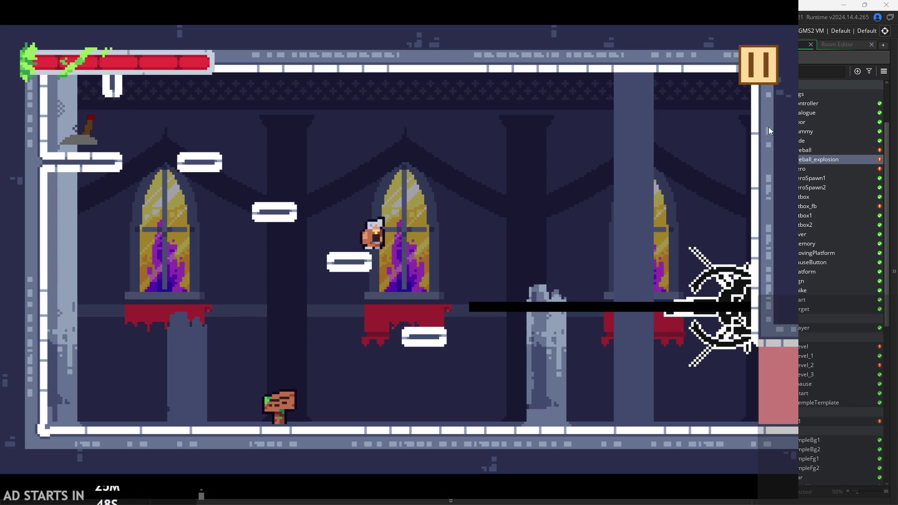
{"action": "left_click", "coordinate": [752, 69]}
{"action": "left_click", "coordinate": [630, 391]}
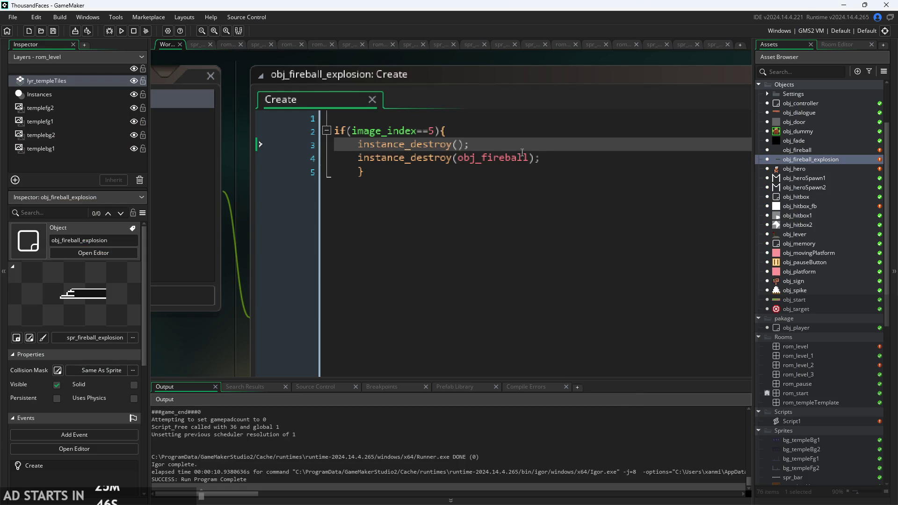
Add instance_destroy(); right after the obj_fireball destroy call, save, and open obj_fireball.
{"action": "key", "text": "shift+Home"}
{"action": "key", "text": "BackSpace"}
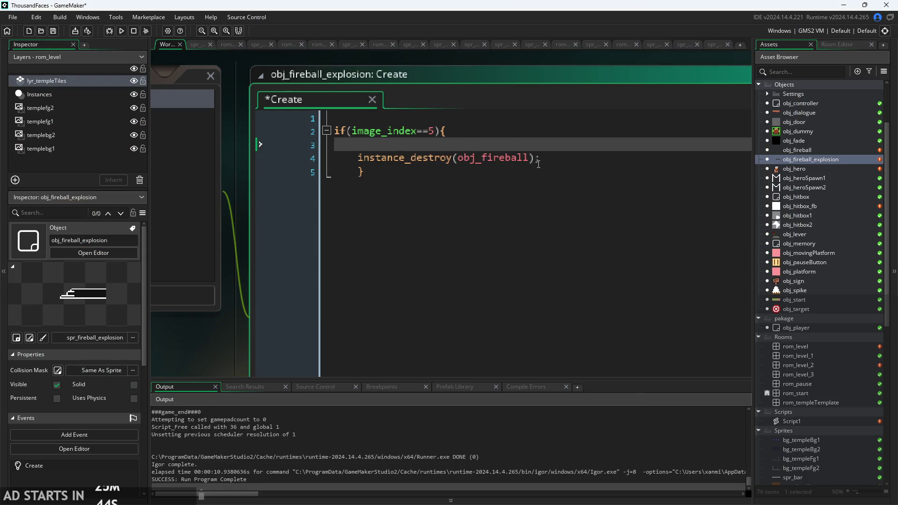
{"action": "key", "text": "BackSpace"}
{"action": "left_click", "coordinate": [545, 144]}
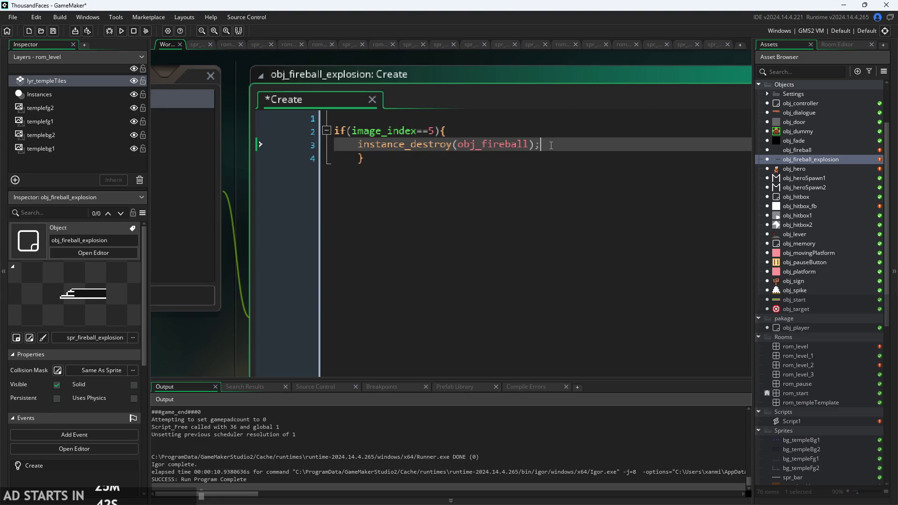
{"action": "key", "text": "Return"}
{"action": "type", "text": "instance_destroy();"}
{"action": "key", "text": "ctrl+s"}
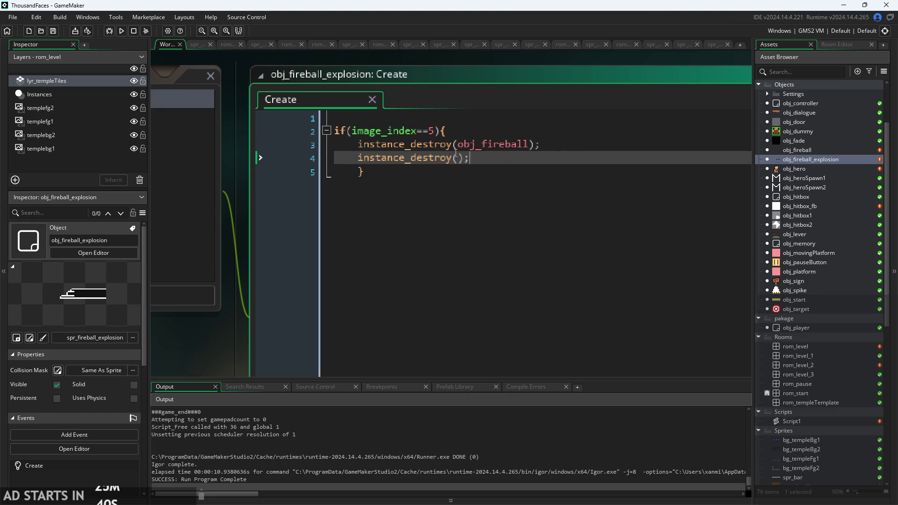
{"action": "left_click", "coordinate": [551, 147]}
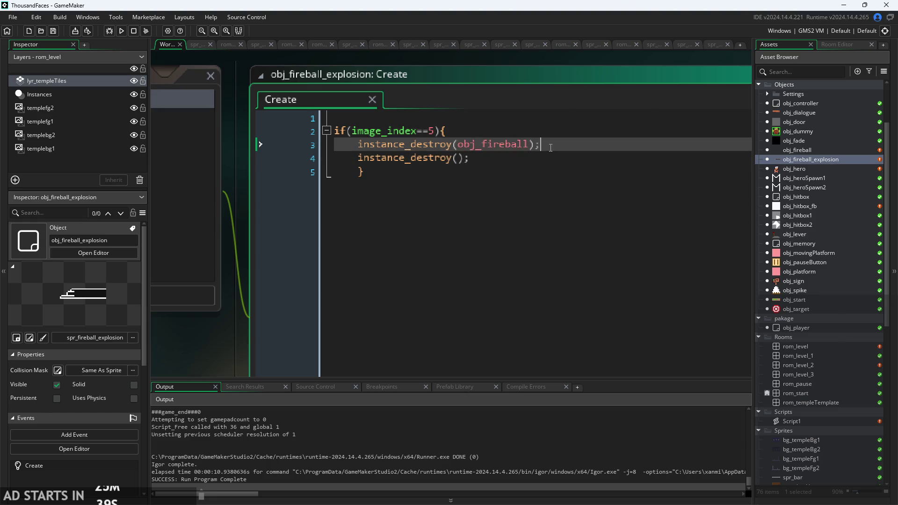
{"action": "double_click", "coordinate": [802, 150]}
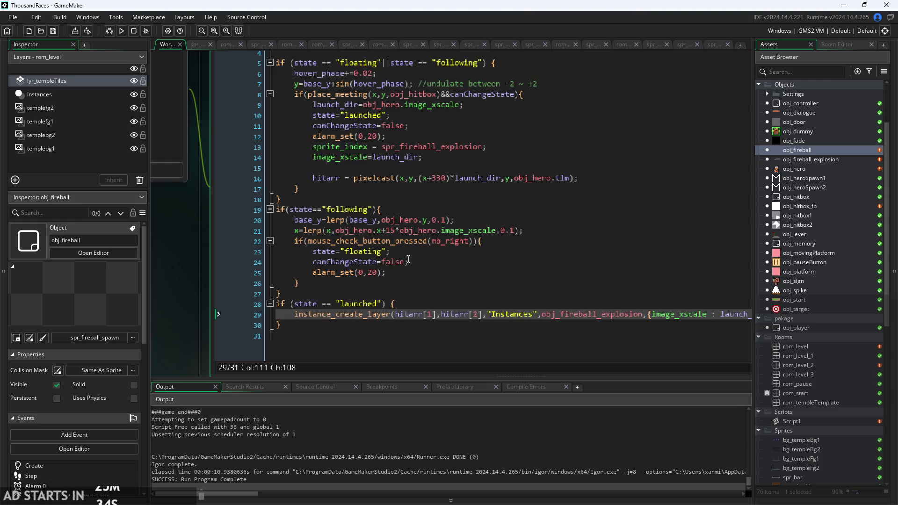
Remove the launched-state if-block from obj_fireball's Step code, keeping the spawn call.
{"action": "left_click", "coordinate": [438, 272]}
{"action": "scroll", "coordinate": [438, 328], "scroll_direction": "down", "scroll_amount": 2}
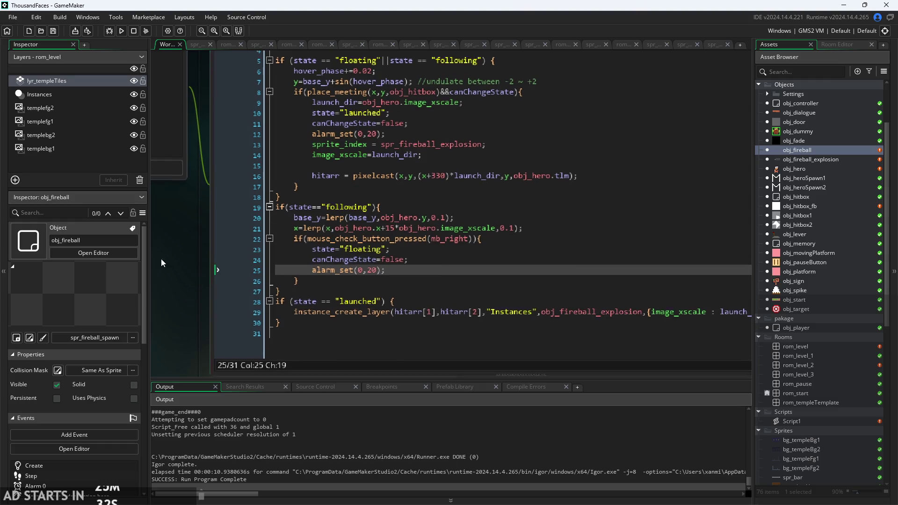
{"action": "scroll", "coordinate": [477, 328], "scroll_direction": "down", "scroll_amount": 1}
{"action": "left_click", "coordinate": [448, 249]}
{"action": "key", "text": "Return"}
{"action": "key", "text": "BackSpace"}
{"action": "key", "text": "BackSpace"}
{"action": "key", "text": "BackSpace"}
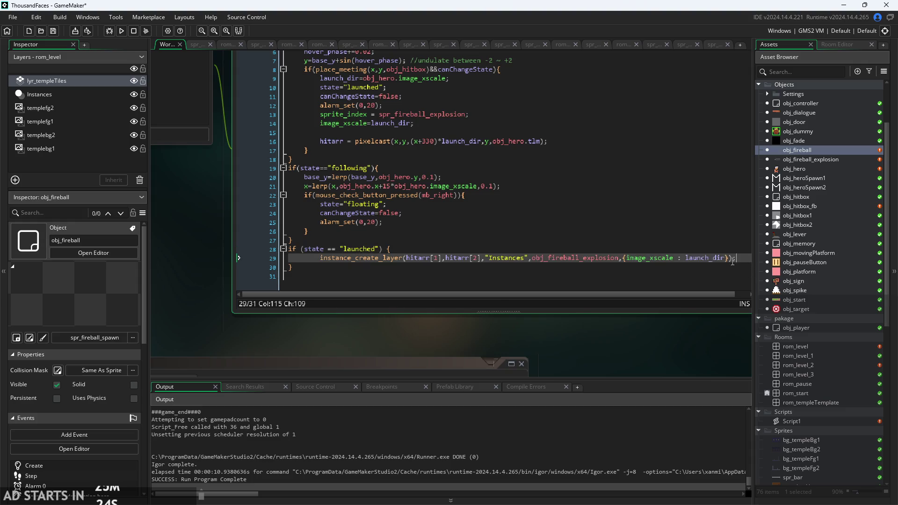
{"action": "left_click", "coordinate": [318, 269]}
{"action": "left_click", "coordinate": [321, 258]}
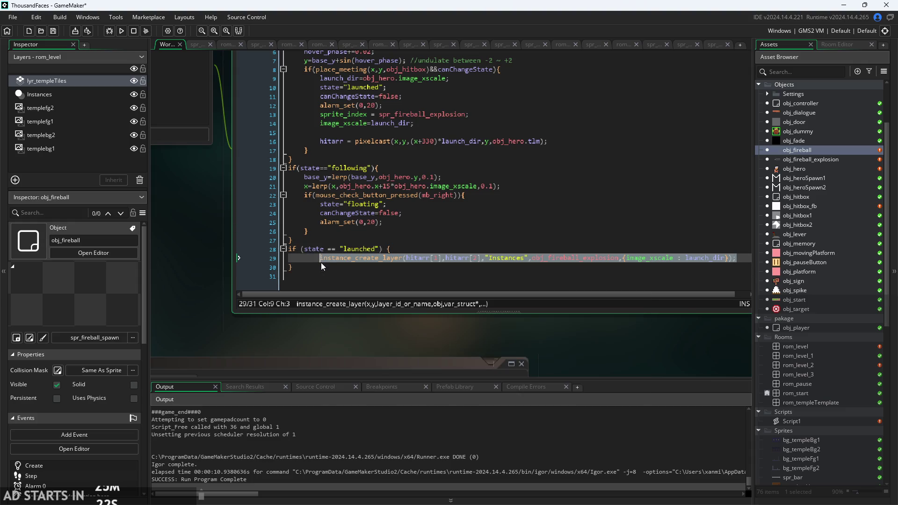
{"action": "key", "text": "ctrl+z"}
{"action": "key", "text": "ctrl+z"}
{"action": "key", "text": "ctrl+z"}
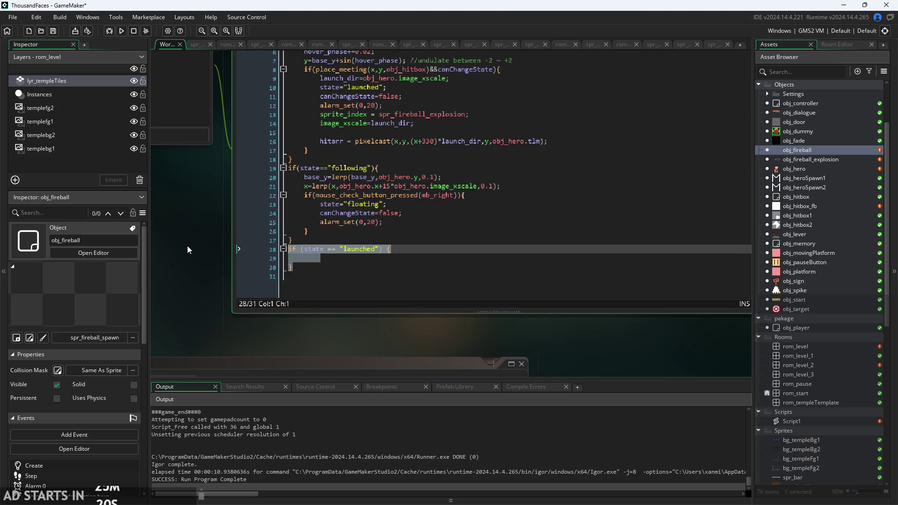
Paste the instance_create_layer spawn call on a new line under the mb_right check.
{"action": "scroll", "coordinate": [419, 260], "scroll_direction": "up", "scroll_amount": 1}
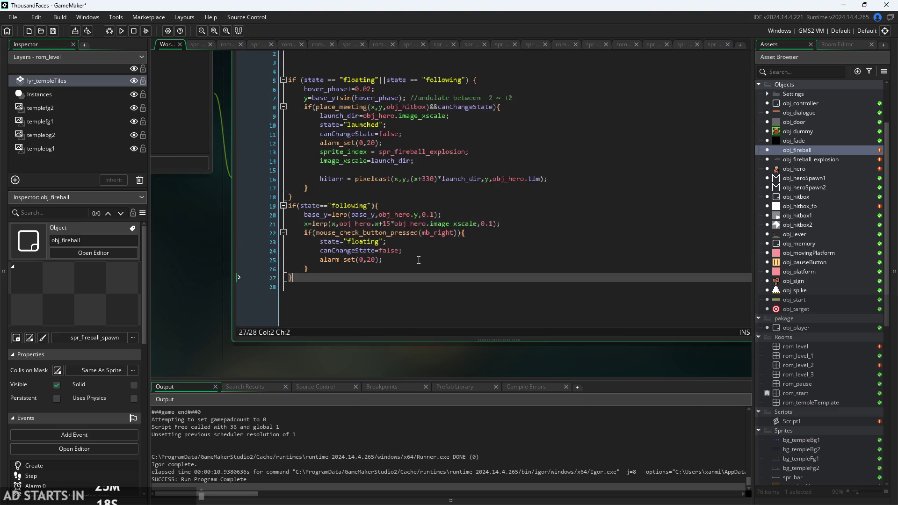
{"action": "left_click", "coordinate": [436, 245]}
{"action": "key", "text": "Return"}
{"action": "type", "text": "instance_create_layer(hitarr[1],hitarr[2],\"Instances\",obj_fireball_explosion,{image_xscale : launch_dir});"}
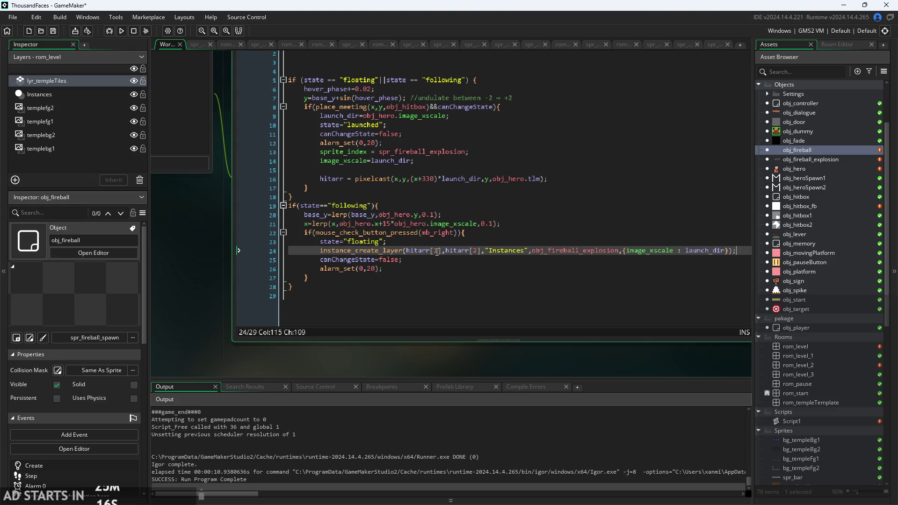
Run the game, jump between platforms firing fireballs with X, then exit to the editor.
{"action": "left_click", "coordinate": [121, 31]}
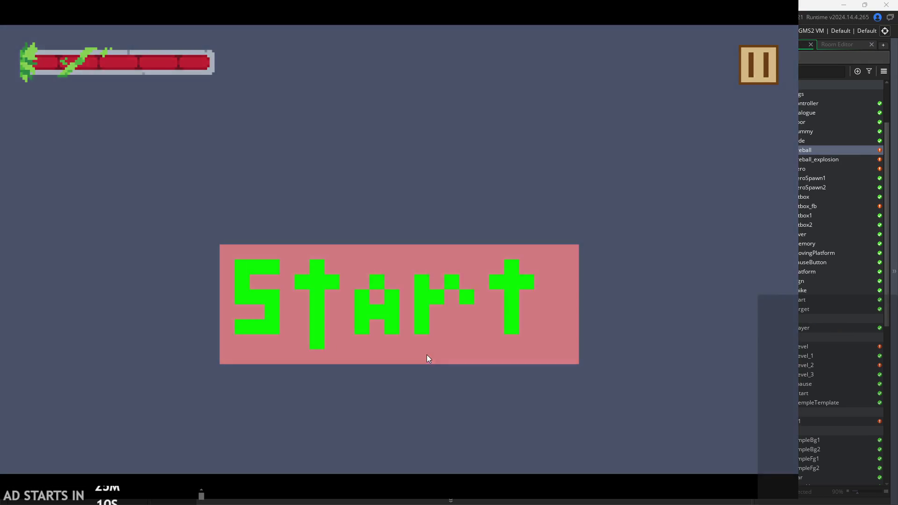
{"action": "left_click", "coordinate": [427, 355]}
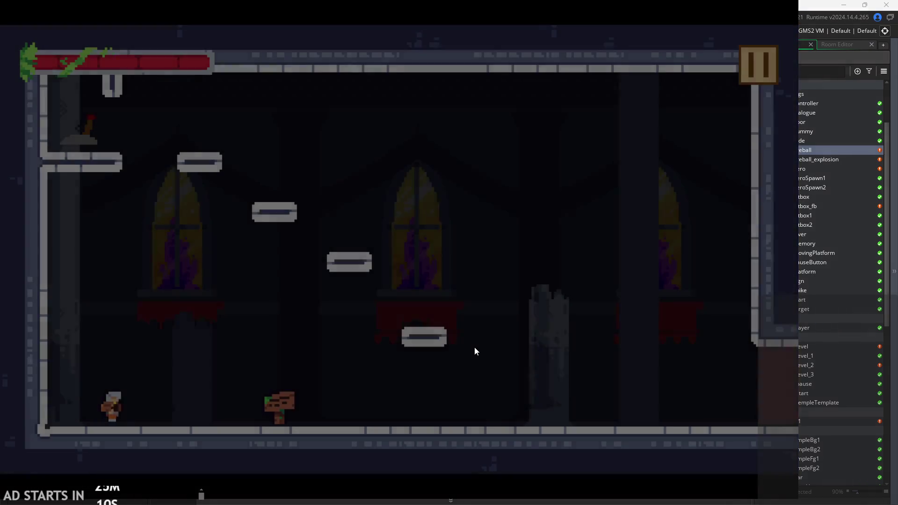
{"action": "key", "text": "Right"}
{"action": "key", "text": "space"}
{"action": "key", "text": "x"}
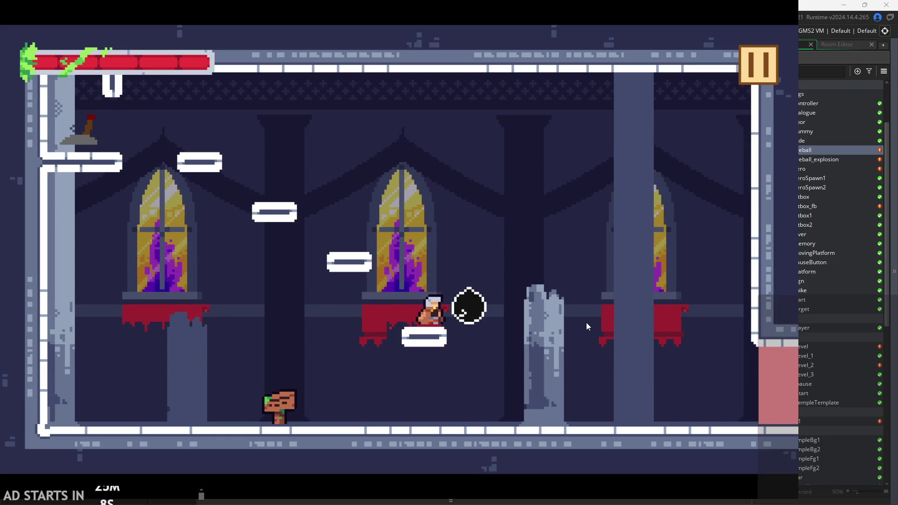
{"action": "key", "text": "Left"}
{"action": "key", "text": "space"}
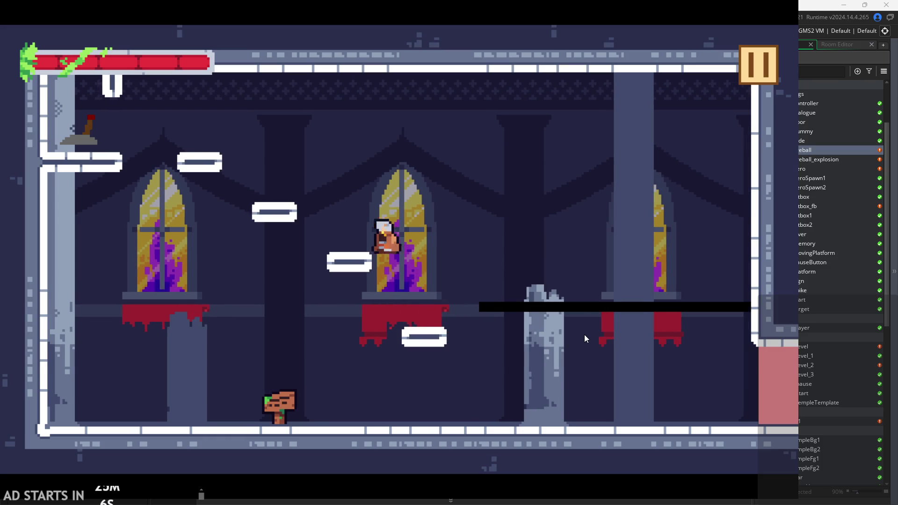
{"action": "key", "text": "Right"}
{"action": "key", "text": "space"}
{"action": "key", "text": "x"}
{"action": "key", "text": "Left"}
{"action": "key", "text": "Left"}
{"action": "key", "text": "space"}
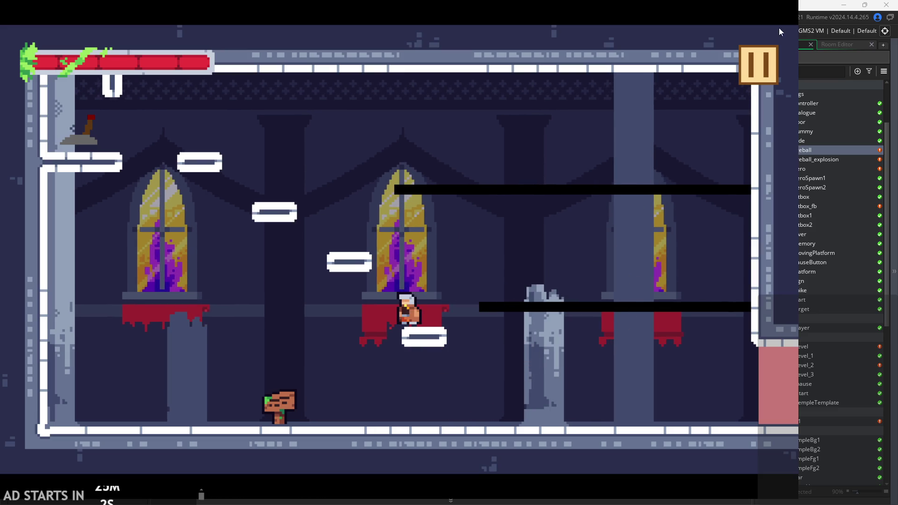
{"action": "key", "text": "Escape"}
{"action": "left_click", "coordinate": [683, 423]}
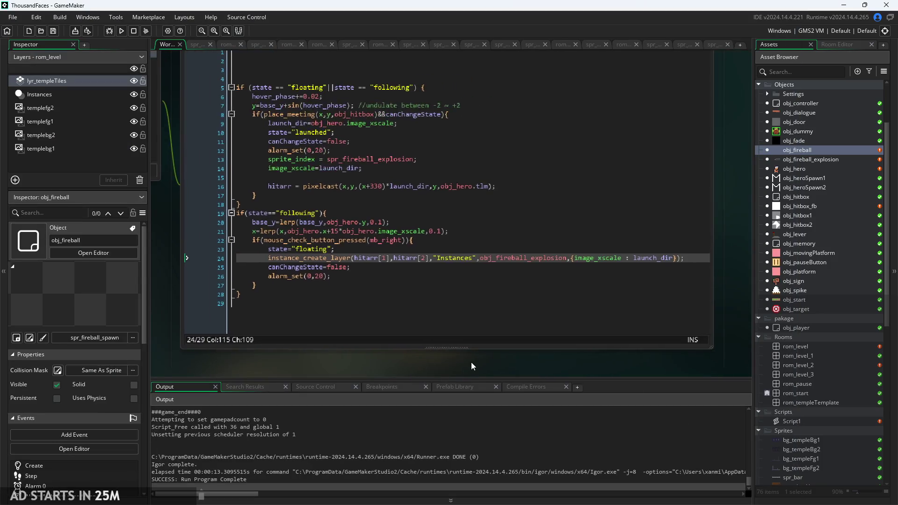
Reopen the explosion and fireball code and restore the spawn call inside the launched block.
{"action": "double_click", "coordinate": [824, 159]}
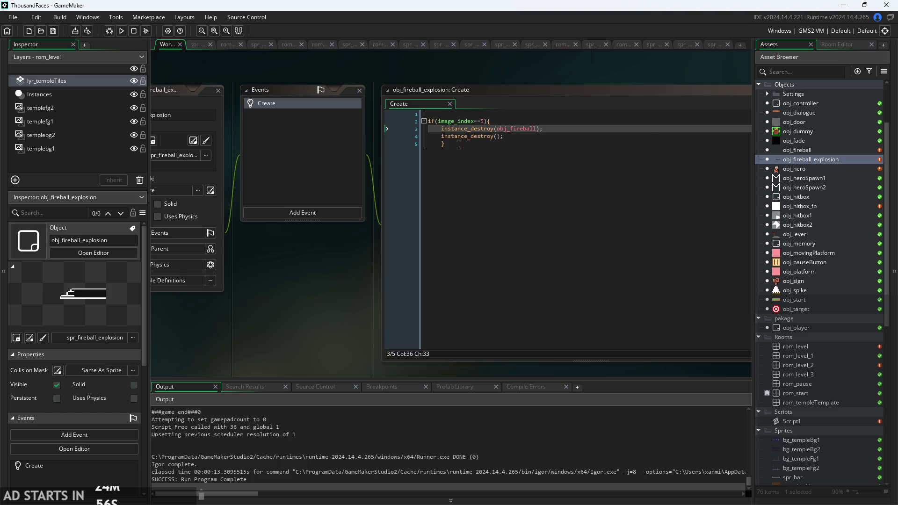
{"action": "double_click", "coordinate": [811, 150]}
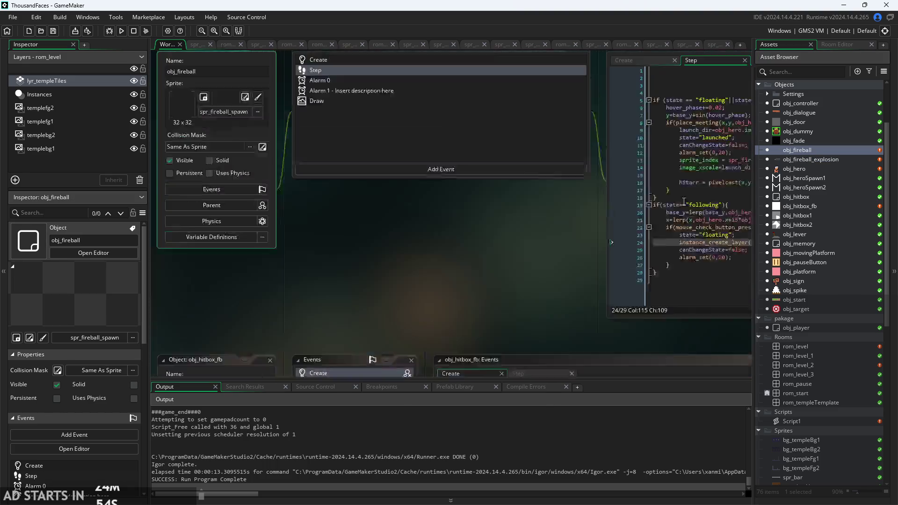
{"action": "left_click_drag", "start_coordinate": [719, 228], "coordinate": [278, 233]}
{"action": "key", "text": "ctrl+c"}
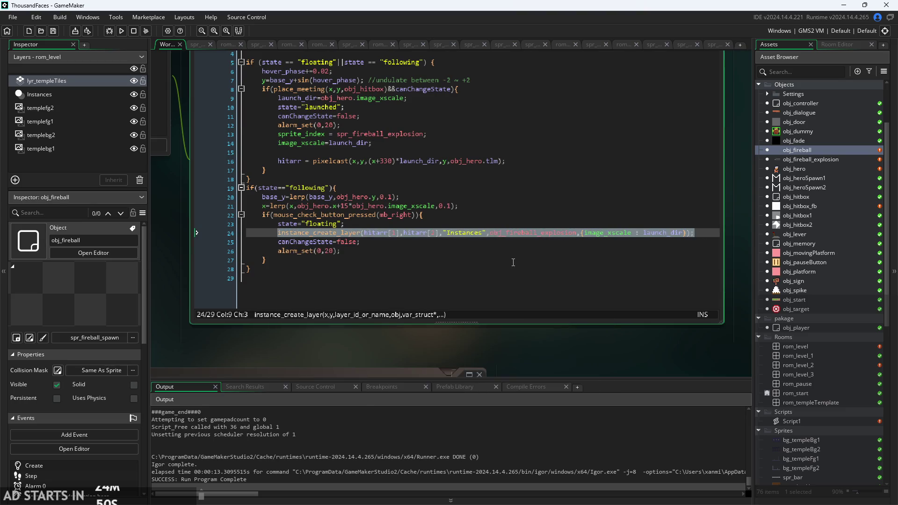
{"action": "key", "text": "ctrl+z"}
{"action": "key", "text": "ctrl+z"}
{"action": "key", "text": "ctrl+z"}
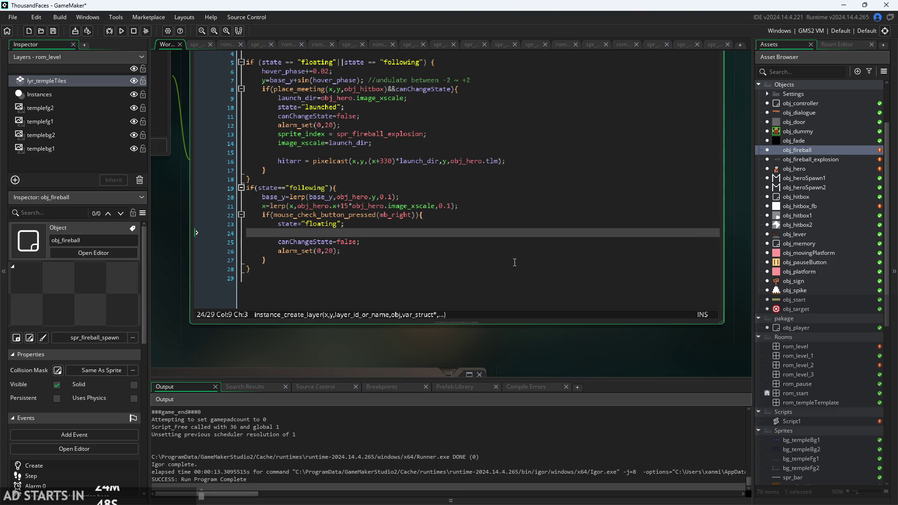
{"action": "left_click", "coordinate": [459, 260]}
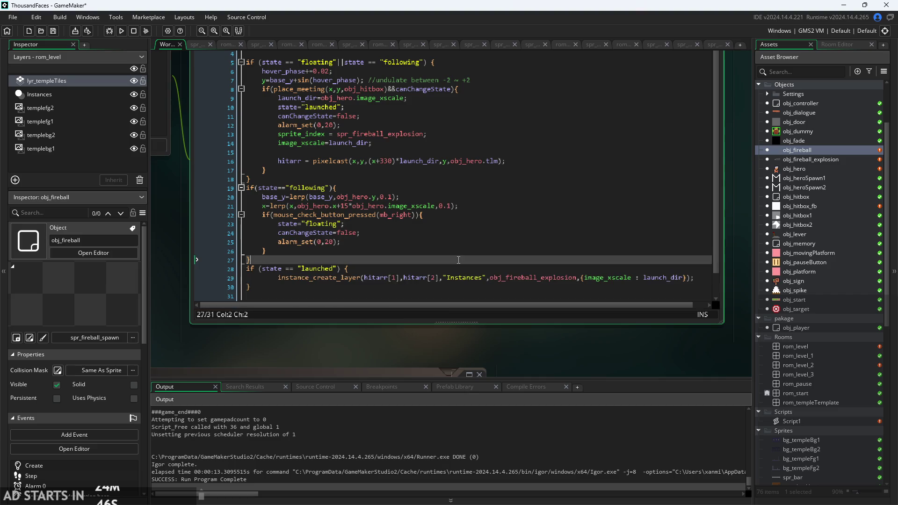
{"action": "left_click", "coordinate": [279, 279]}
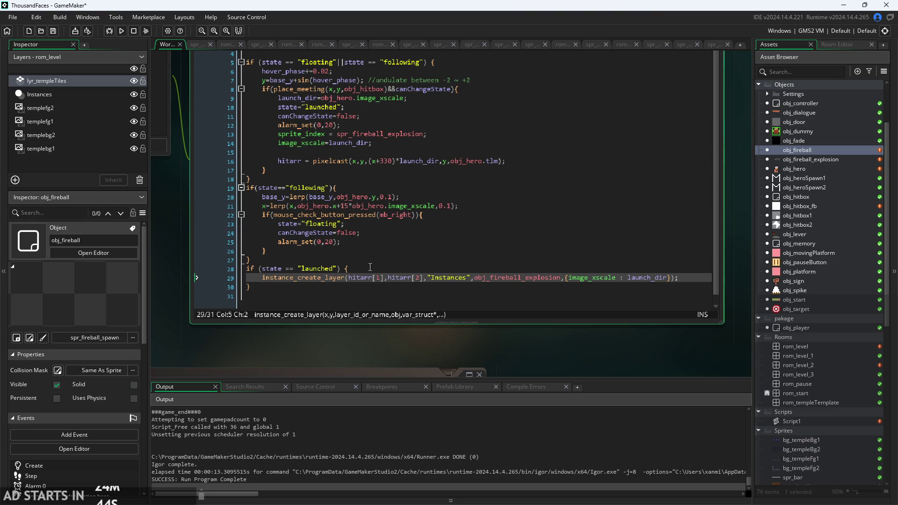
{"action": "left_click", "coordinate": [370, 267]}
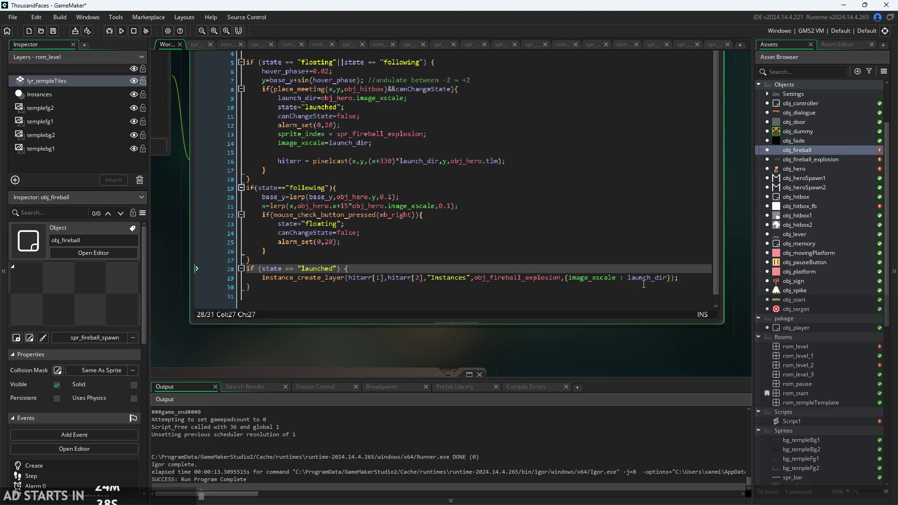
Try moving the spawn call after alarm_set and deleting the sprite_index line, then undo.
{"action": "left_click_drag", "start_coordinate": [693, 276], "coordinate": [267, 277]}
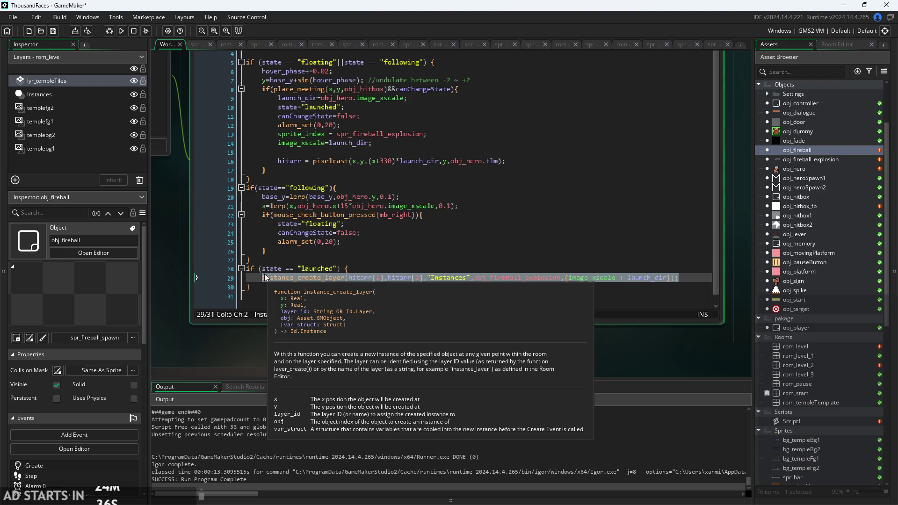
{"action": "key", "text": "BackSpace"}
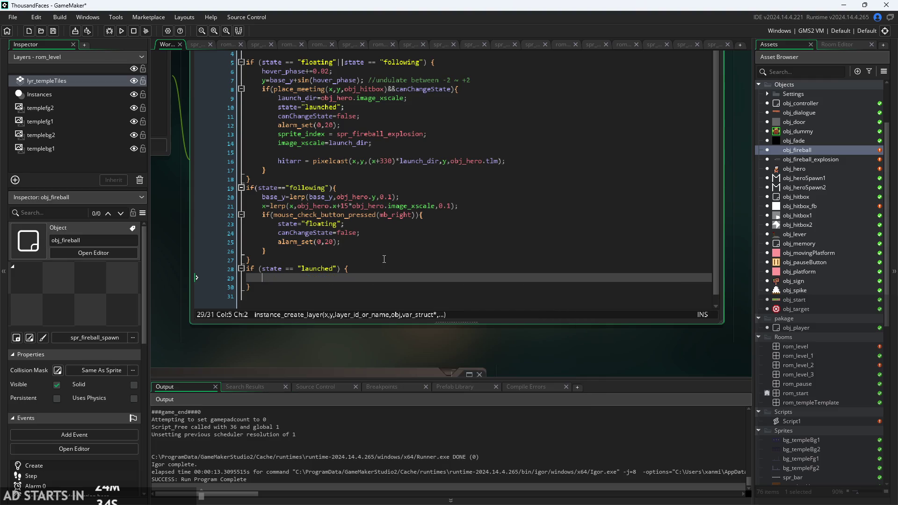
{"action": "left_click", "coordinate": [455, 125]}
{"action": "key", "text": "Return"}
{"action": "key", "text": "ctrl+v"}
{"action": "left_click", "coordinate": [441, 143]}
{"action": "left_click_drag", "start_coordinate": [441, 143], "coordinate": [160, 143]}
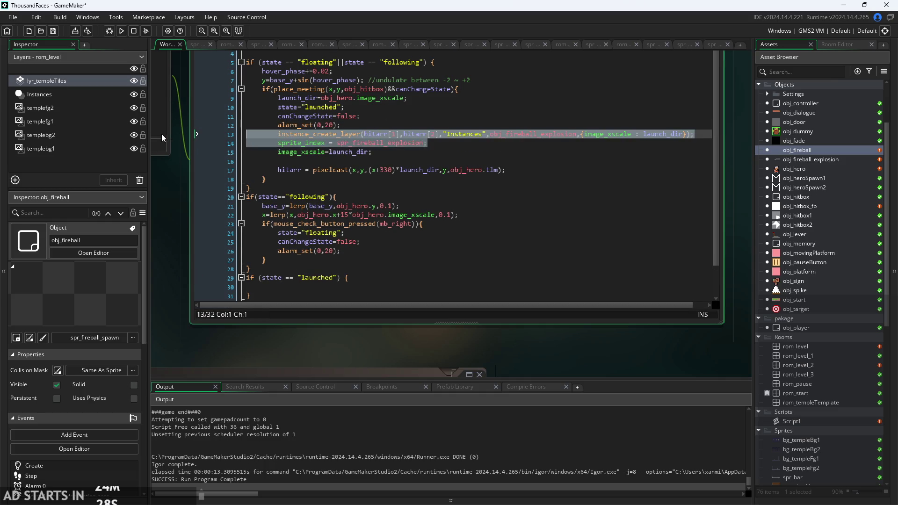
{"action": "key", "text": "BackSpace"}
{"action": "key", "text": "BackSpace"}
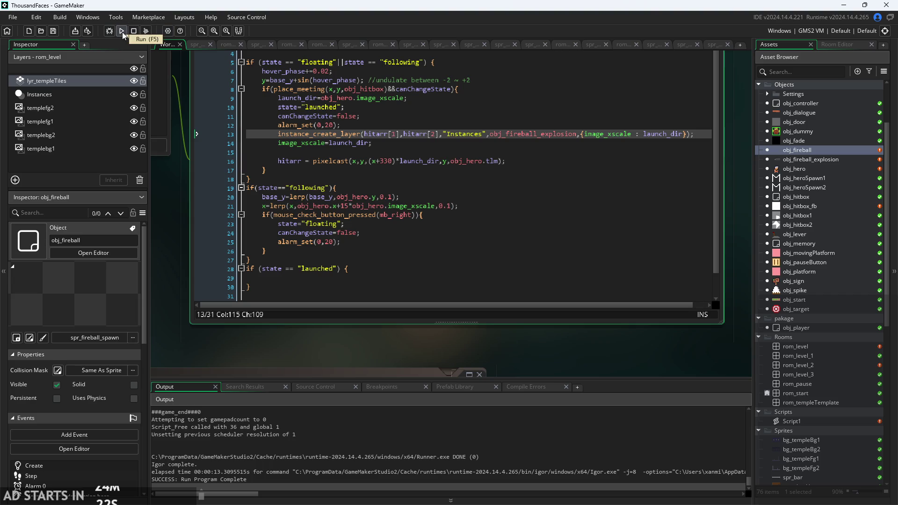
{"action": "key", "text": "Return"}
{"action": "key", "text": "ctrl+z"}
{"action": "key", "text": "ctrl+z"}
{"action": "key", "text": "ctrl+z"}
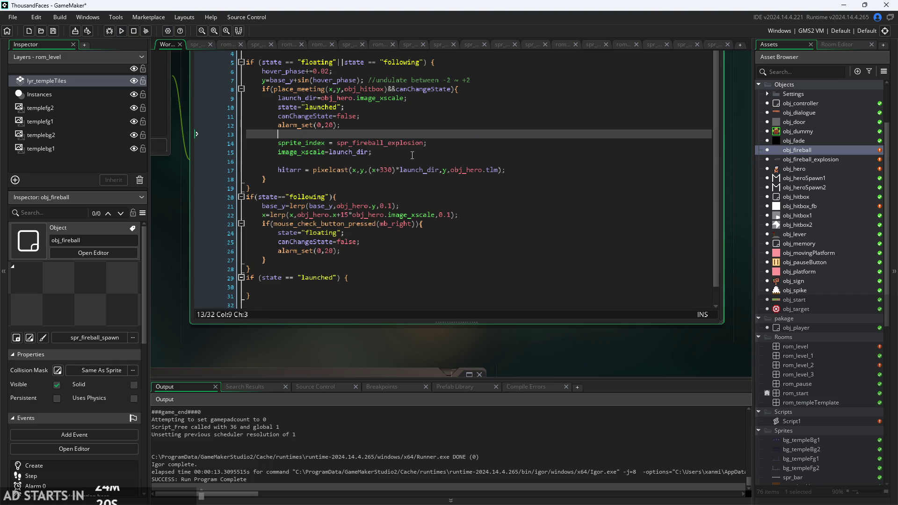
Paste the instance_create_layer call after the hitarr = pixelcast line and build the game.
{"action": "left_click", "coordinate": [516, 159]}
{"action": "key", "text": "Return"}
{"action": "key", "text": "ctrl+v"}
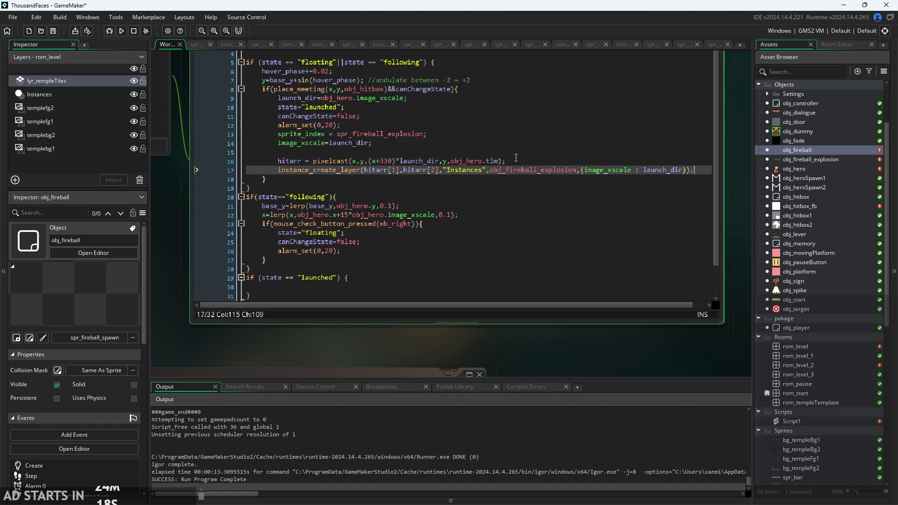
{"action": "left_click", "coordinate": [121, 30]}
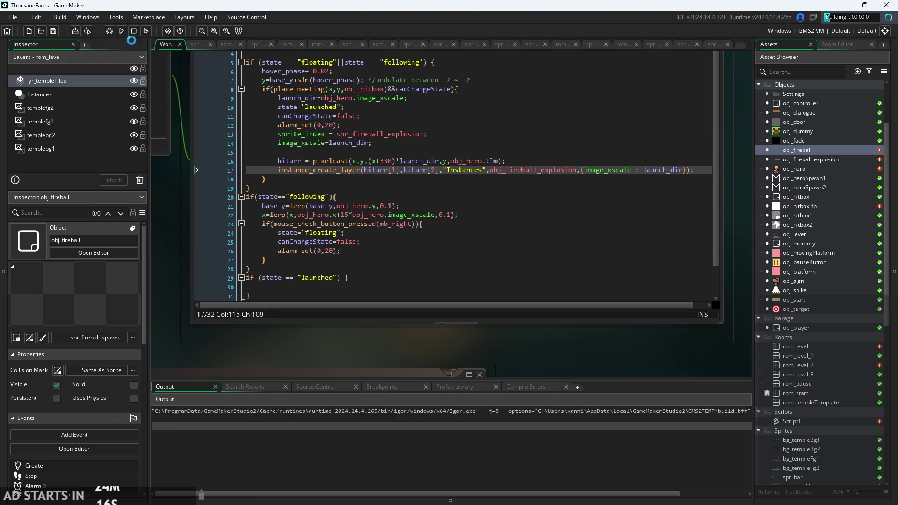